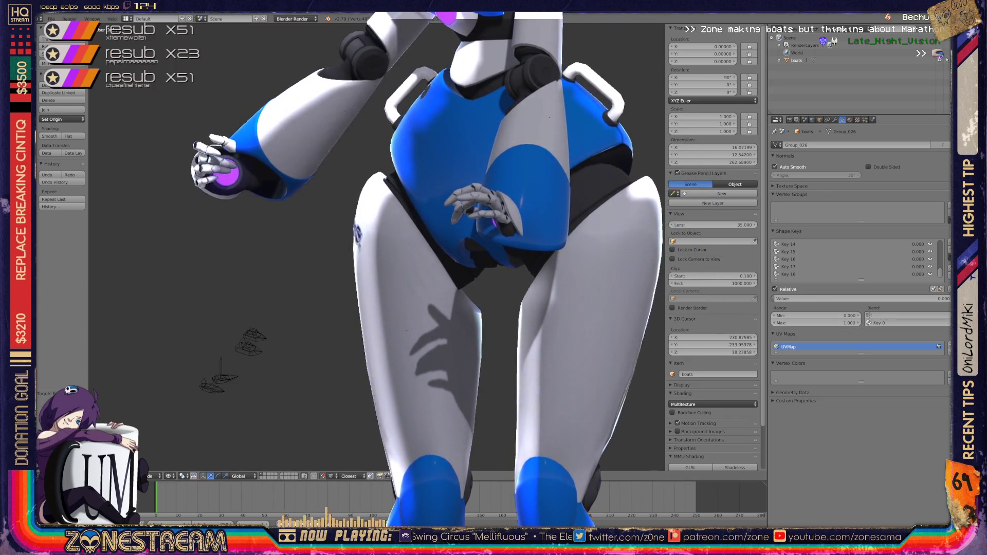
- Set the robot's shape key Key 19 to full strength, 1.000
scroll(853, 259, up, 5)
scroll(854, 259, down, 1)
click(802, 274)
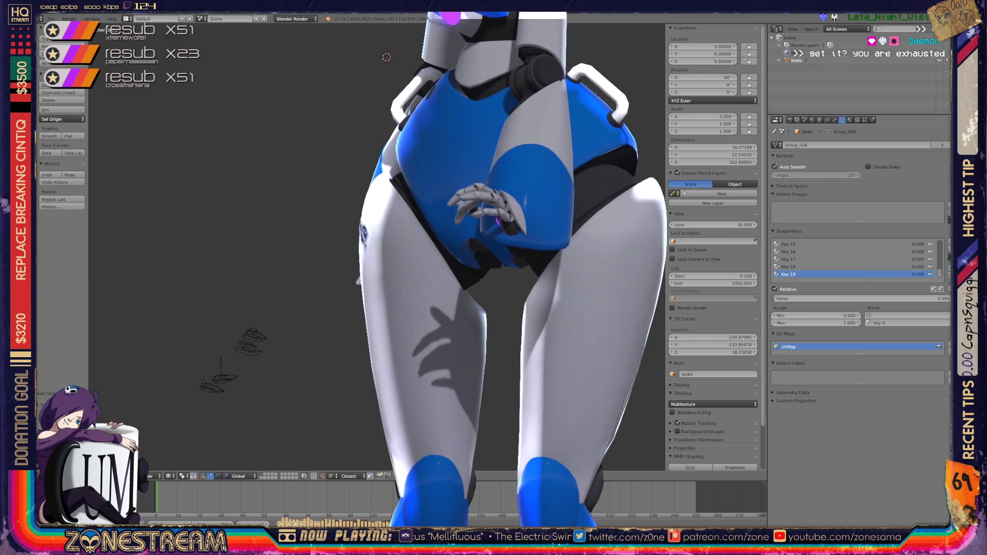
drag(910, 266, 925, 266)
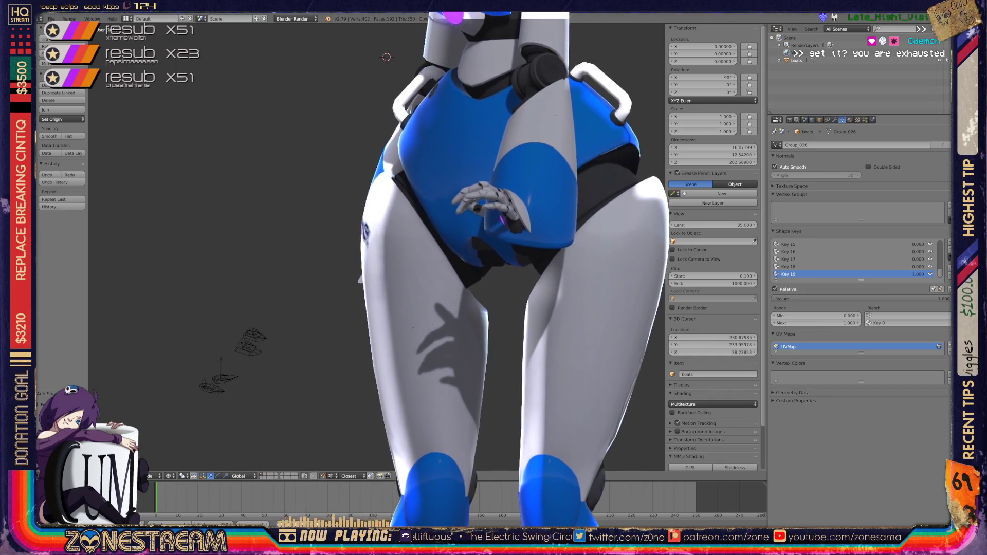
- Save the scene over the existing boats.blend file with Ctrl+S
key(ctrl+s)
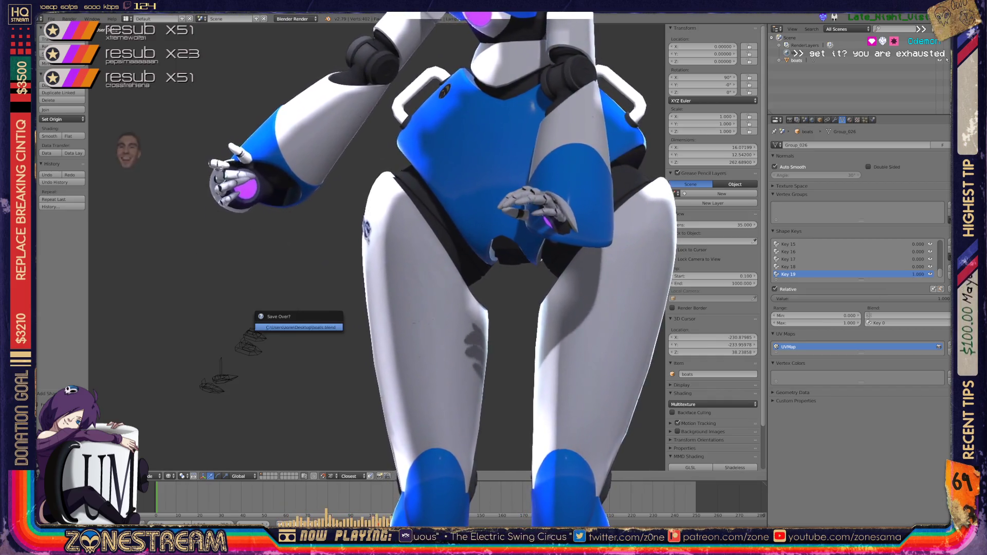
key(Return)
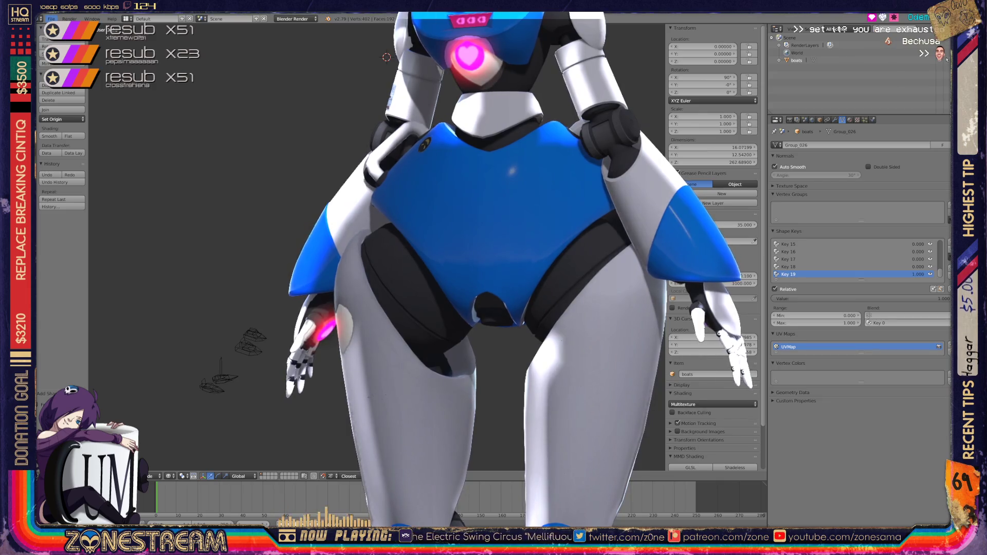
click(51, 18)
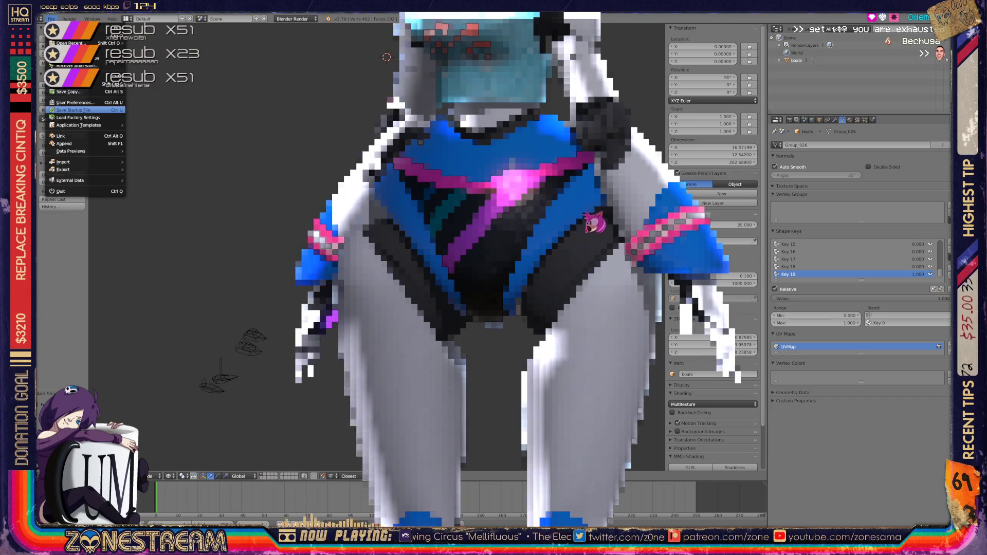
- Import 01147.obj from the poly-testfix folder as a Wavefront OBJ
mouse_move(62, 162)
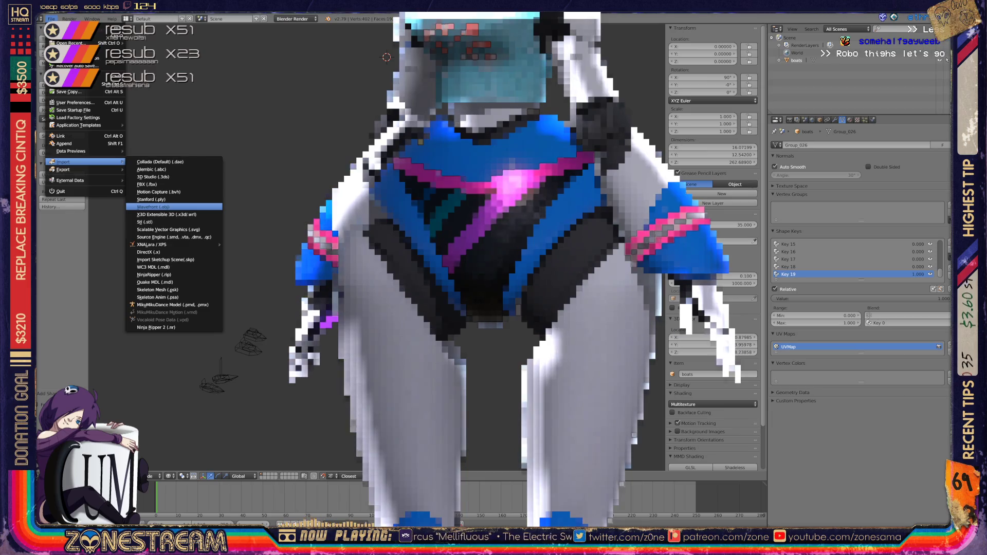
click(153, 206)
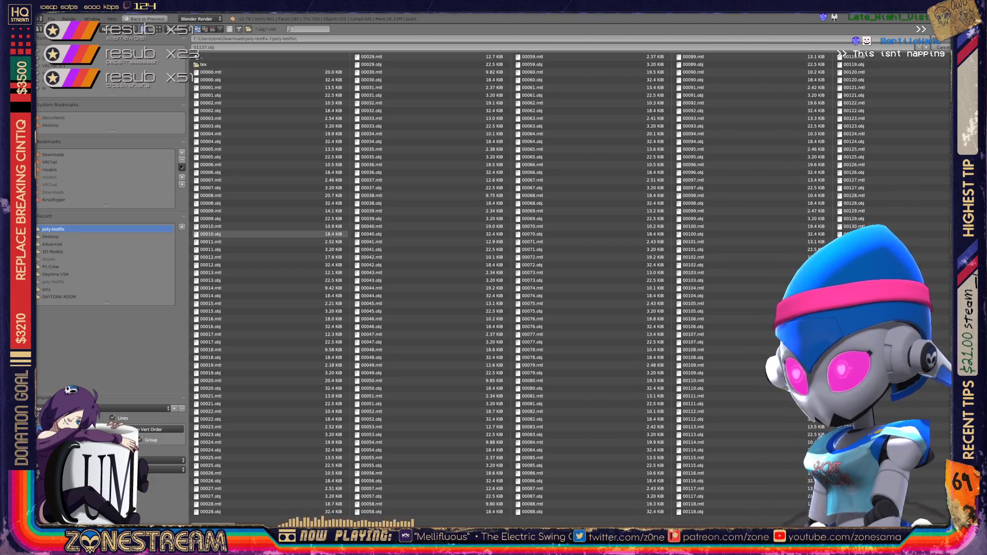
scroll(216, 512, down, 15)
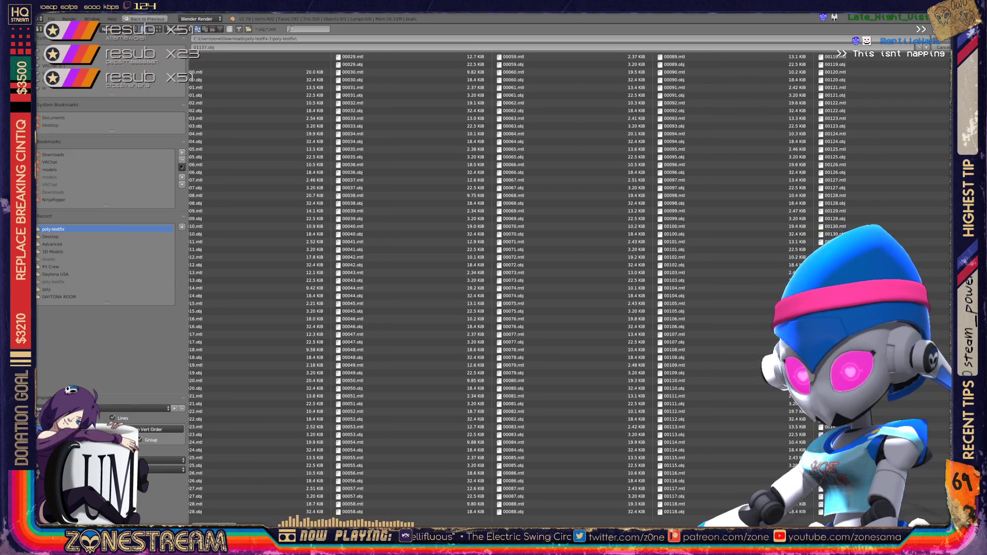
scroll(526, 285, down, 5)
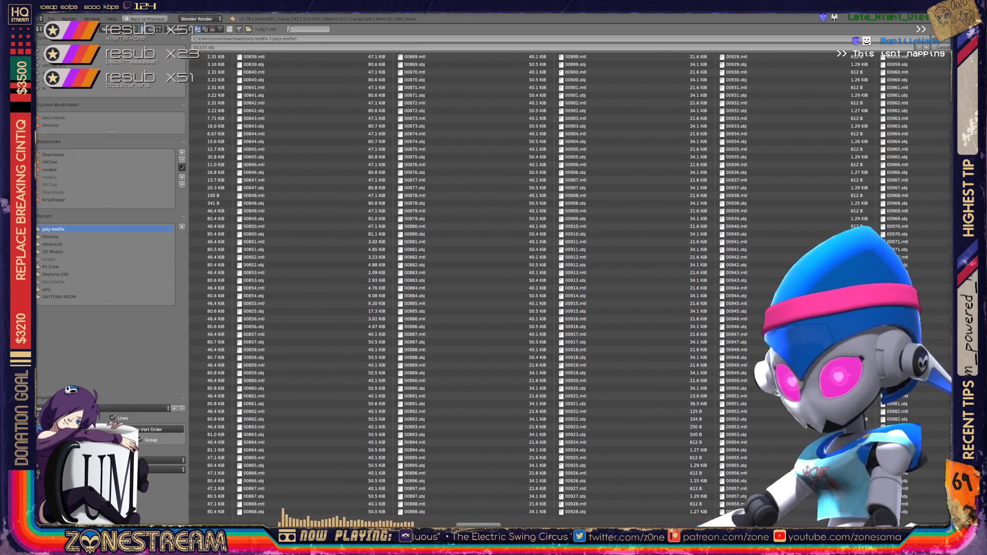
scroll(527, 285, down, 3)
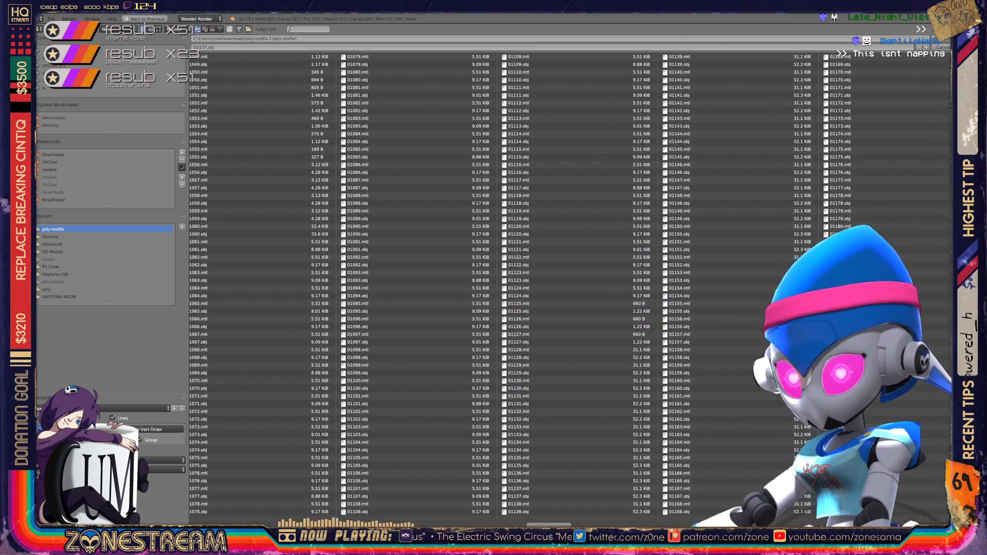
scroll(571, 457, down, 1)
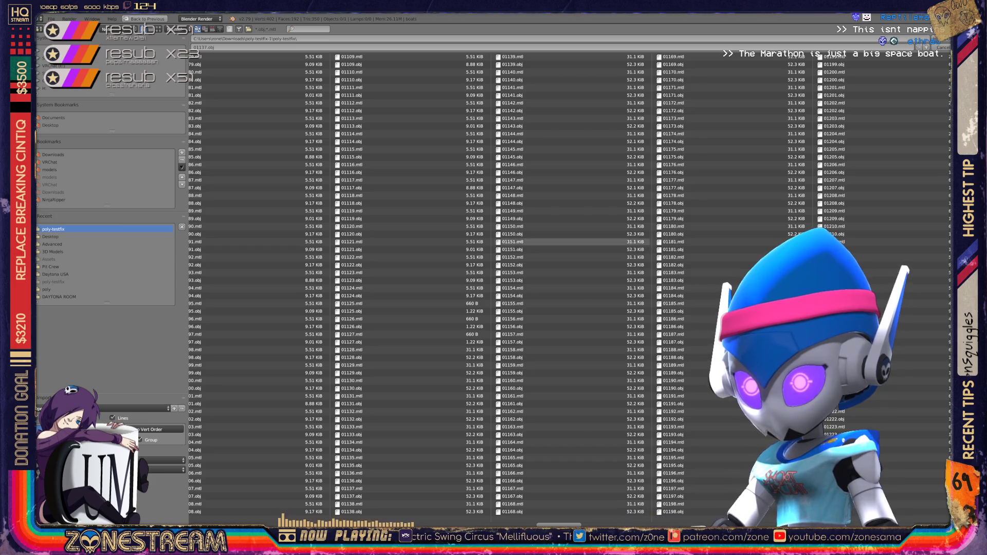
double_click(514, 187)
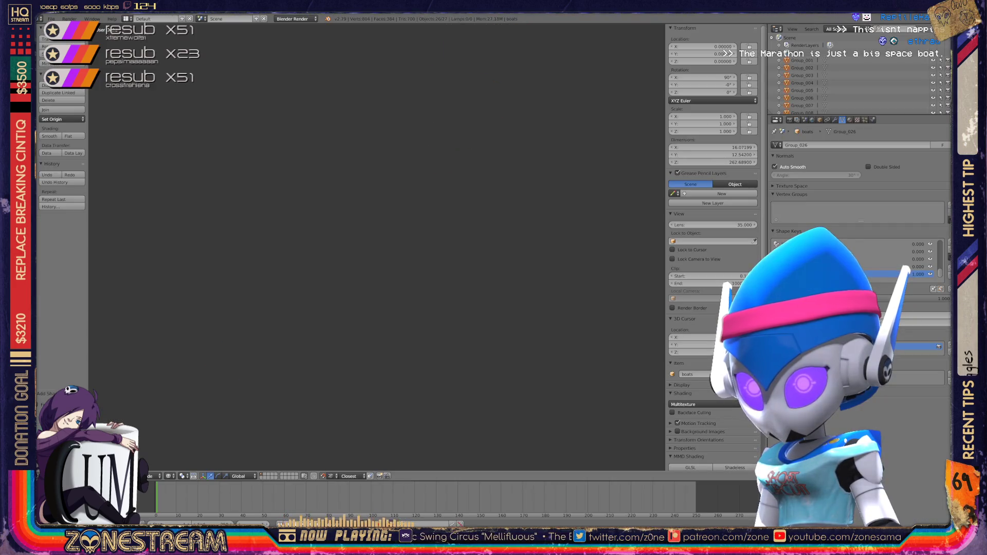
- Invert the object selection and frame the view to show all the imported boats
scroll(427, 149, up, 8)
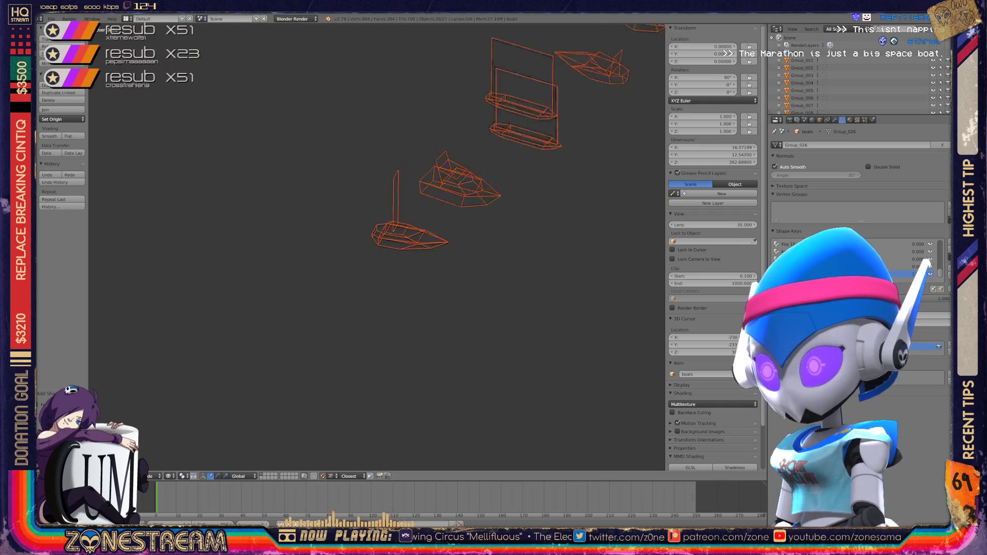
scroll(377, 246, up, 6)
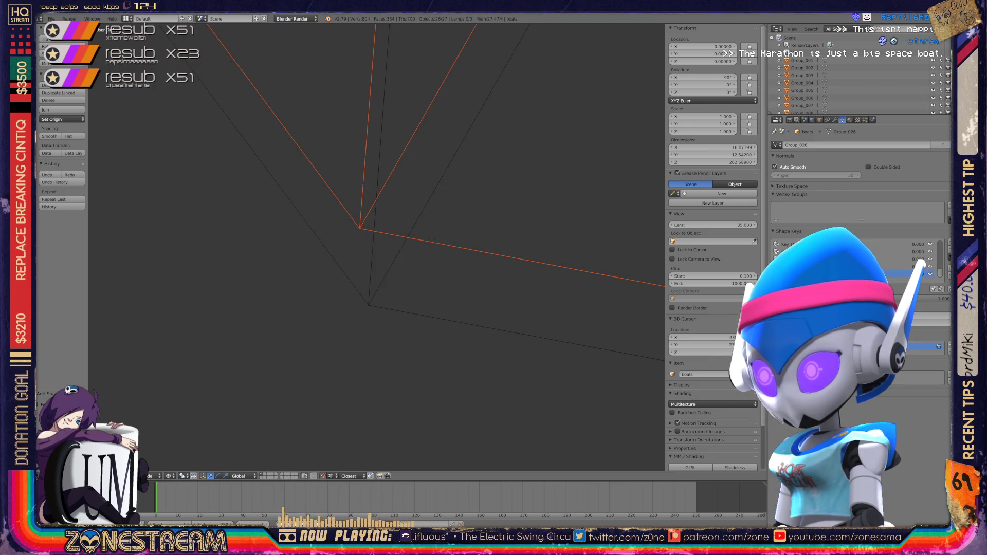
key(g)
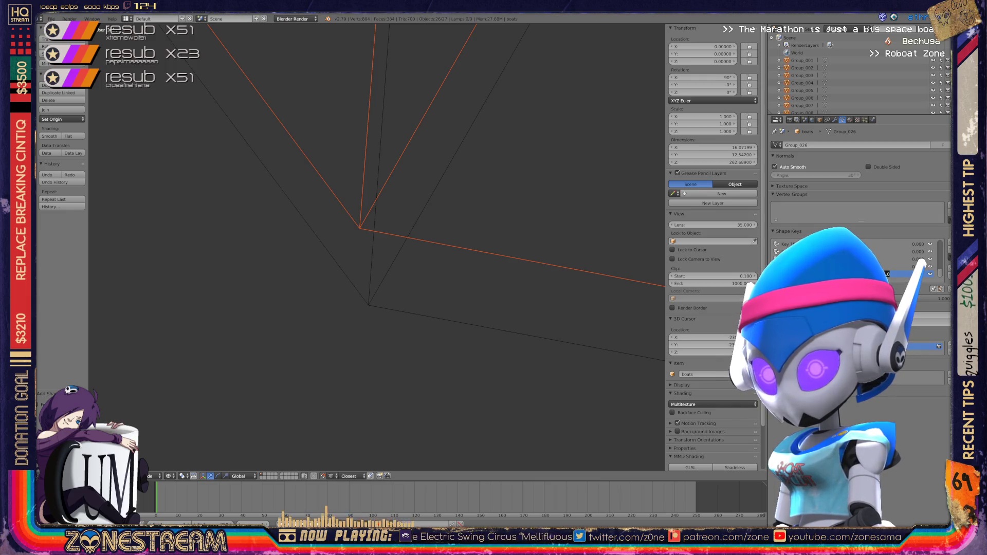
key(ctrl+i)
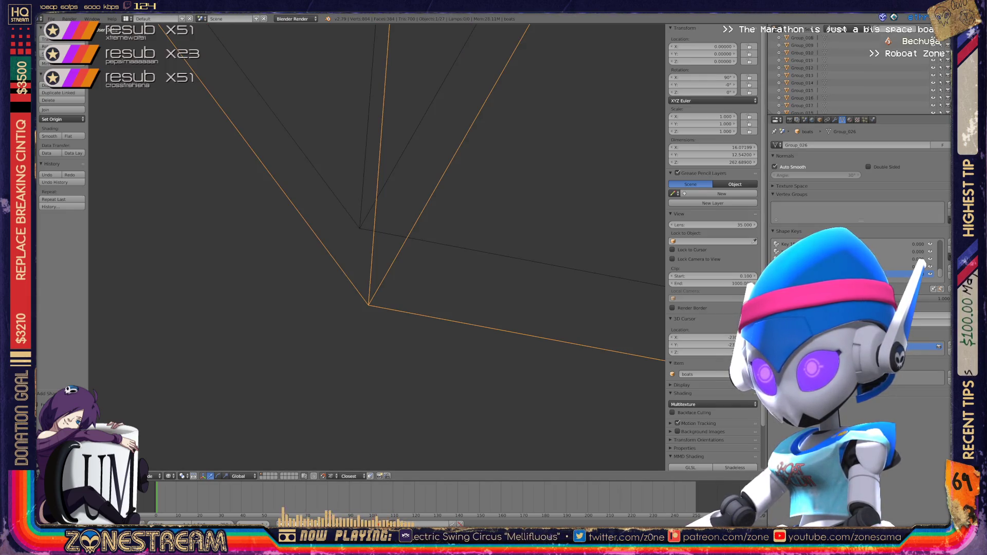
key(KP_Decimal)
key(Home)
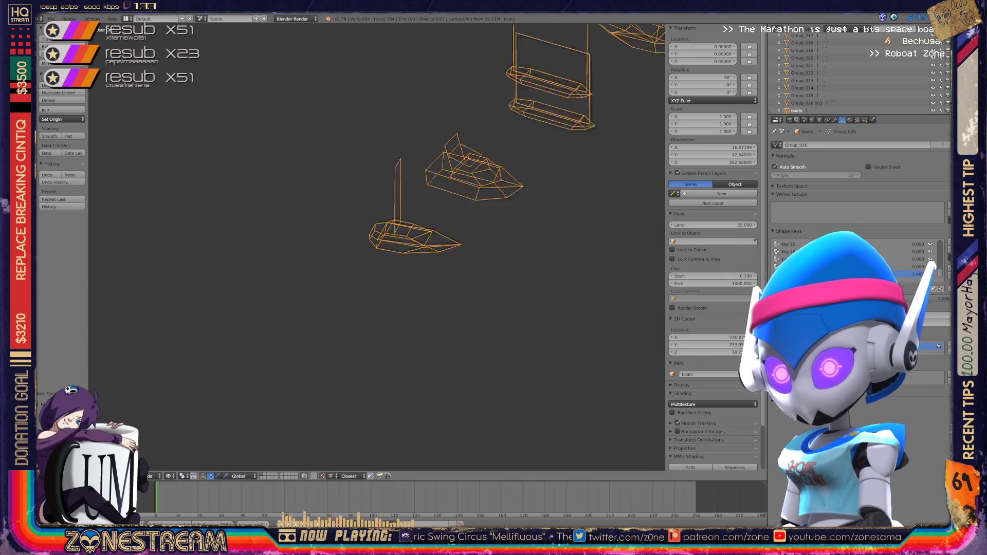
- Zoom in on one sailboat and open its mesh in Edit Mode
scroll(377, 247, up, 6)
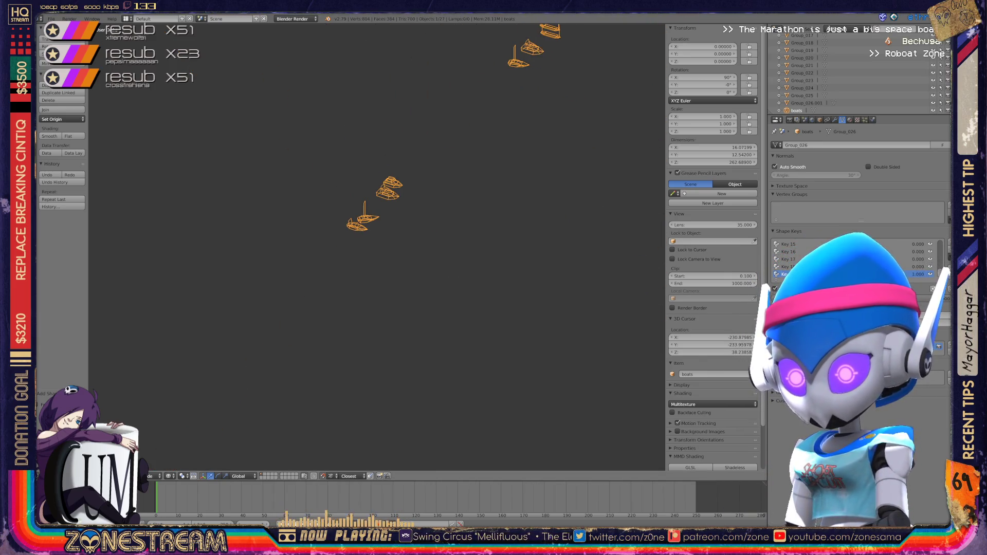
mouse_move(377, 247)
shift+middle_down()
mouse_move(389, 280)
mouse_move(433, 304)
mouse_move(493, 381)
shift+middle_up()
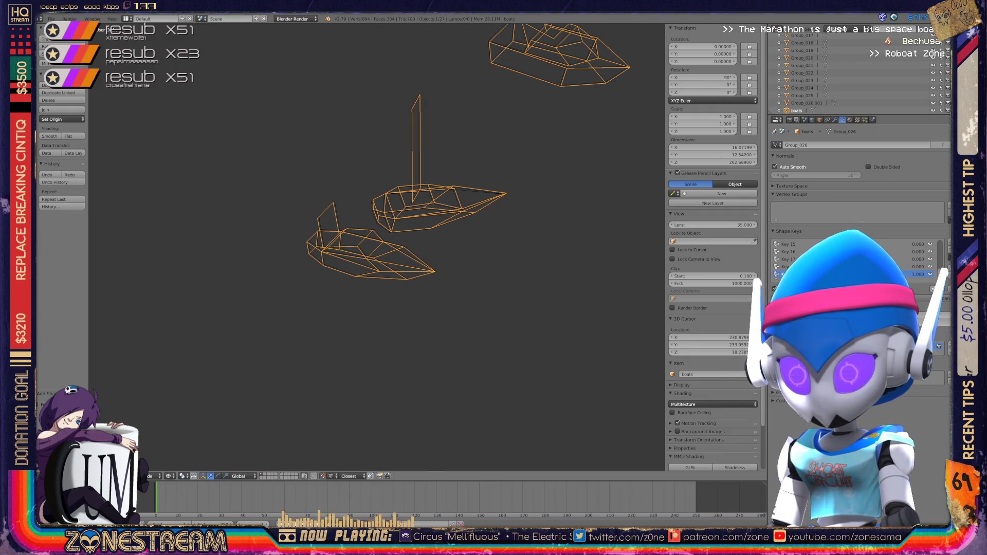
scroll(370, 252, up, 8)
key(Tab)
scroll(377, 247, down, 1)
- Add a second vertex to the selection and nudge both vertices slightly
drag(377, 247, 437, 218)
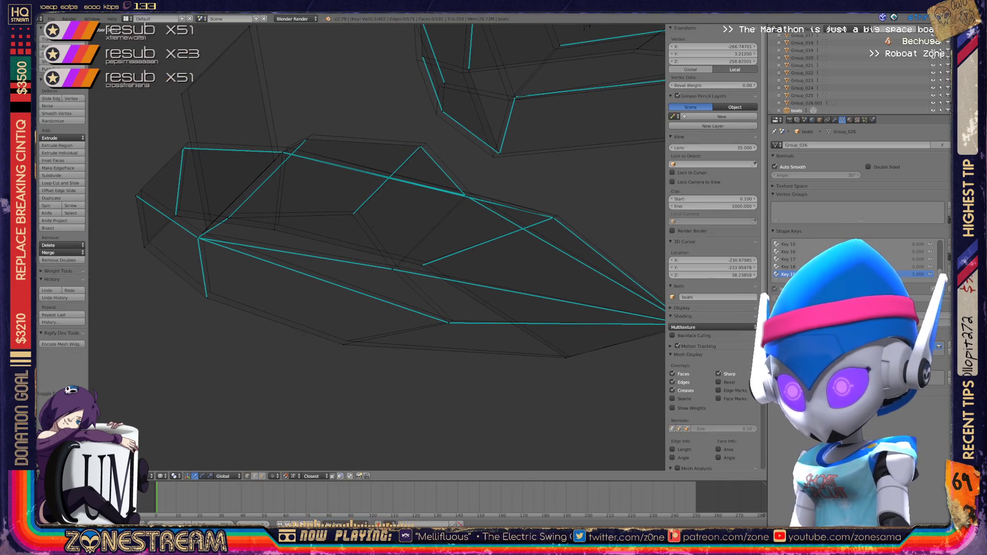
shift+right_click(452, 285)
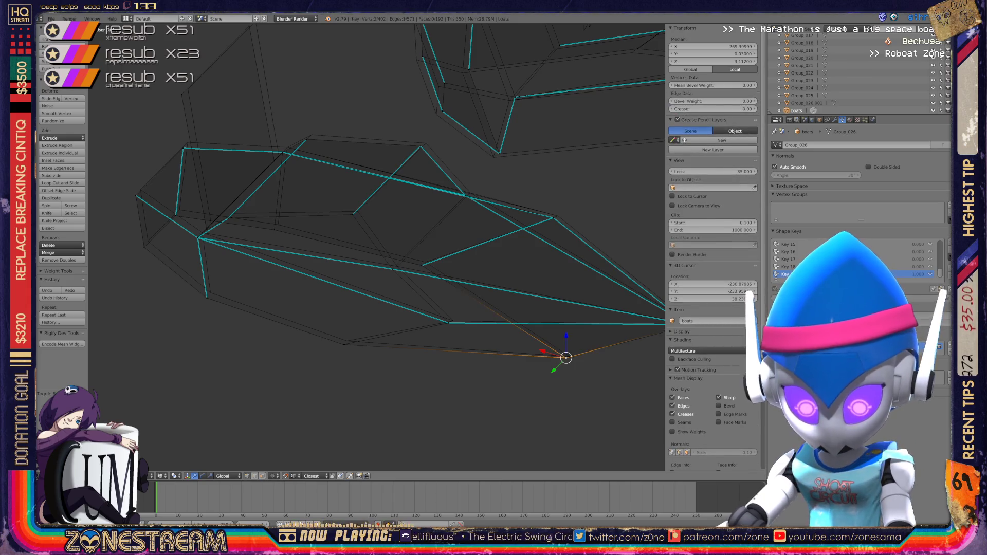
key(g)
key(Return)
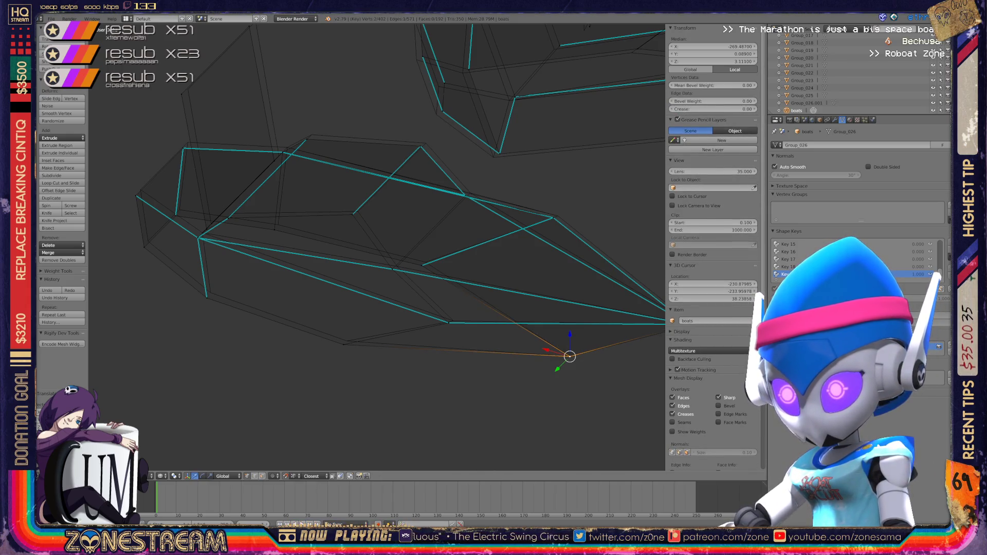
shift+middle_drag(377, 247, 323, 250)
- Select two vertices on the hull's underside and shift them slightly up and right
right_click(636, 327)
key(a)
right_click(637, 327)
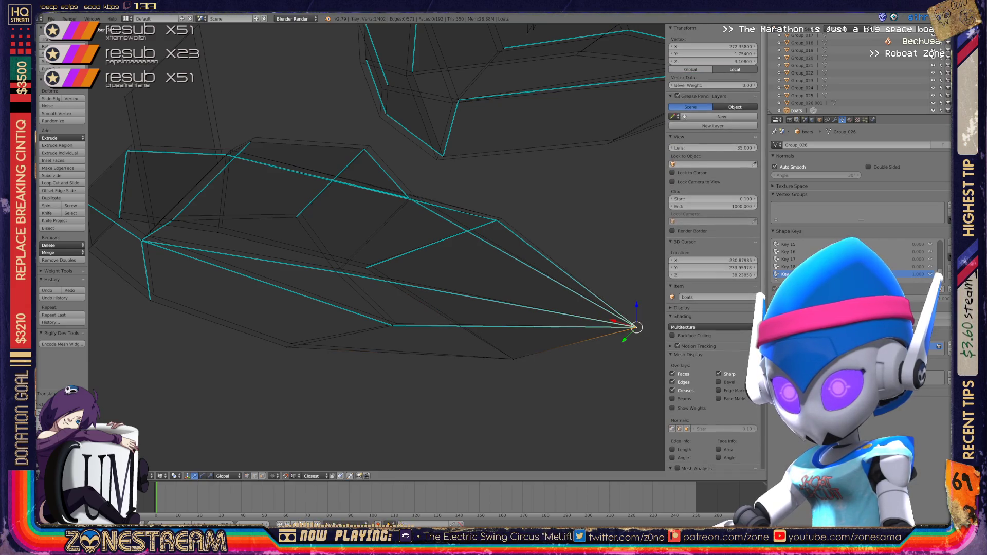
right_click(287, 347)
shift+right_click(294, 339)
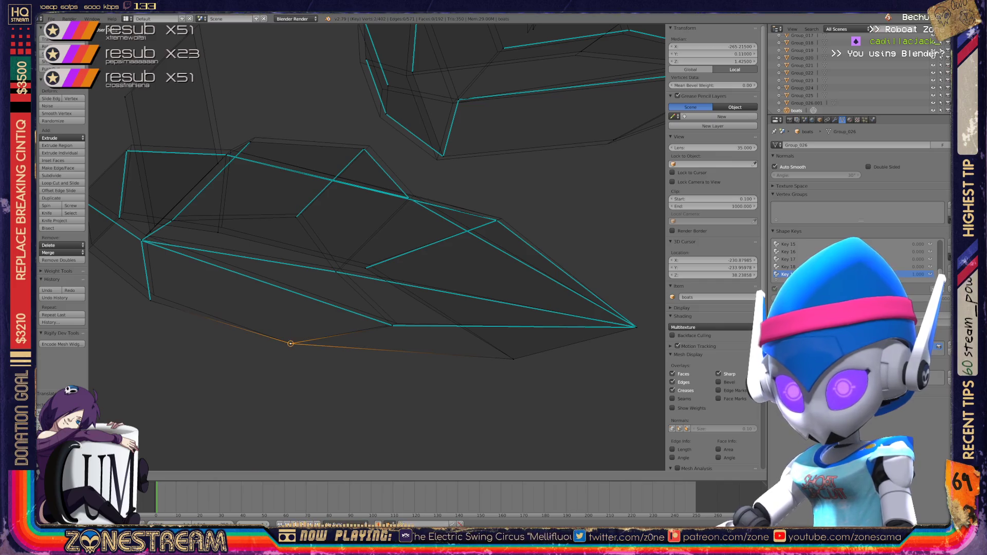
shift+middle_drag(360, 257, 536, 263)
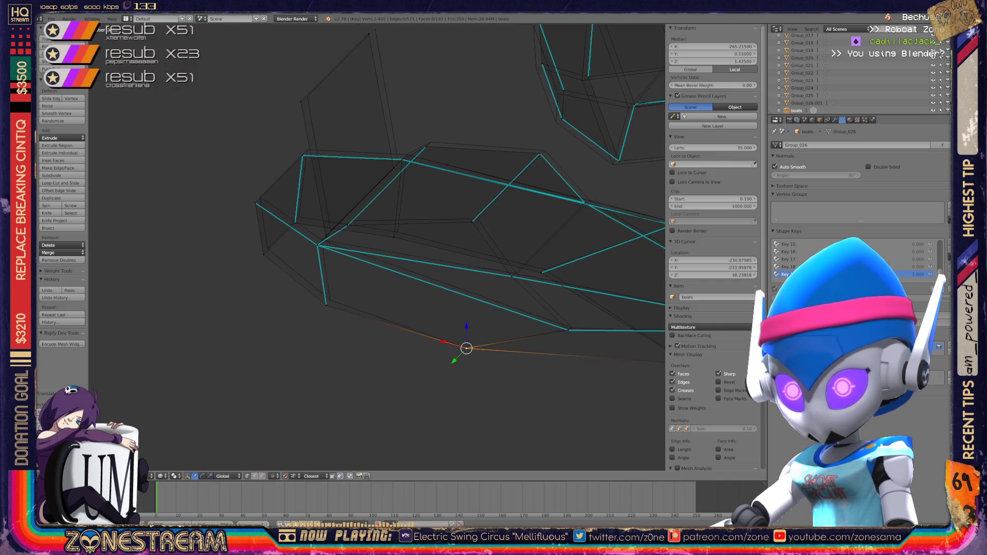
key(g)
key(Return)
- Nudge the selected vertex, then pick another hull vertex and move it up and right
scroll(252, 162, up, 4)
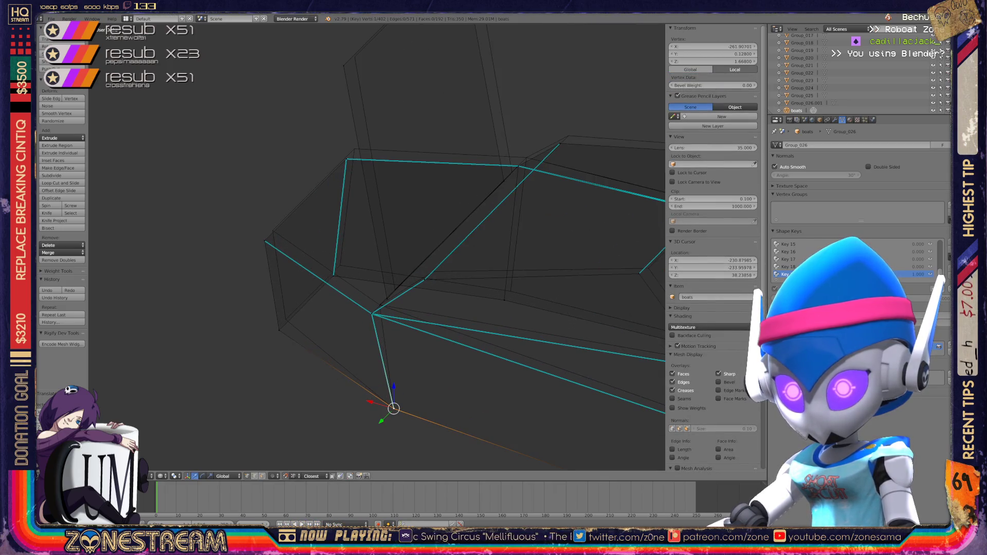
scroll(218, 317, up, 2)
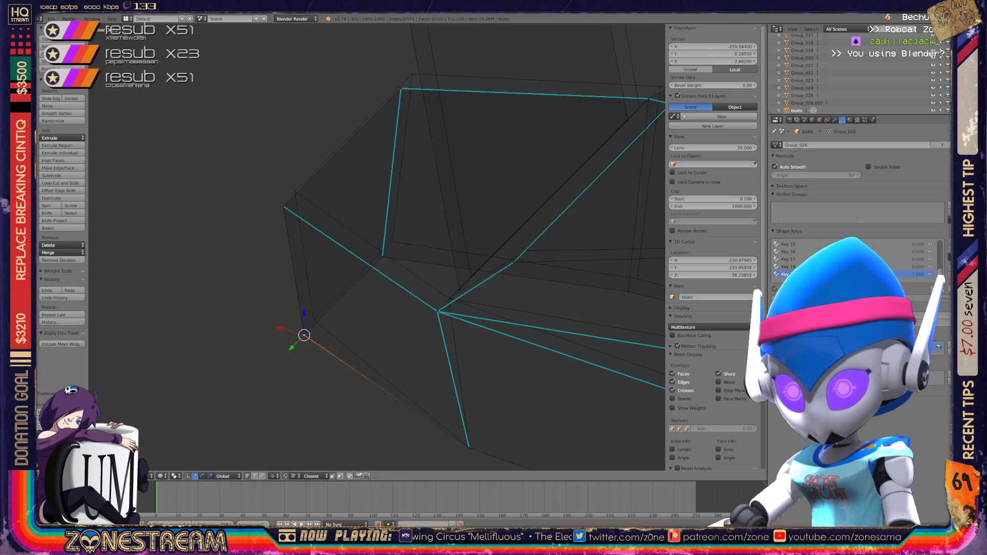
key(g)
key(Return)
shift+middle_drag(411, 232, 408, 312)
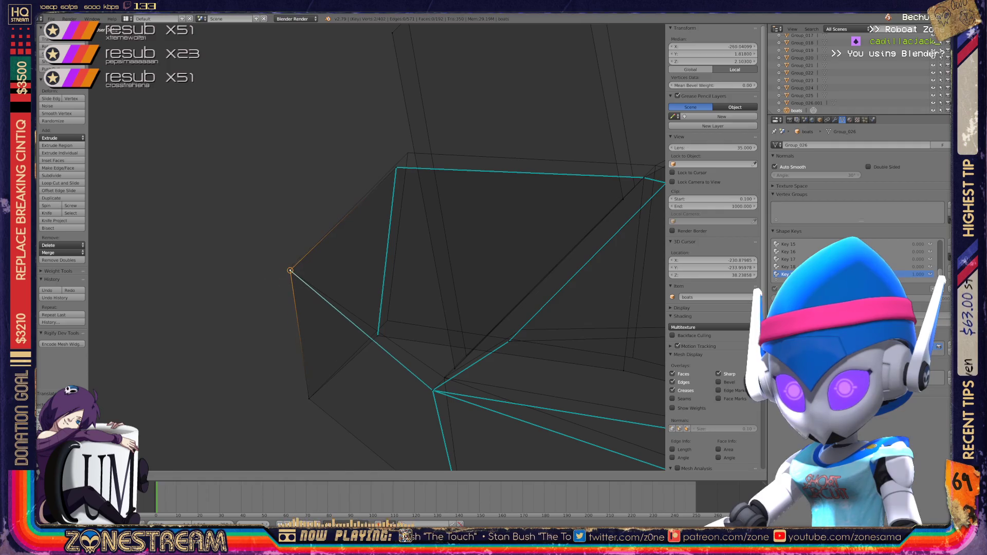
shift+middle_drag(412, 257, 396, 258)
click(360, 335)
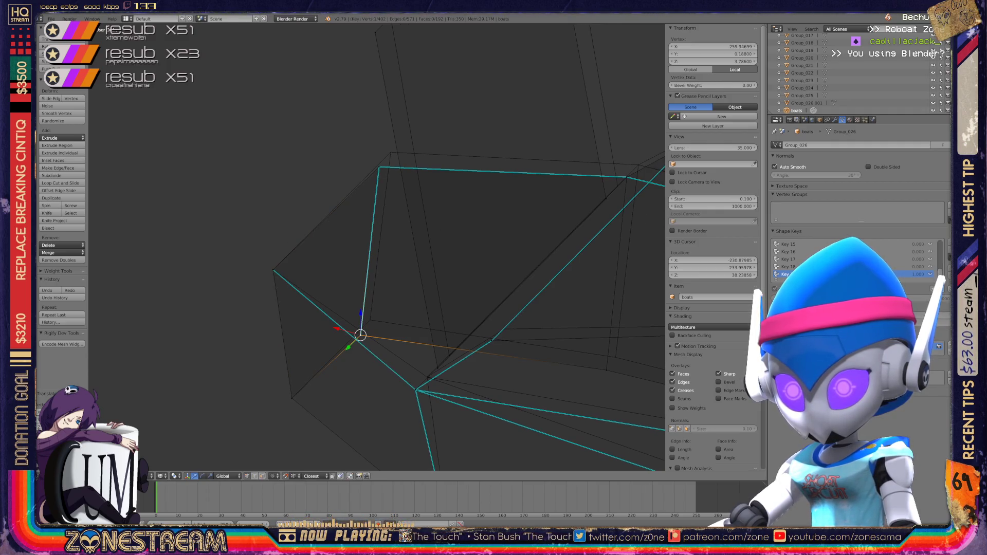
key(g)
key(Return)
- Move a vertex higher on the hull upward until its Z reads 4.125
shift+middle_drag(412, 231, 371, 302)
click(338, 238)
key(g)
click(452, 246)
mouse_move(411, 257)
middle_down()
mouse_move(381, 252)
mouse_move(396, 247)
middle_up()
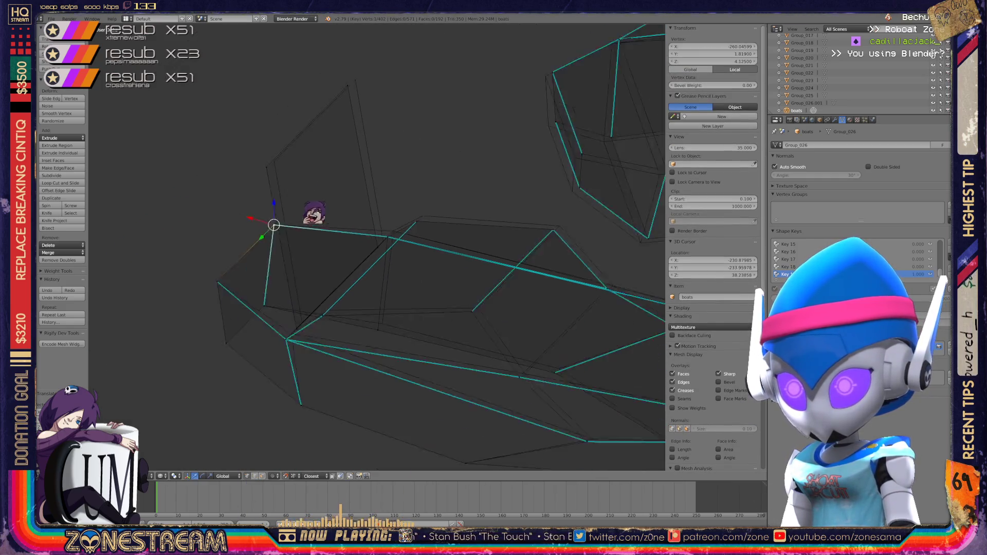
scroll(377, 247, down, 10)
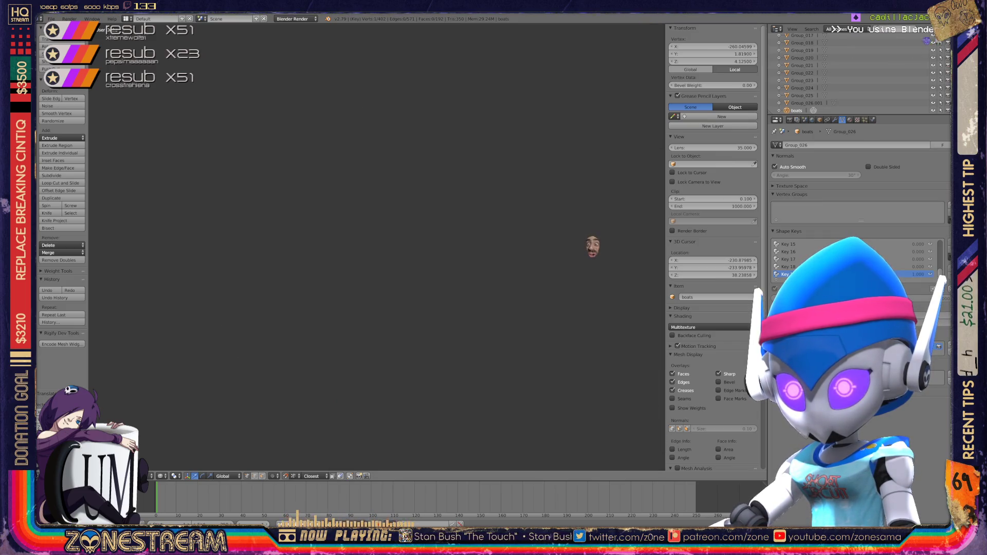
mouse_move(404, 264)
middle_down()
mouse_move(463, 221)
mouse_move(422, 239)
mouse_move(360, 232)
mouse_move(401, 242)
mouse_move(504, 216)
mouse_move(303, 257)
mouse_move(304, 231)
mouse_move(288, 355)
middle_up()
scroll(376, 247, up, 8)
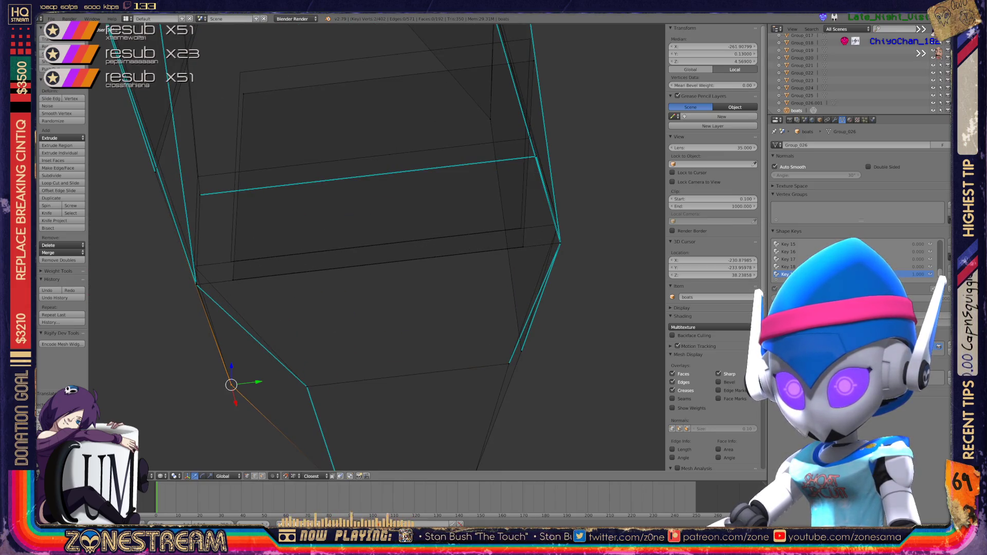
scroll(540, 247, down, 6)
mouse_move(540, 247)
middle_down()
mouse_move(583, 238)
mouse_move(417, 298)
mouse_move(360, 335)
mouse_move(350, 329)
mouse_move(335, 360)
middle_up()
scroll(350, 329, up, 5)
middle_drag(382, 383, 481, 343)
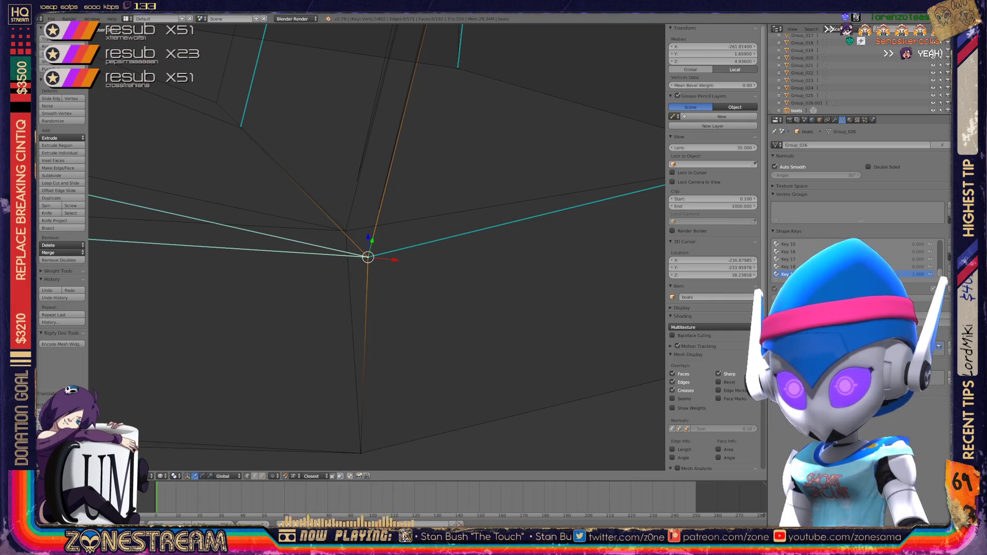
click(348, 225)
key(shift+v)
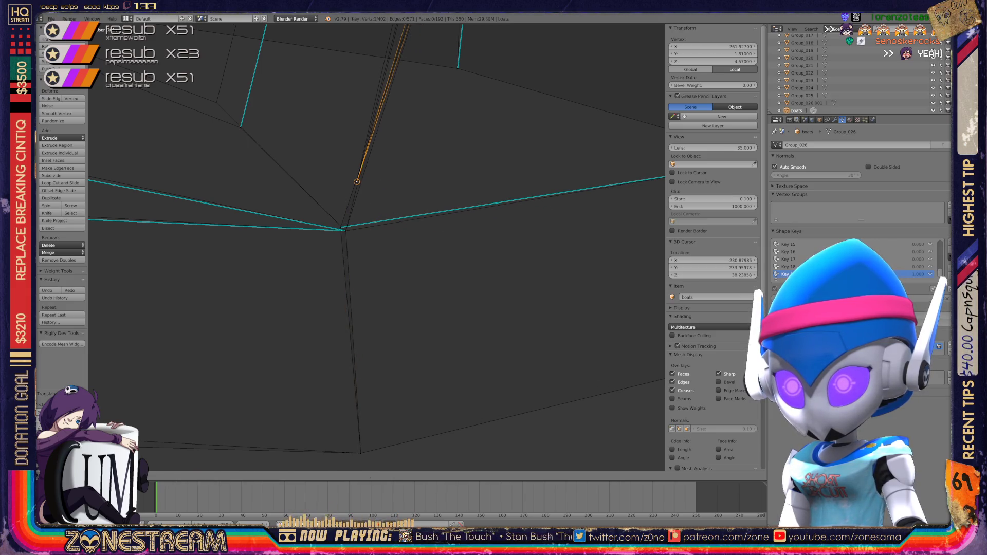
key(Escape)
scroll(360, 190, down, 5)
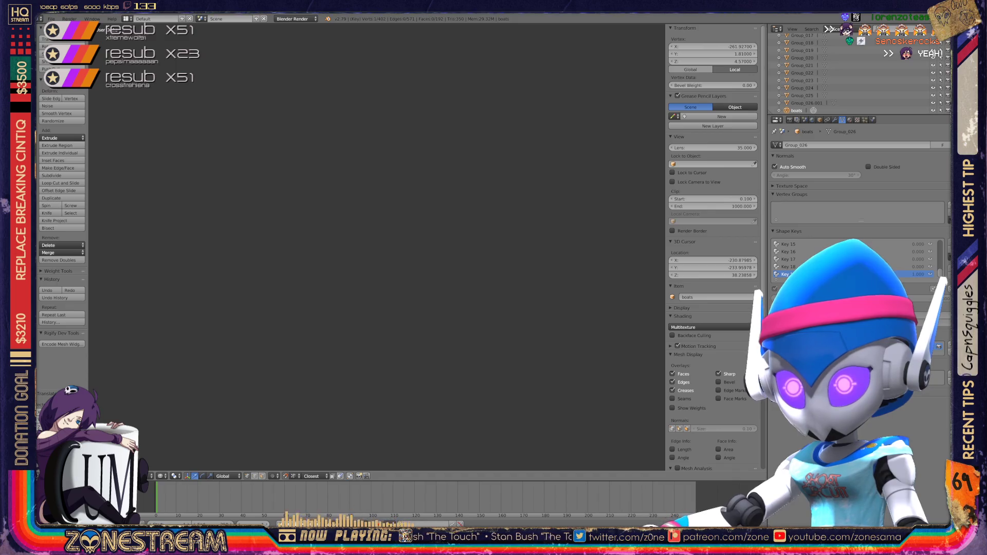
- Move the selected hull vertex onto the edge junction
scroll(377, 247, down, 3)
mouse_move(377, 246)
middle_down()
mouse_move(411, 247)
mouse_move(360, 247)
mouse_move(406, 239)
mouse_move(394, 242)
mouse_move(502, 305)
middle_up()
scroll(377, 246, up, 6)
scroll(377, 247, up, 5)
key(g)
key(Return)
- Select another hull vertex from a new angle and reposition it twice
right_click(302, 250)
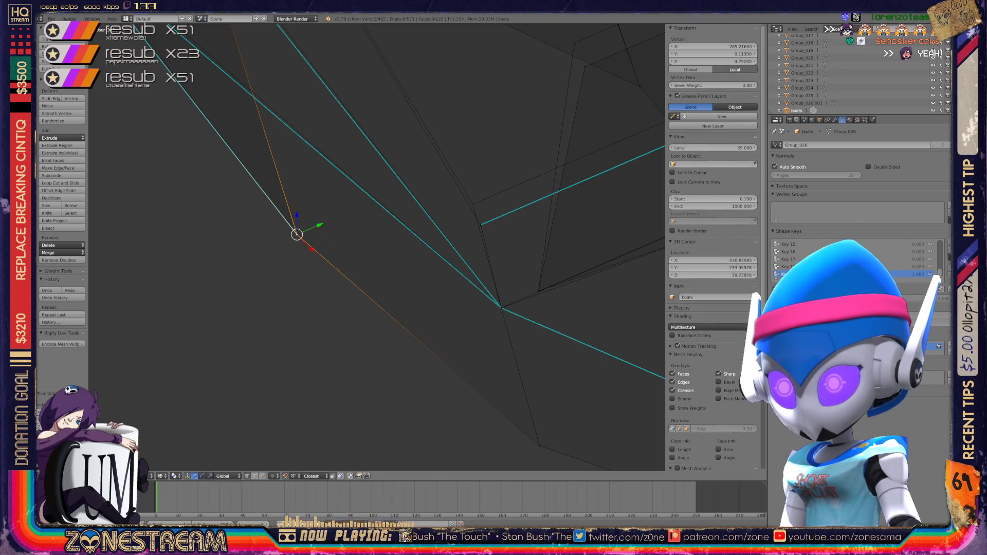
middle_drag(302, 250, 427, 236)
right_click(427, 237)
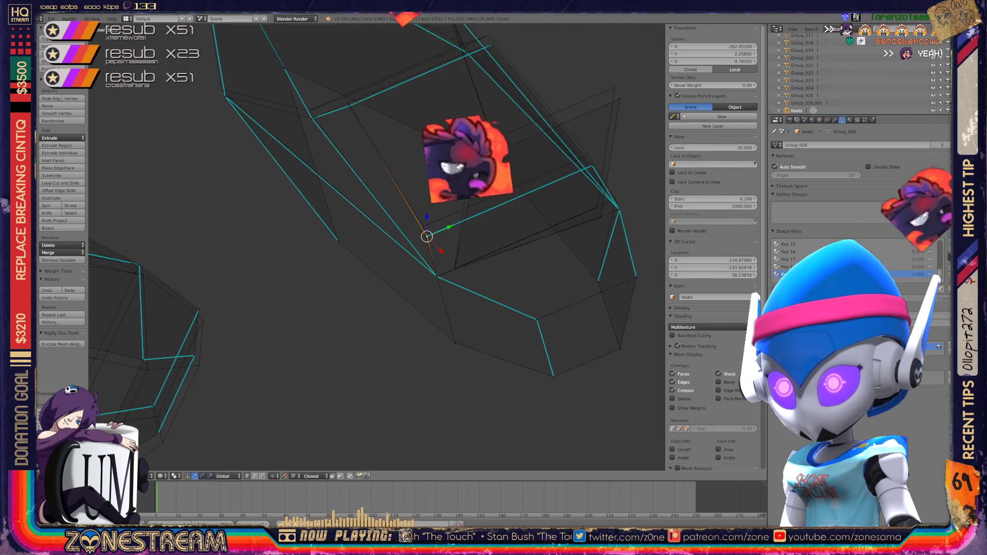
key(g)
key(Return)
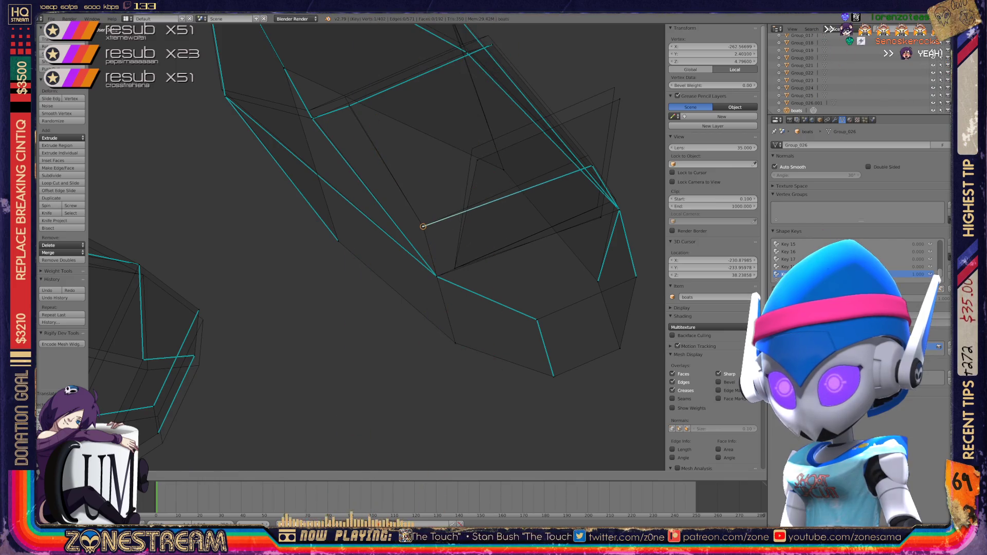
scroll(376, 246, up, 8)
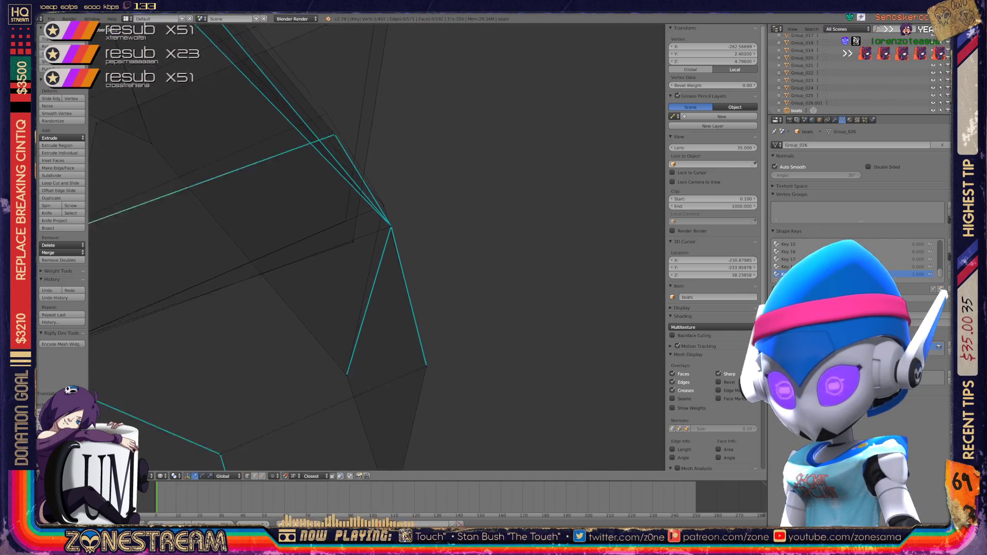
key(g)
key(g)
key(Return)
- Regrab a hull vertex to a Z of about 1.43 and view the reshaped boat
scroll(380, 227, down, 5)
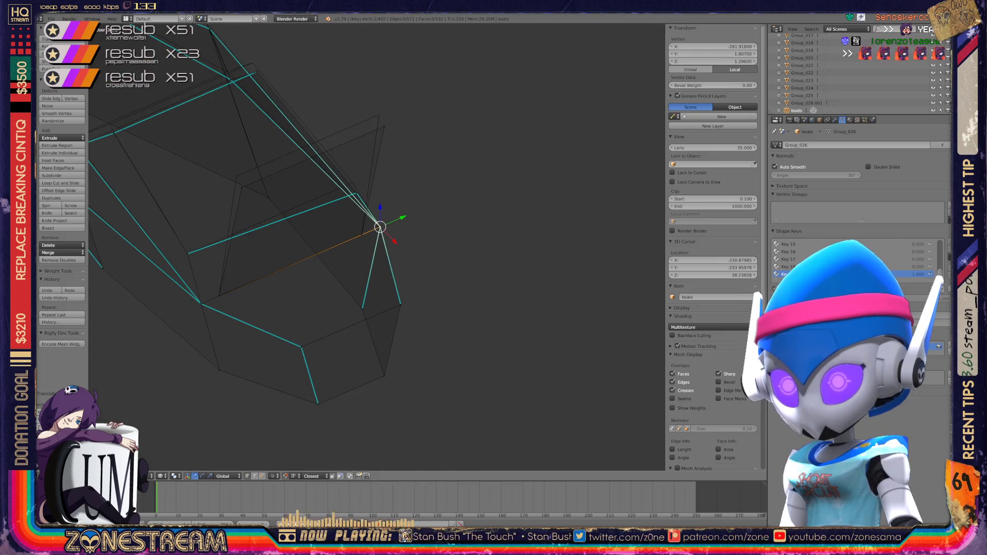
scroll(273, 246, up, 3)
key(g)
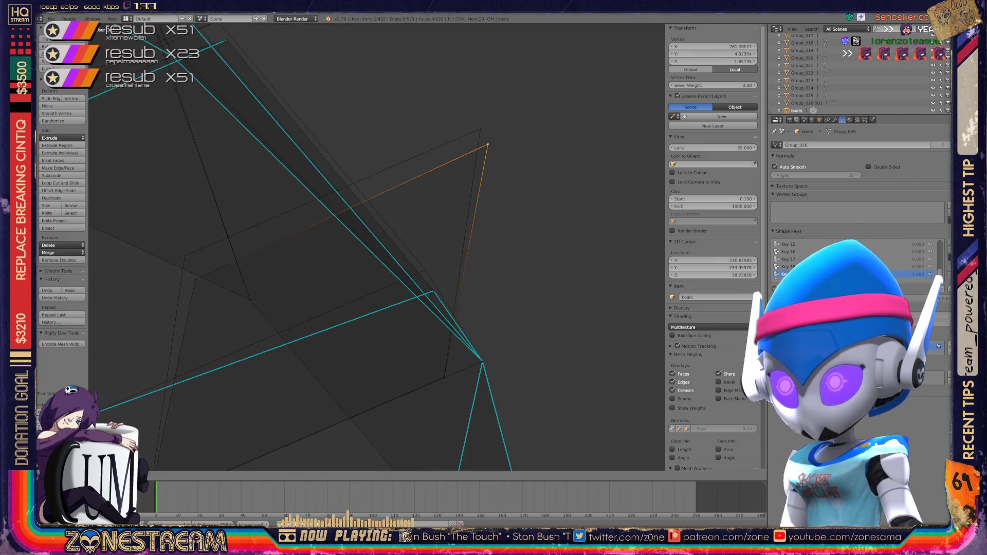
key(g)
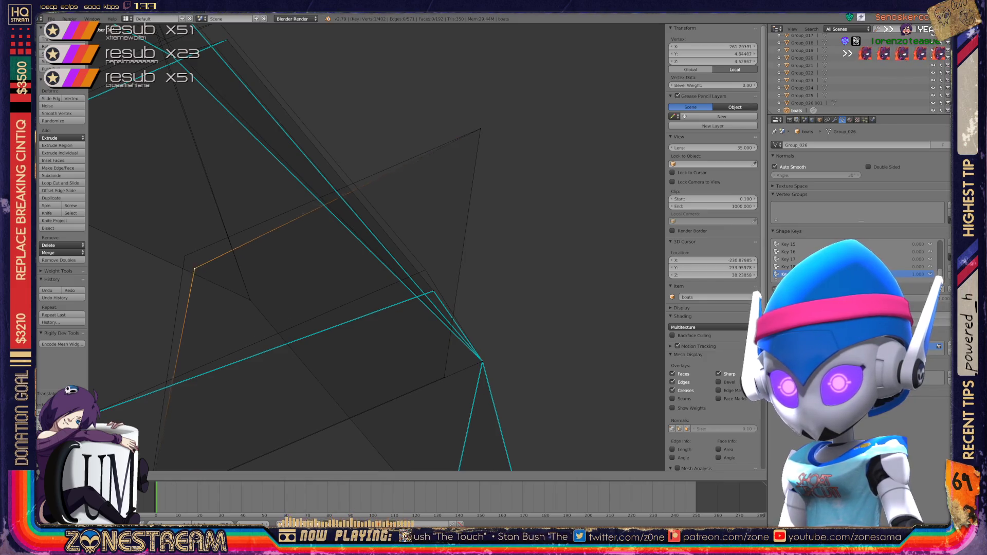
scroll(377, 247, down, 4)
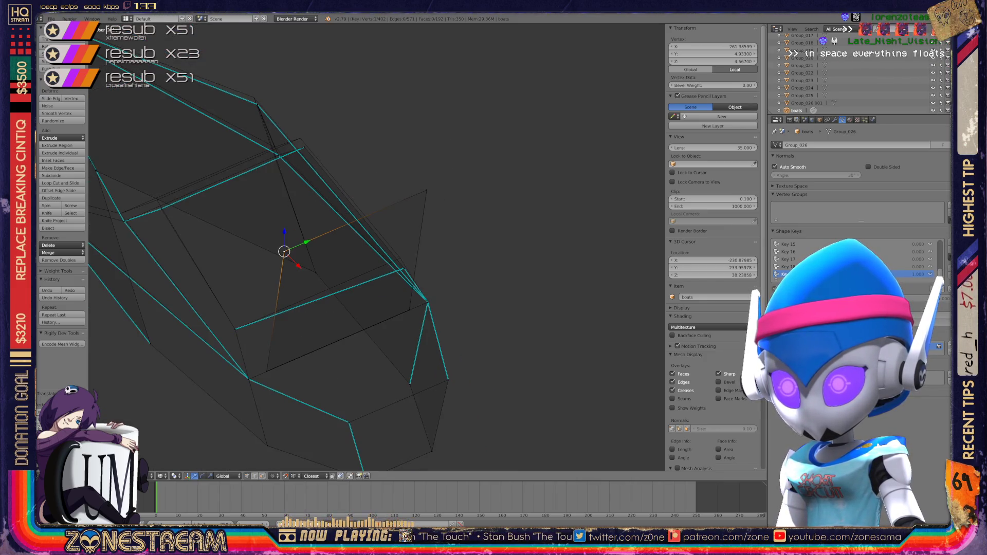
key(g)
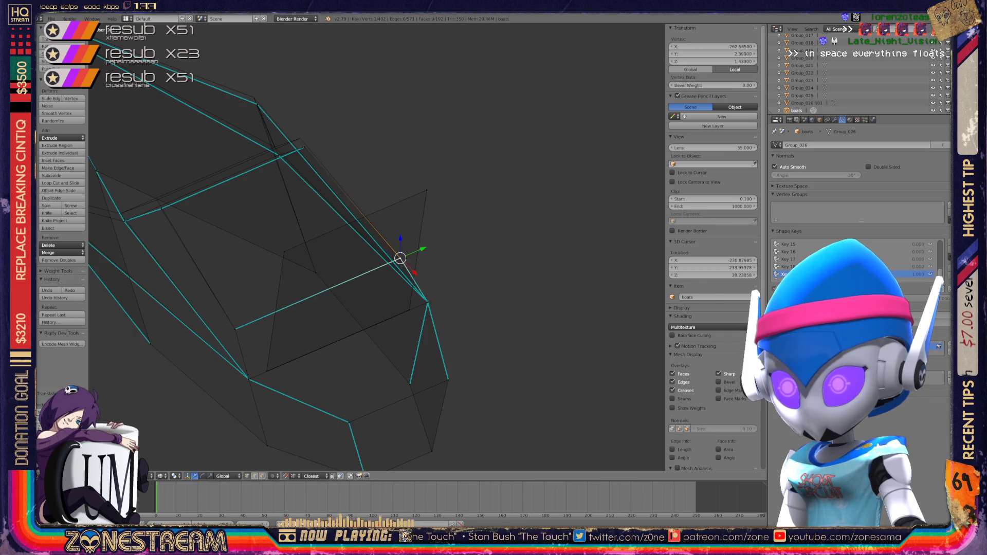
middle_drag(377, 247, 432, 233)
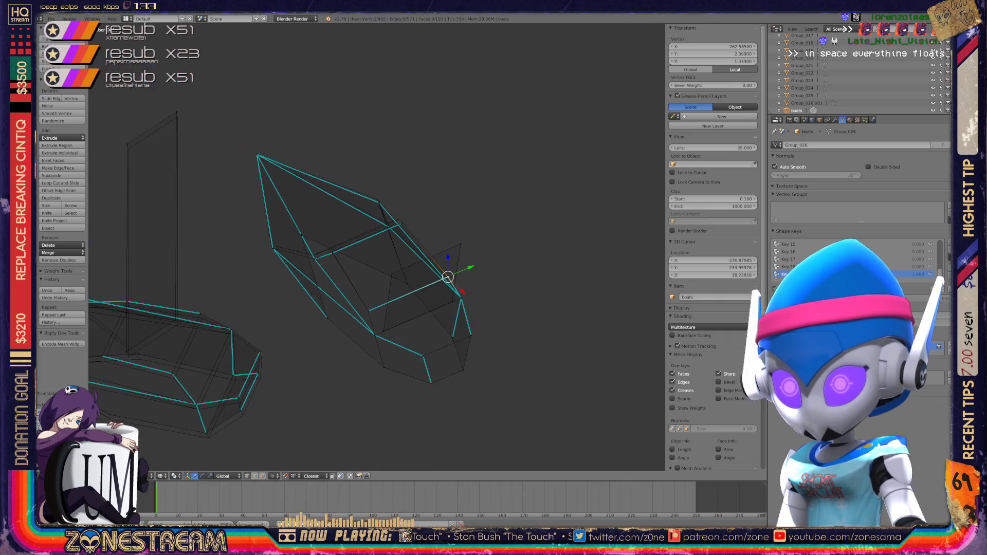
mouse_move(377, 246)
shift+middle_down()
mouse_move(592, 371)
mouse_move(437, 360)
mouse_move(643, 354)
shift+middle_up()
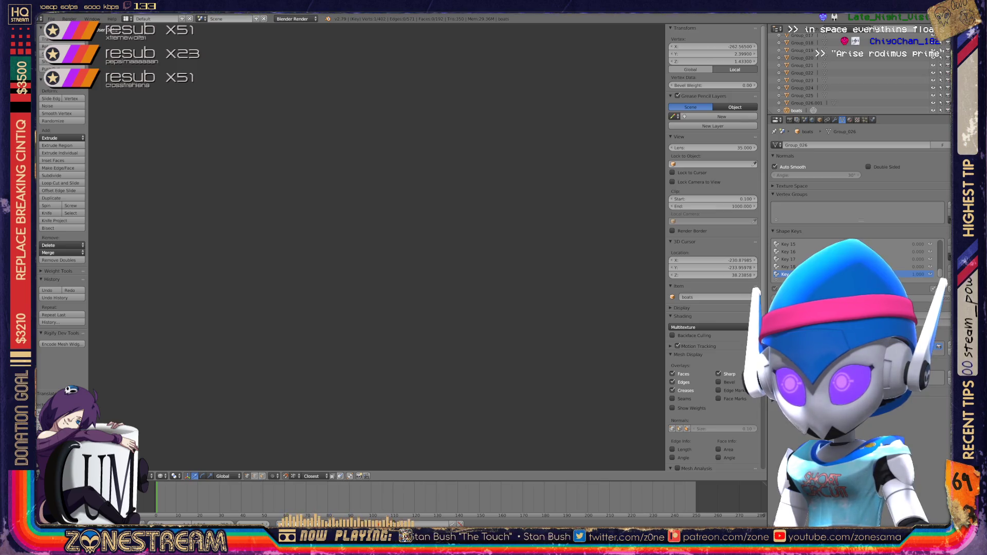
- Orbit around the boats with numpad views and zoom onto the left boat's hull
key(ctrl+KP_3)
key(KP_2)
key(KP_2)
key(KP_2)
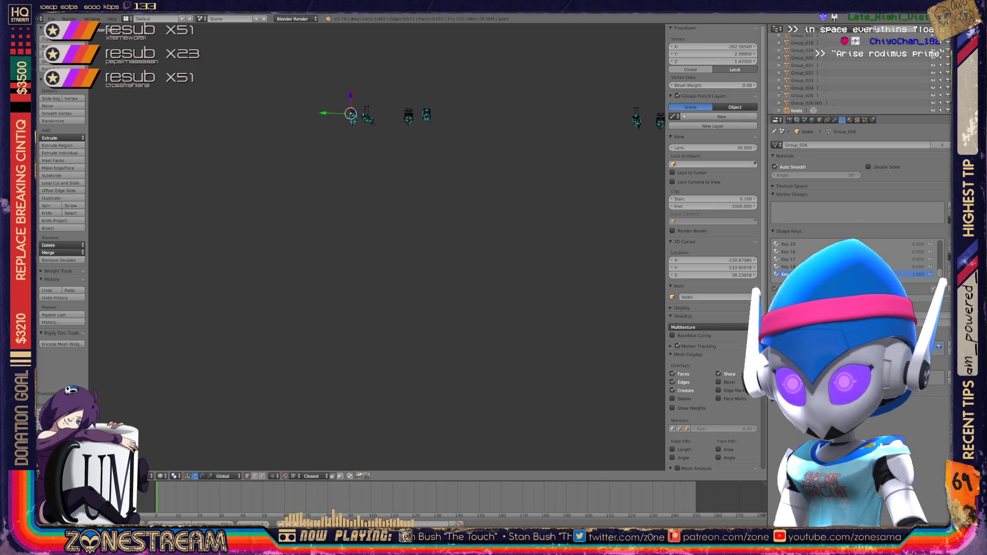
key(KP_8)
key(KP_8)
key(KP_8)
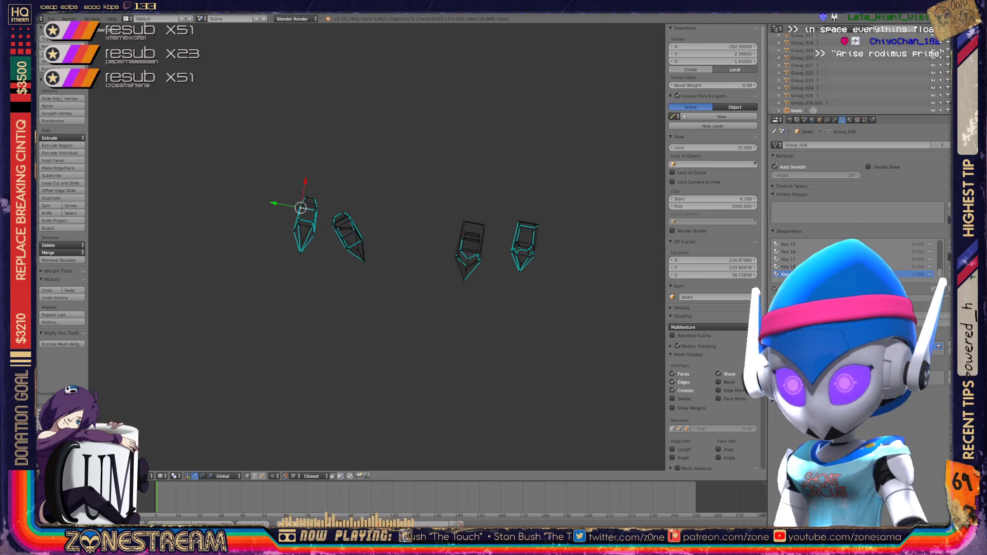
key(KP_8)
key(KP_8)
key(KP_8)
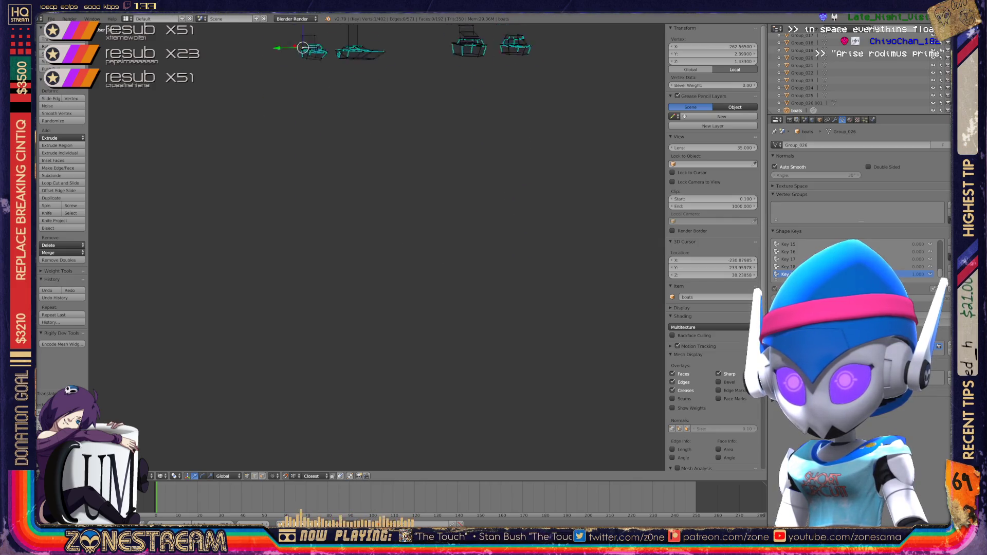
key(KP_2)
key(KP_2)
key(KP_2)
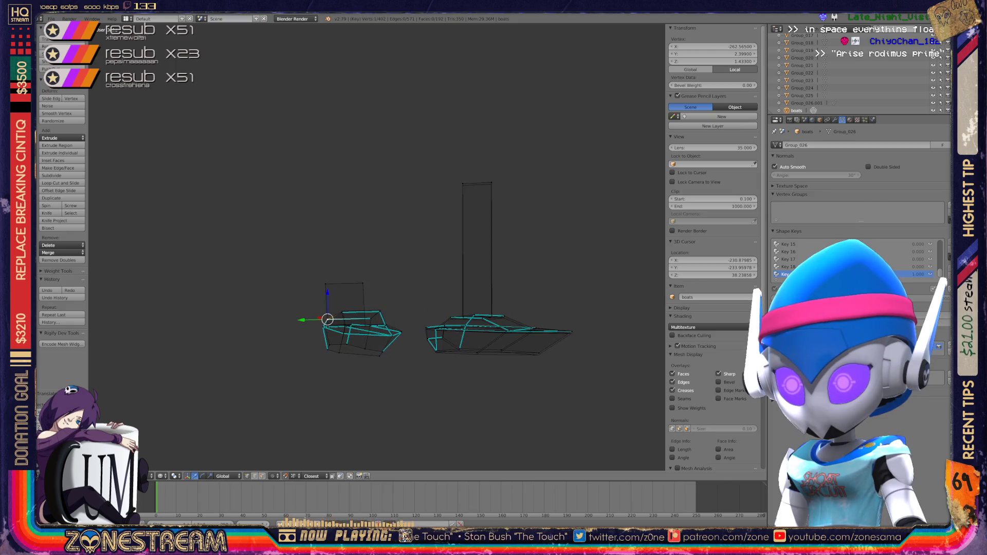
scroll(442, 309, up, 3)
key(KP_8)
key(KP_8)
key(KP_8)
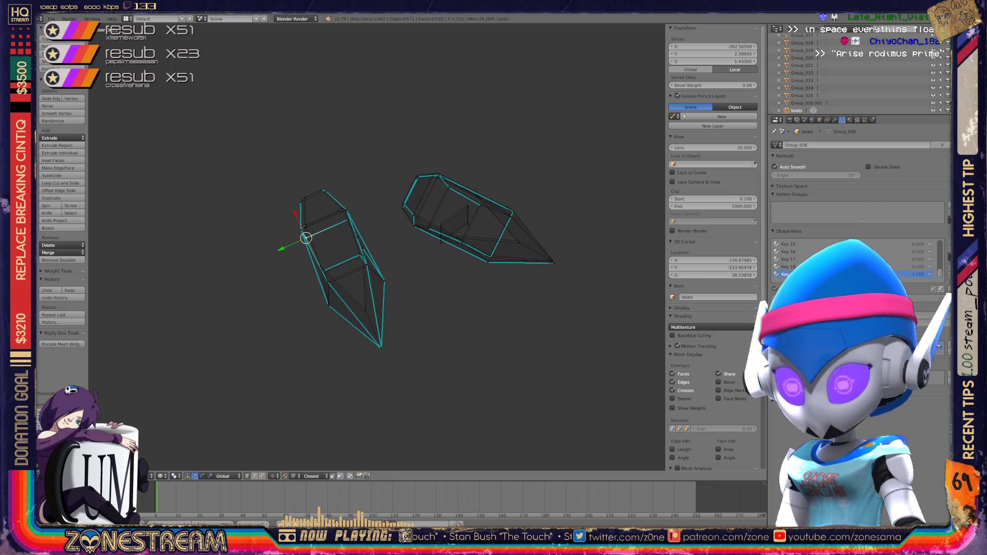
key(KP_2)
key(KP_2)
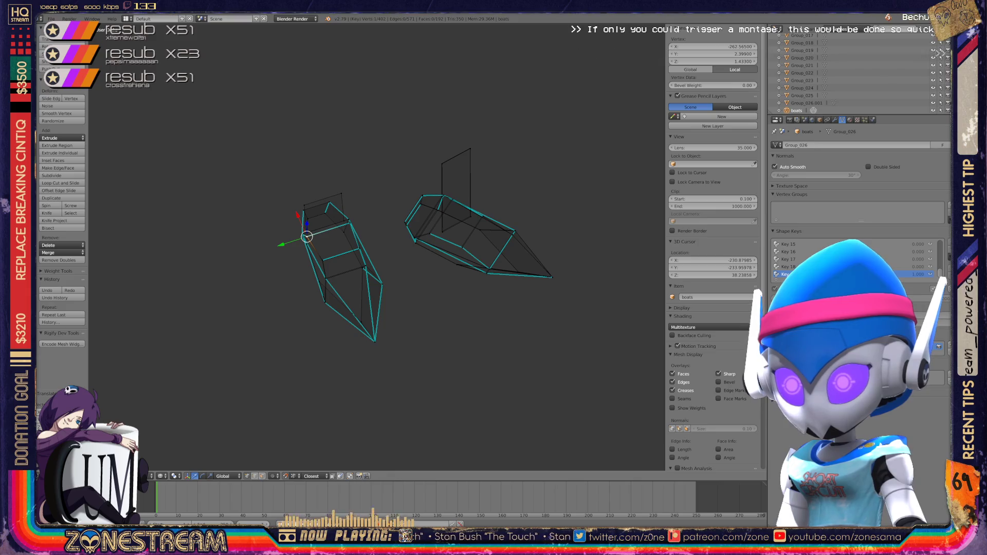
scroll(377, 247, up, 6)
scroll(377, 249, up, 1)
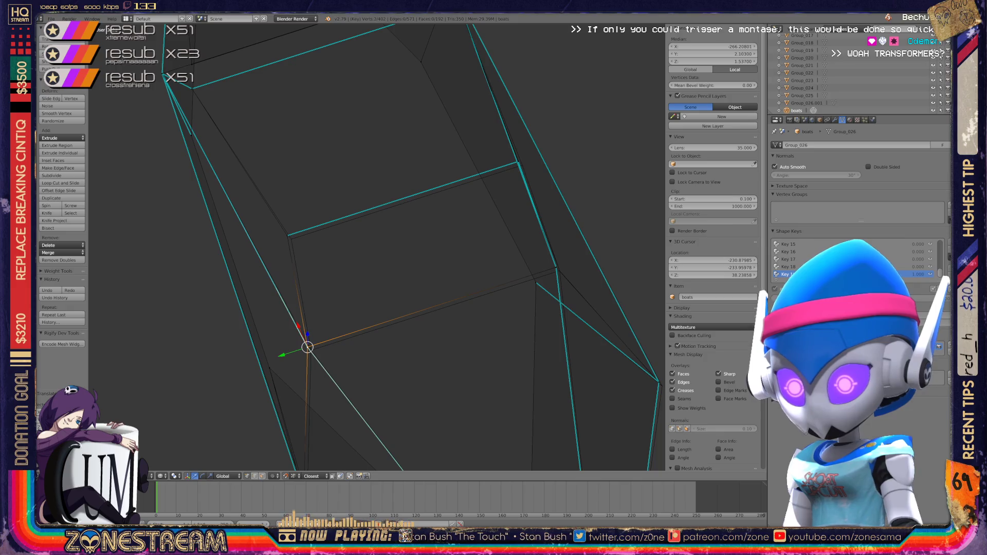
- Nudge the two overlapping vertices at the hull's right corner slightly
key(g)
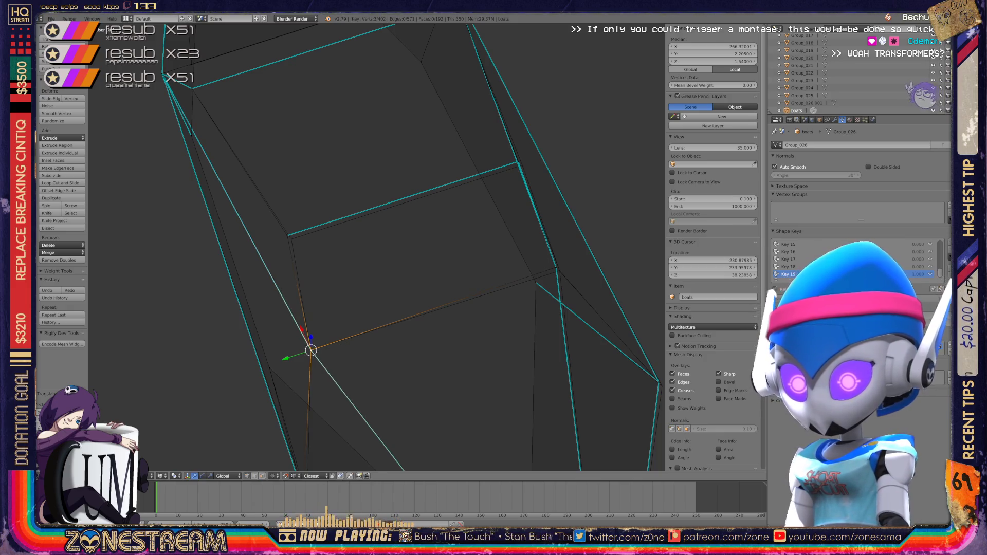
right_click(292, 239)
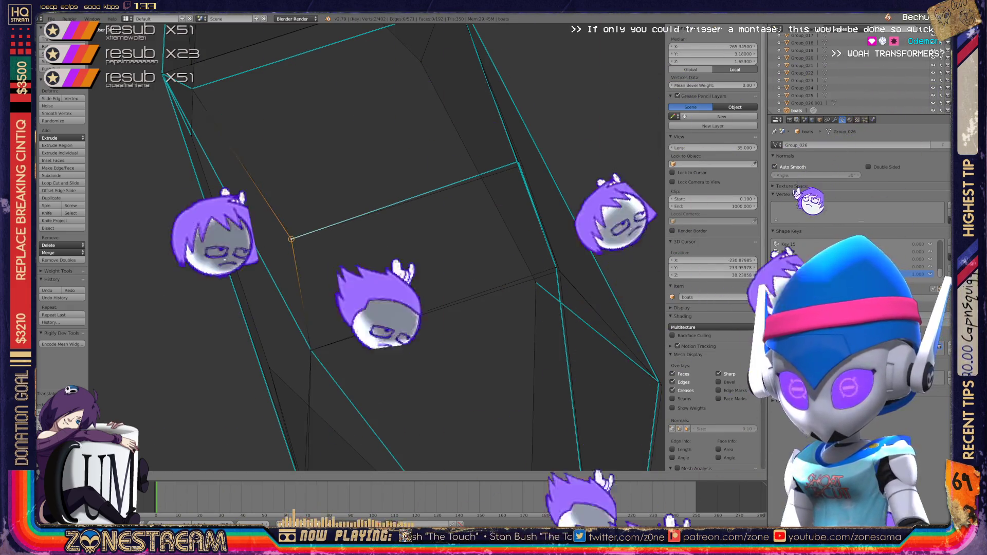
right_click(557, 268)
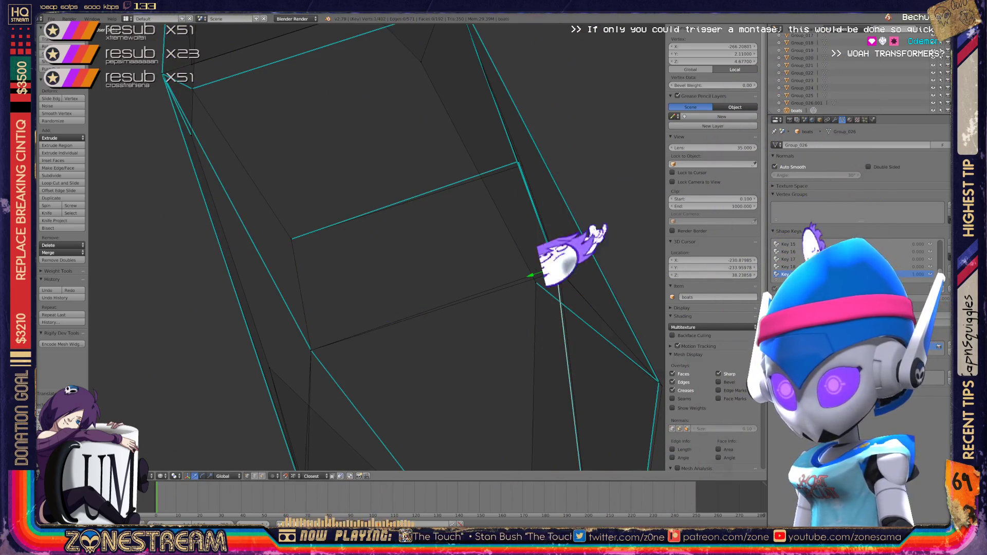
shift+right_click(557, 268)
drag(556, 267, 560, 271)
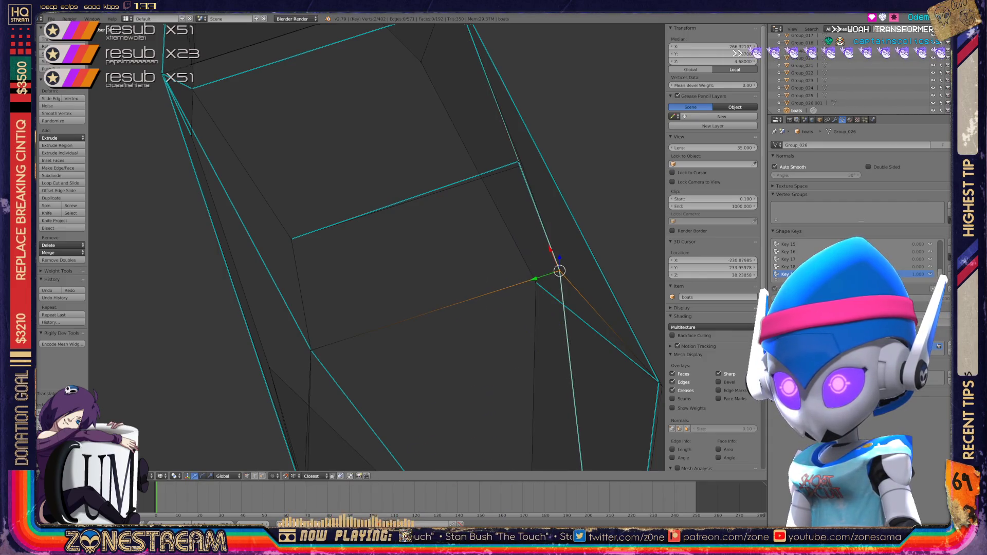
shift+middle_drag(560, 271, 461, 346)
- Select a single hull-edge vertex, then return the boat to Object Mode
right_click(419, 238)
key(a)
right_click(422, 240)
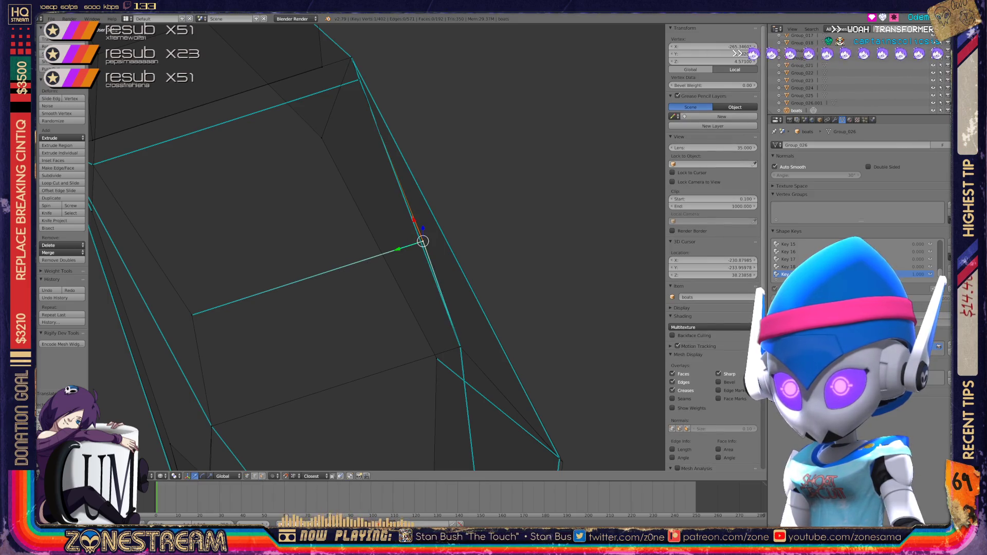
shift+middle_drag(422, 241, 636, 341)
scroll(636, 341, down, 3)
key(Tab)
scroll(396, 232, up, 3)
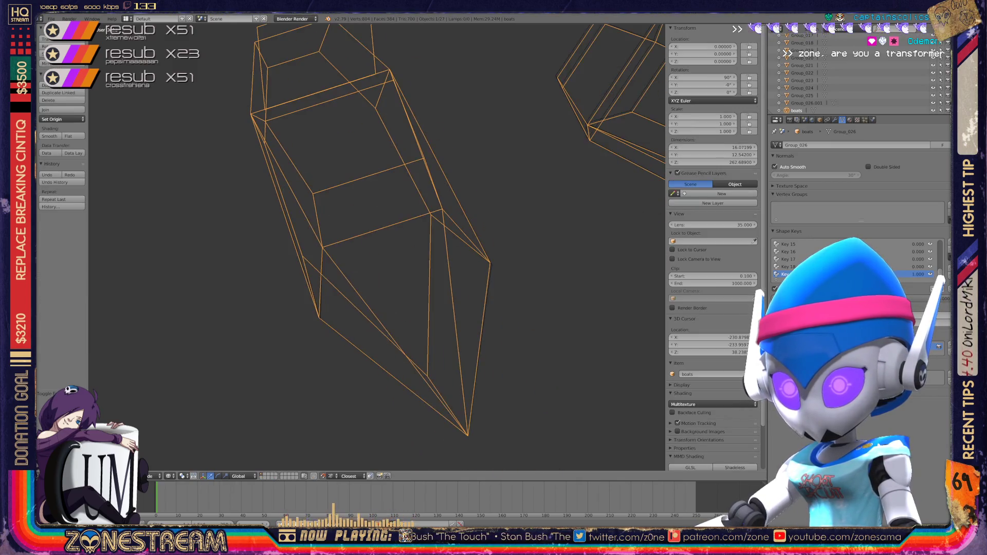
- Back in Edit Mode, add a lower-edge vertex to the selection and move both vertices
key(Tab)
scroll(378, 247, up, 8)
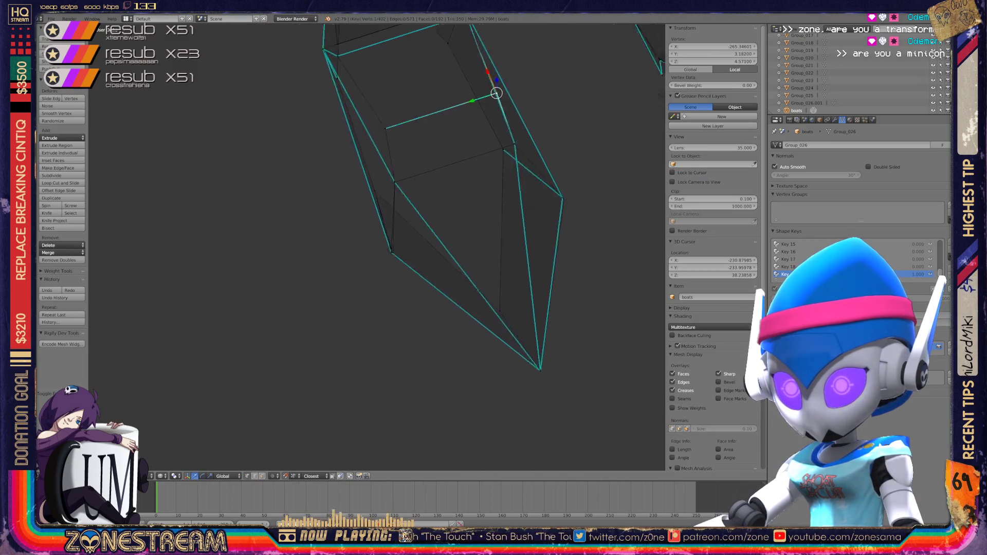
scroll(378, 247, down, 3)
key(Tab)
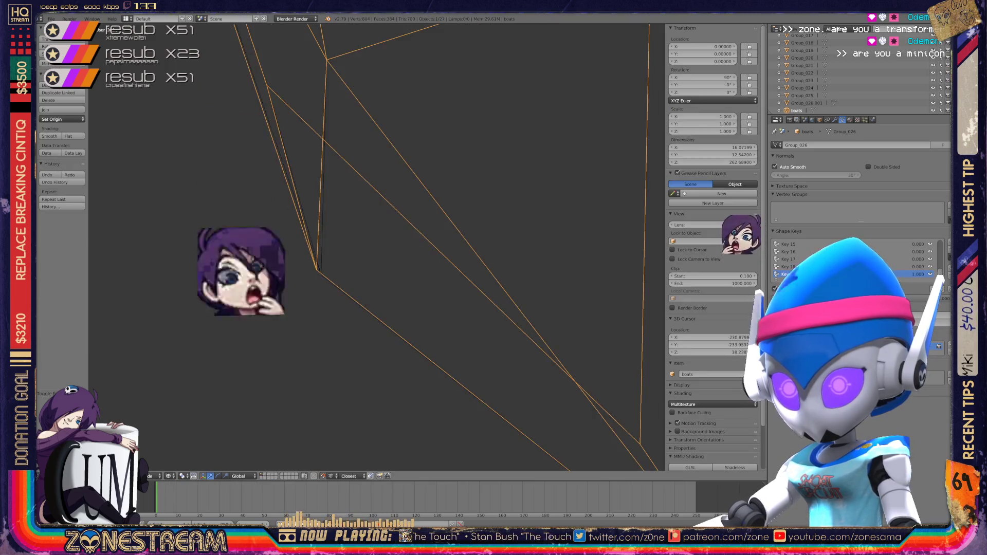
key(Tab)
shift+right_click(272, 286)
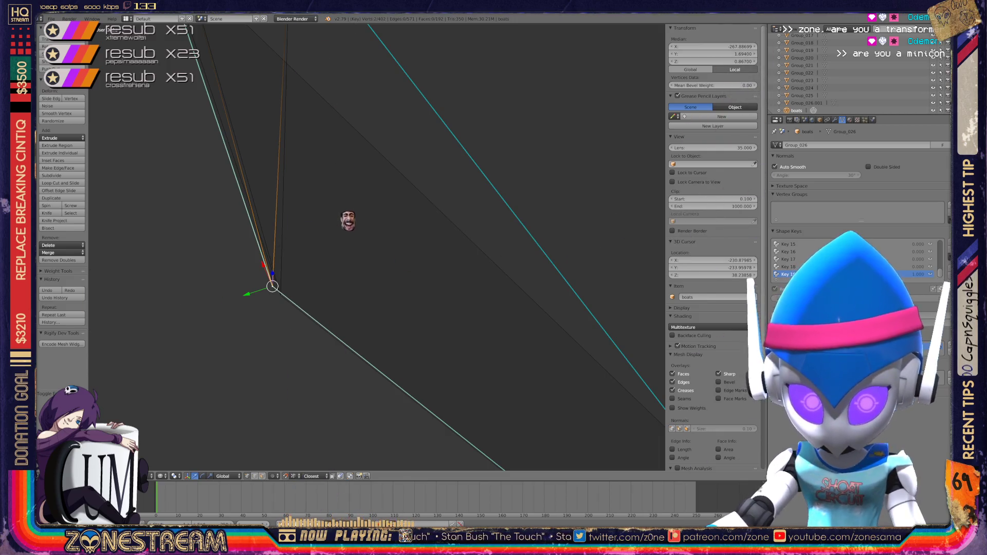
key(g)
key(Return)
scroll(378, 247, down, 3)
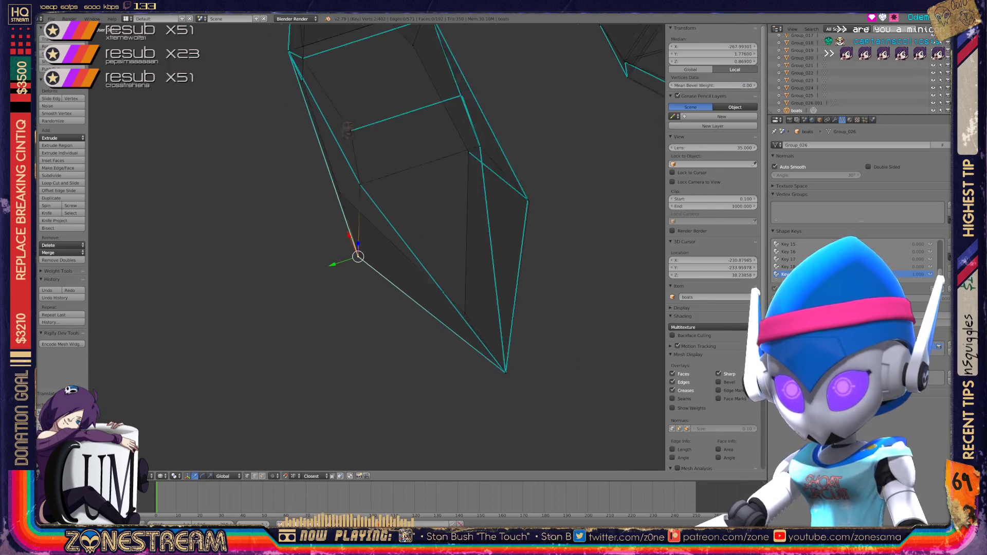
middle_drag(378, 246, 360, 246)
- Shift the selected vertex slightly left
key(Tab)
scroll(378, 247, down, 8)
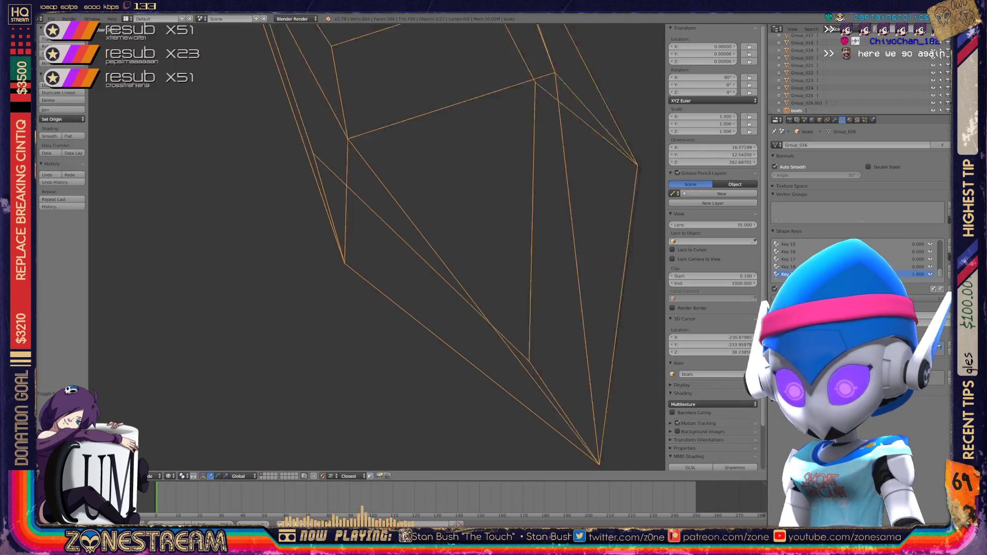
middle_drag(378, 247, 349, 260)
key(Tab)
key(Tab)
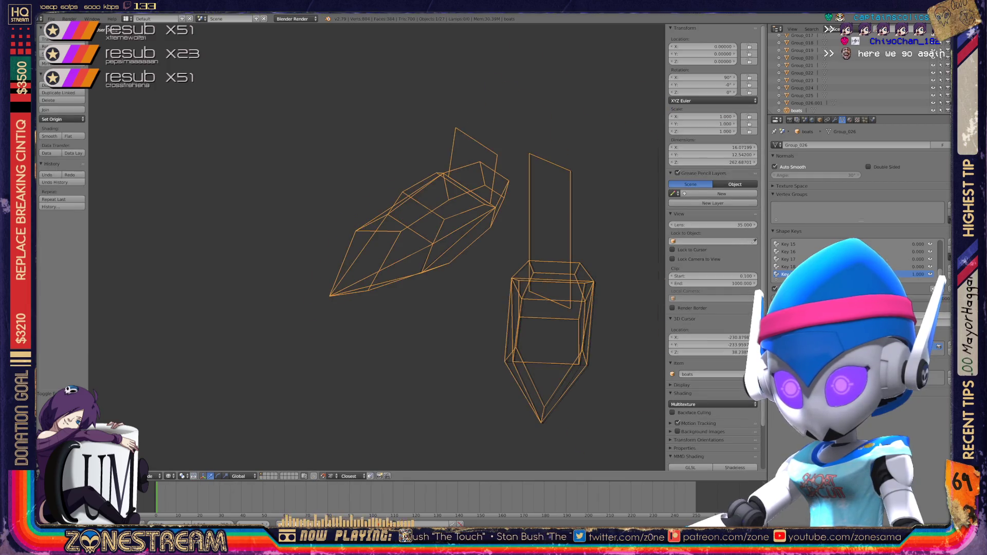
scroll(378, 247, up, 8)
key(Tab)
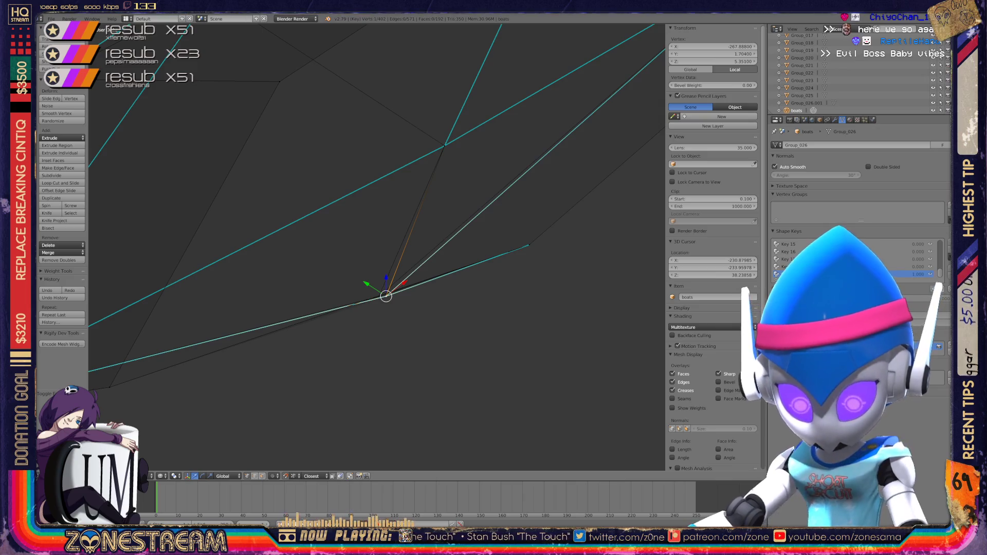
key(g)
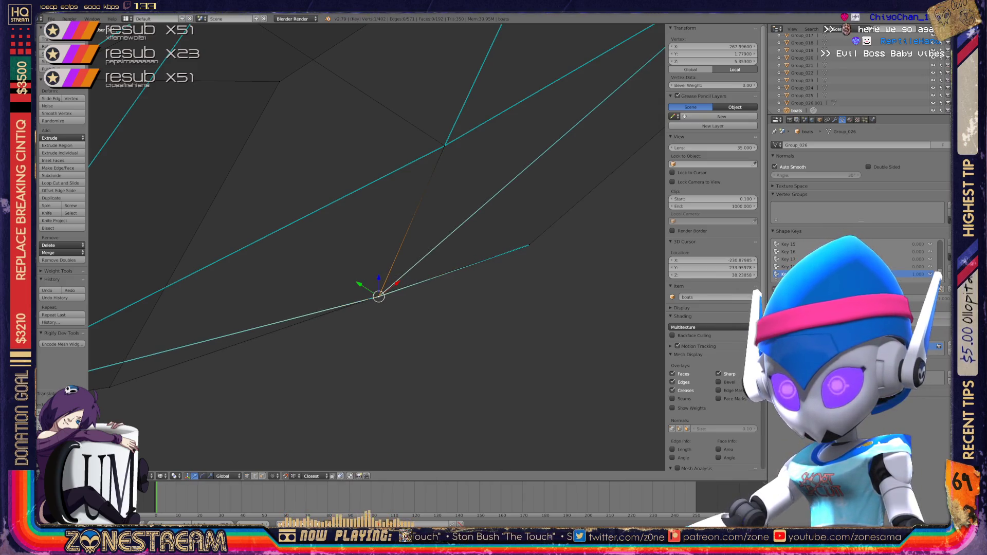
- Leave Edit Mode and orbit to view both boat wireframes, centring the second boat
key(Tab)
scroll(378, 247, down, 8)
mouse_move(378, 247)
middle_down()
mouse_move(350, 195)
mouse_move(391, 236)
middle_up()
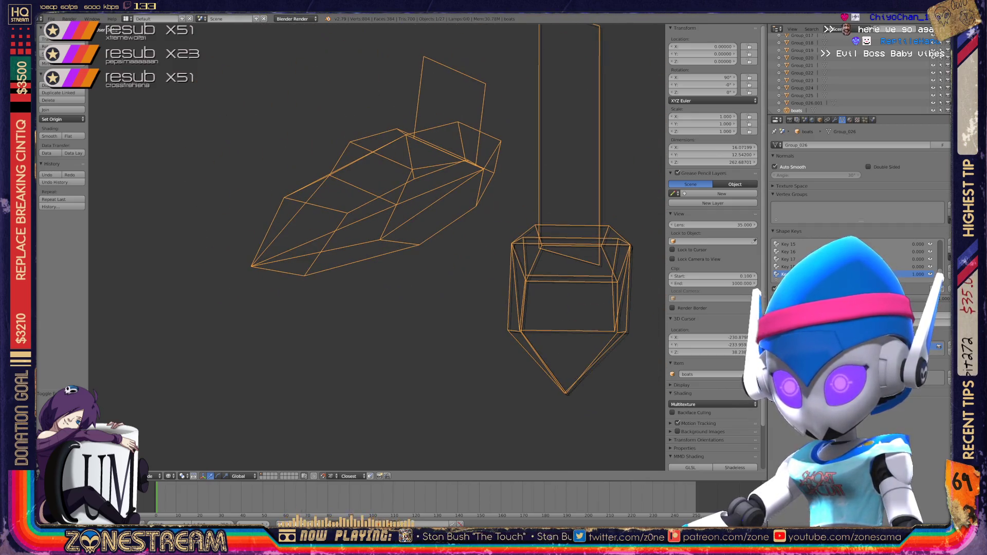
key(x)
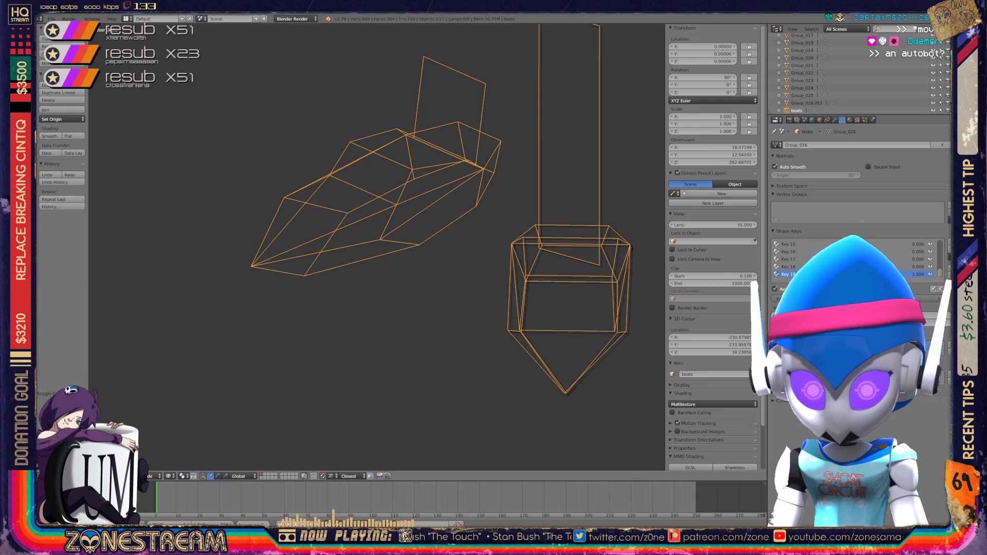
shift+middle_drag(565, 308, 426, 254)
- Enter Edit Mode on the second boat and shift its lower vertices down and right
scroll(427, 254, up, 5)
key(Tab)
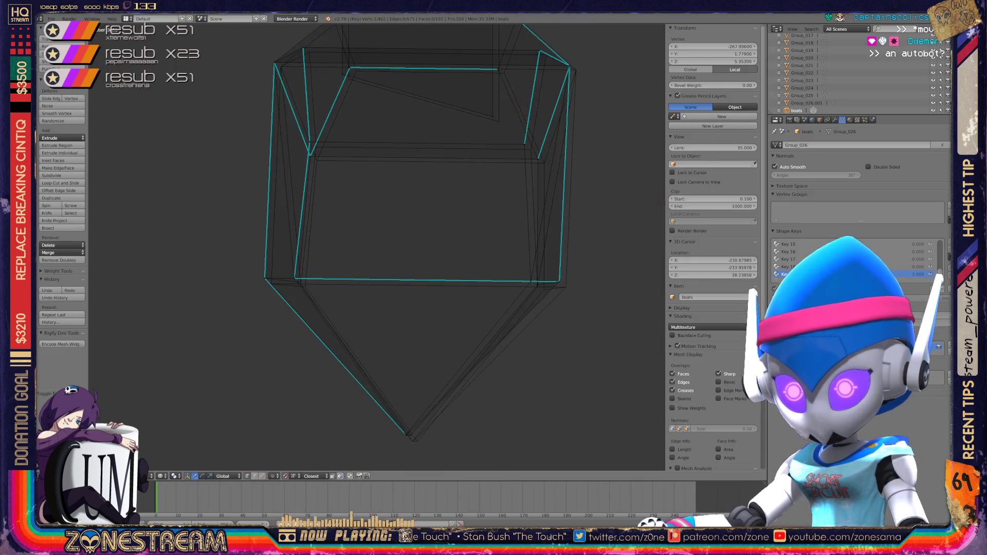
shift+middle_drag(427, 255, 377, 204)
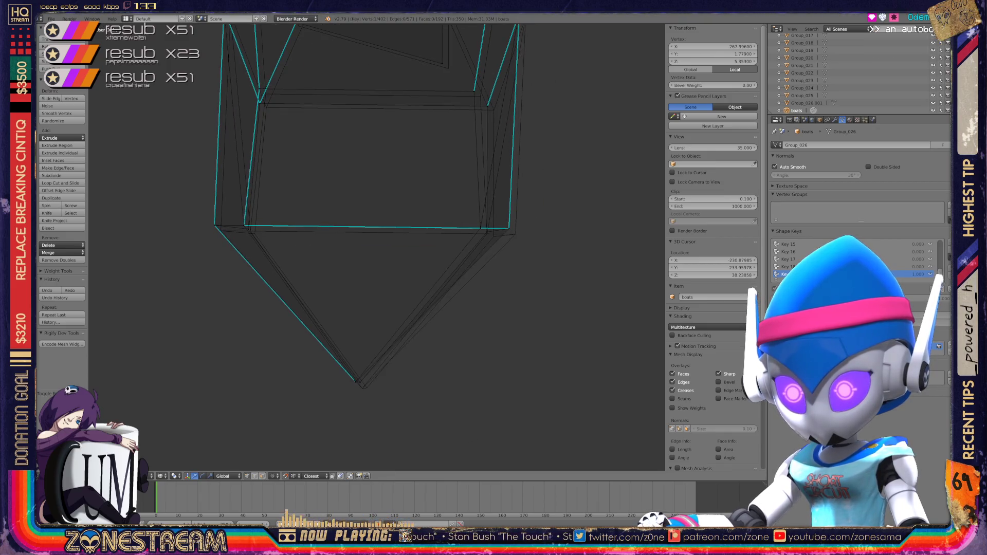
scroll(396, 379, up, 5)
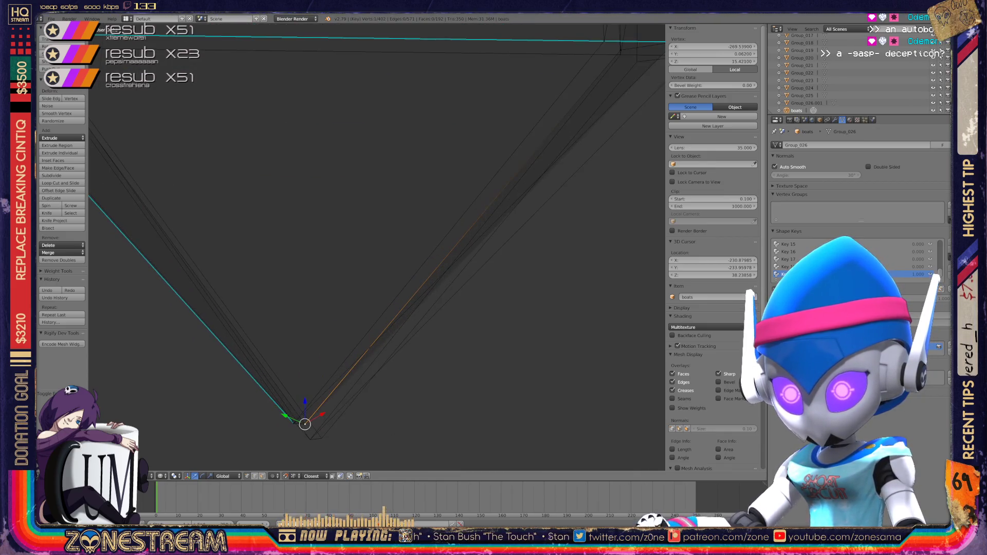
shift+middle_drag(396, 415, 396, 378)
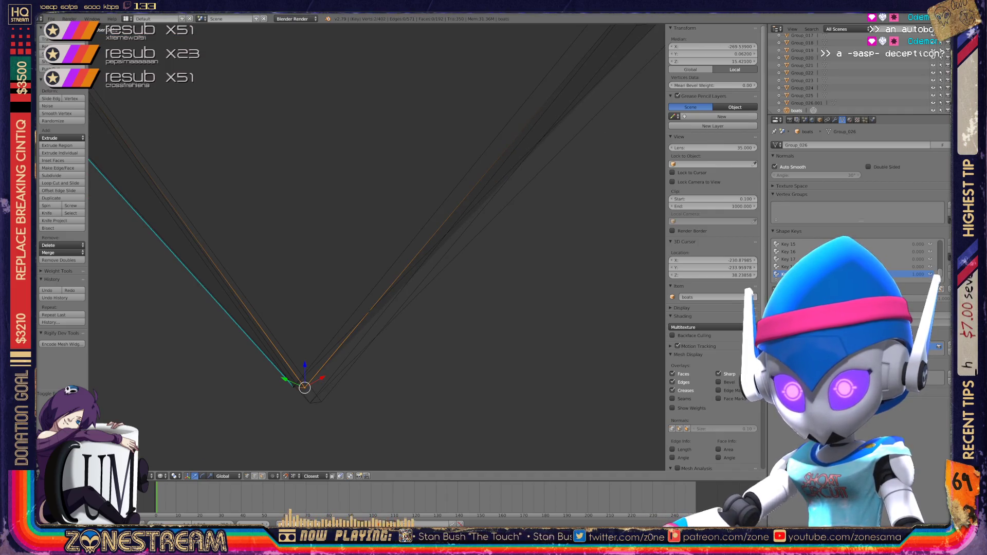
drag(304, 388, 321, 401)
click(293, 387)
shift+click(293, 387)
- Snap the corner vertex onto the cyan corner, then nudge it down and right
mouse_move(375, 247)
middle_down()
mouse_move(386, 265)
mouse_move(401, 263)
middle_up()
scroll(376, 247, down, 3)
scroll(401, 262, up, 5)
click(346, 324)
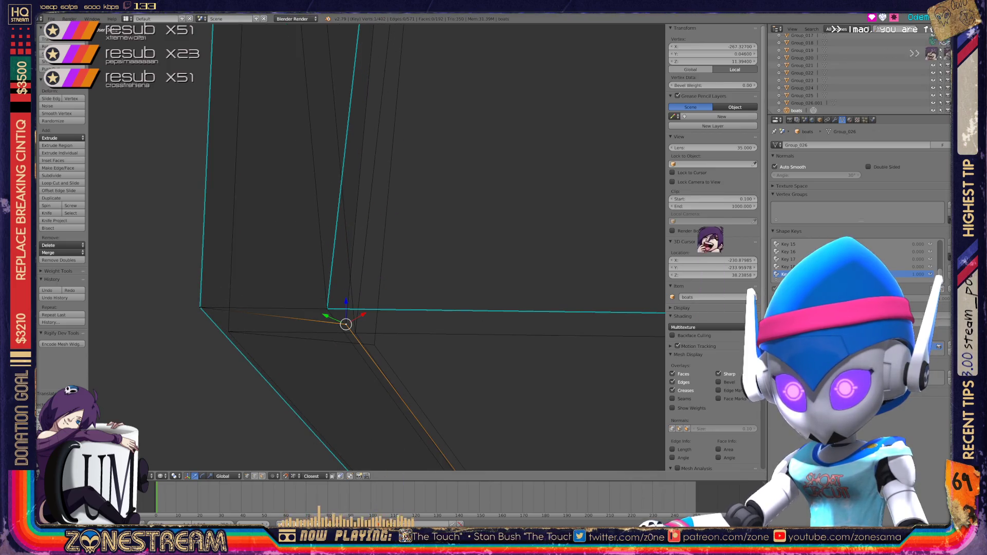
key(g)
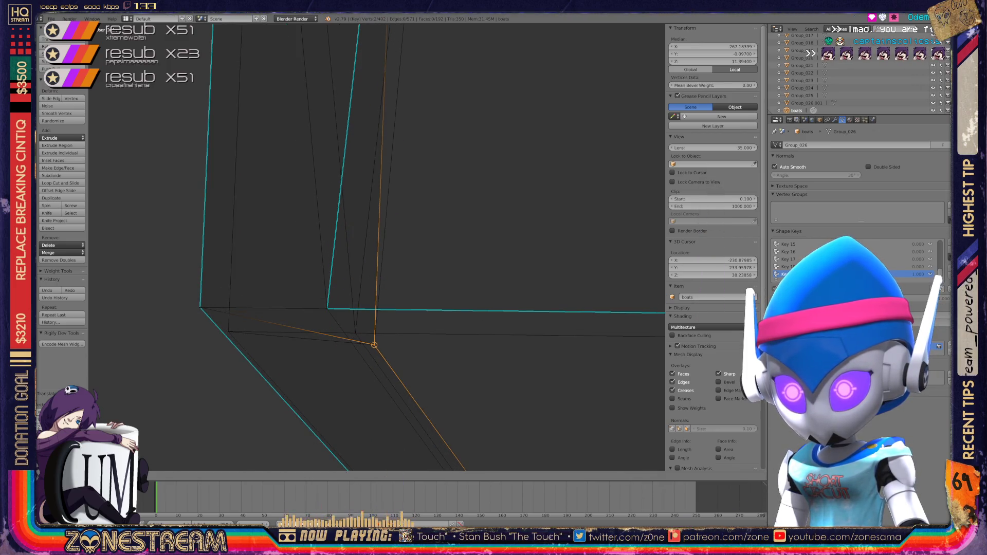
key(Return)
key(g)
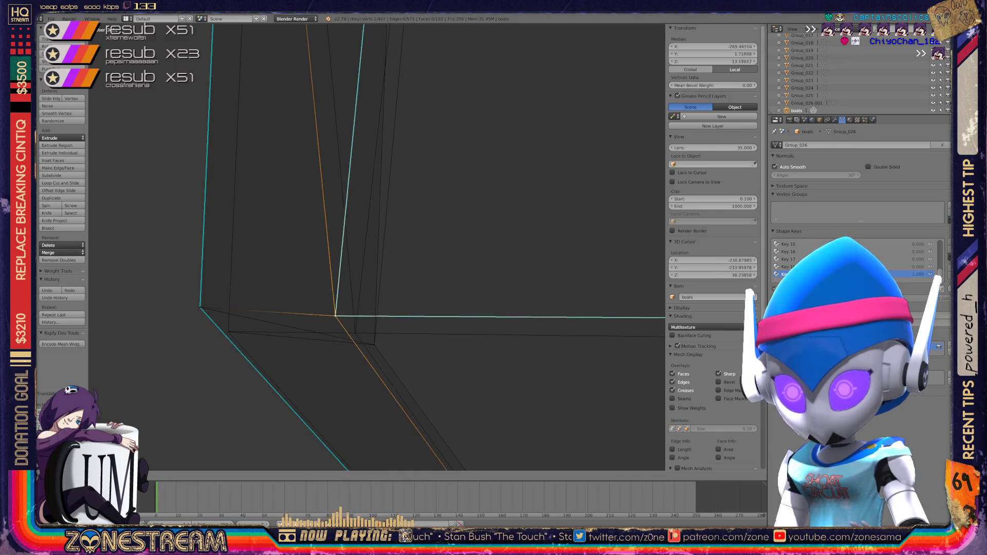
- Reposition the hull's left corner vertex and view the whole boat
click(200, 307)
key(g)
key(Escape)
key(g)
scroll(378, 247, down, 5)
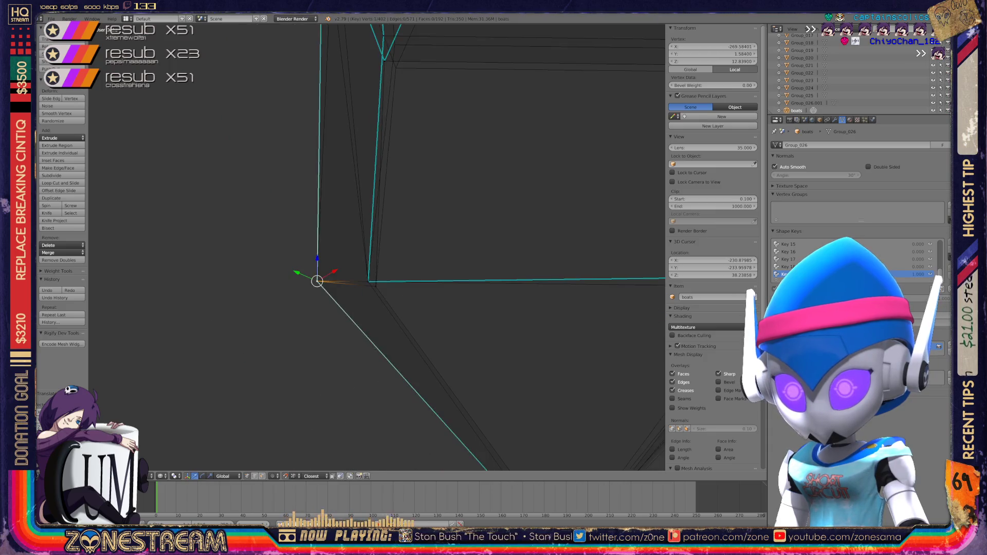
mouse_move(514, 257)
shift+middle_down()
mouse_move(342, 238)
mouse_move(391, 196)
mouse_move(414, 221)
shift+middle_up()
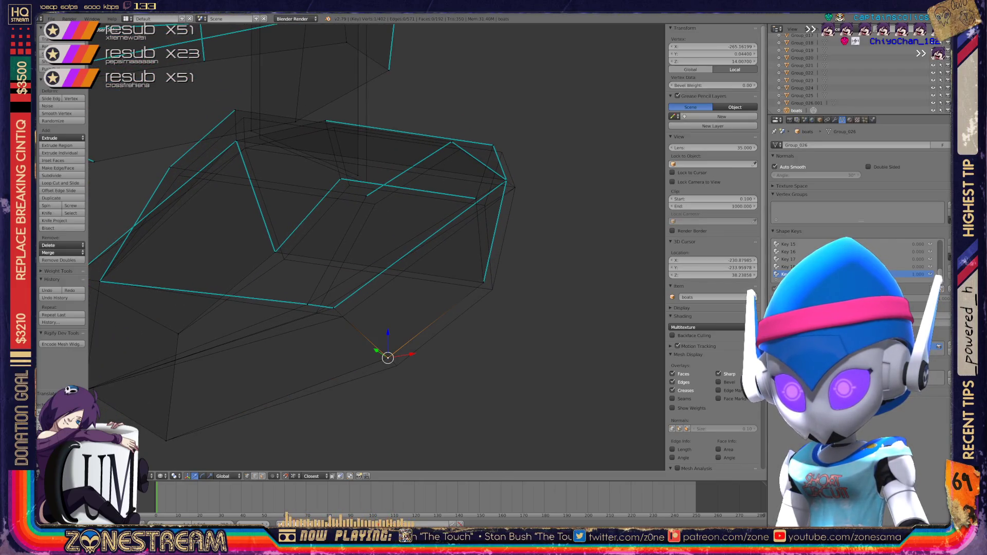
- Move a lower hull vertex down and right and add a second vertex to the selection
shift+middle_drag(377, 246, 395, 245)
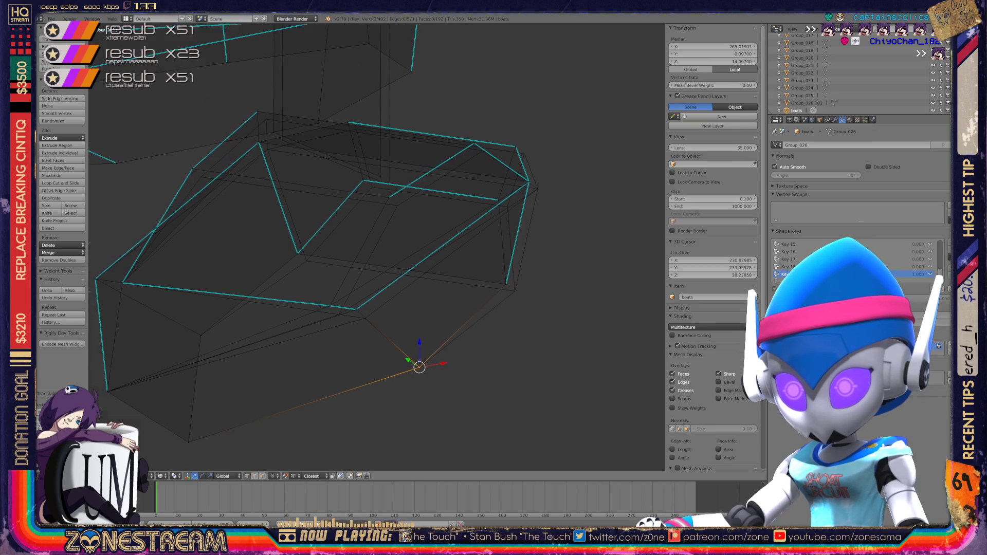
scroll(377, 246, up, 4)
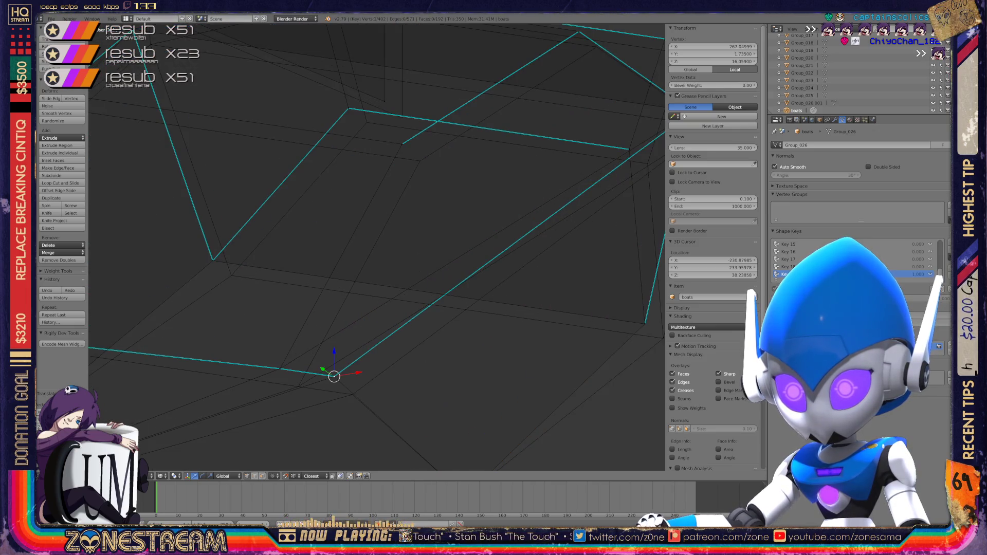
drag(334, 376, 352, 395)
shift+click(280, 368)
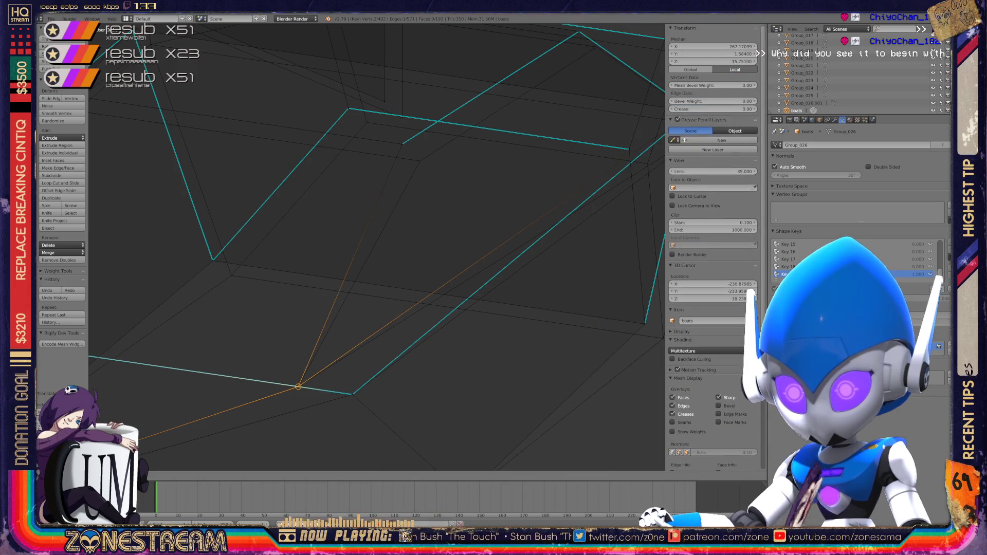
scroll(377, 247, down, 3)
mouse_move(377, 247)
shift+middle_down()
mouse_move(396, 245)
mouse_move(316, 273)
mouse_move(440, 291)
mouse_move(469, 280)
mouse_move(448, 286)
shift+middle_up()
scroll(377, 247, up, 4)
- Pull three vertices, working up the hull, down and to the right
right_click(390, 343)
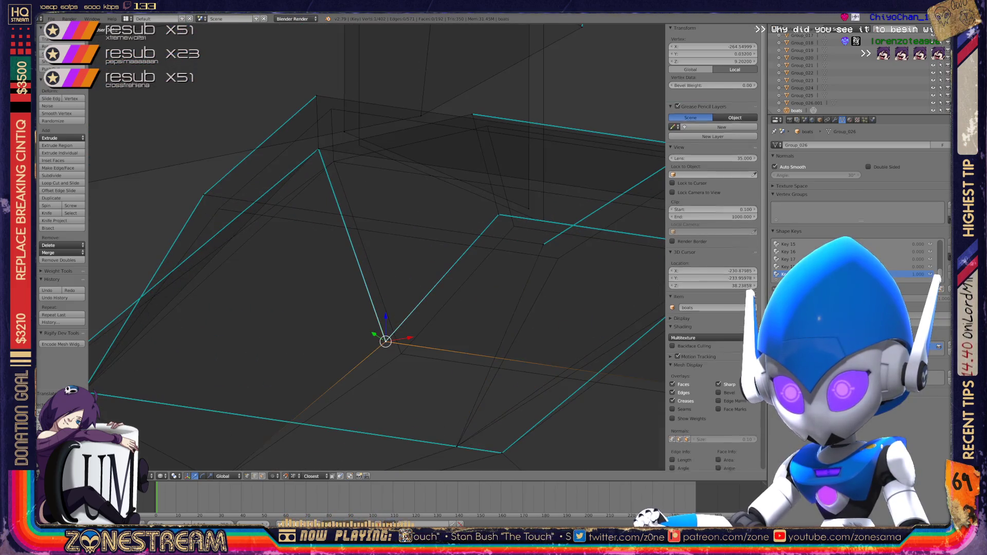
right_drag(389, 344, 402, 354)
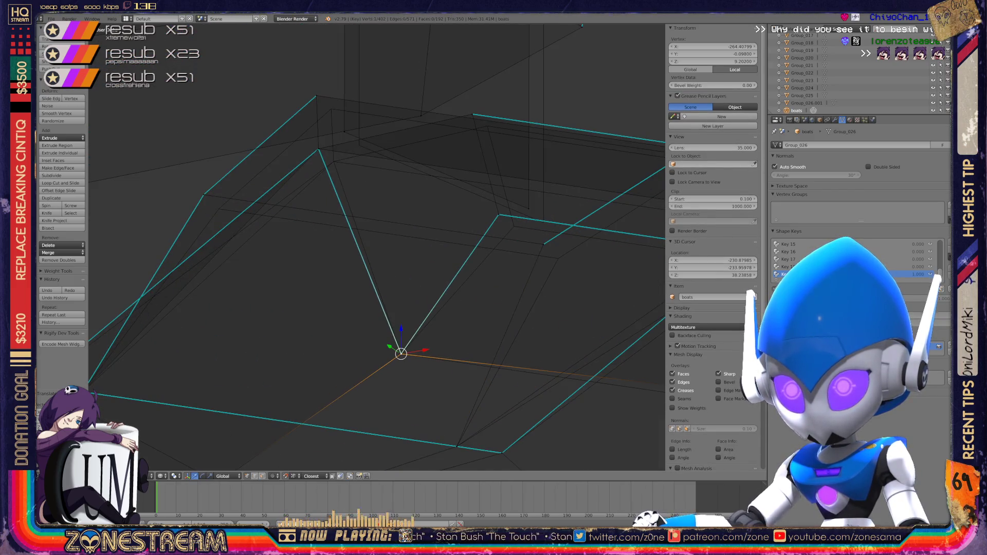
shift+scroll(377, 247, up, 3)
right_click(319, 213)
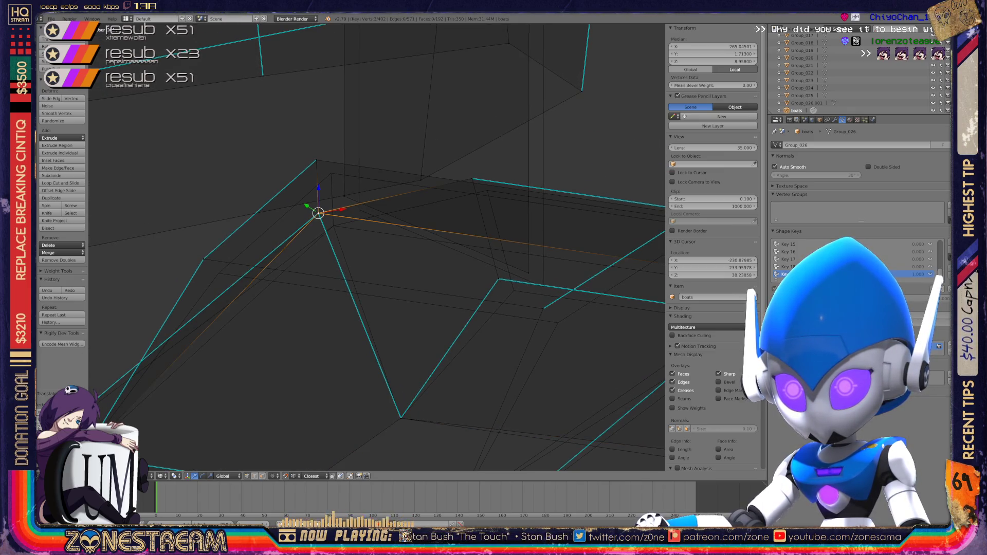
right_drag(318, 213, 334, 226)
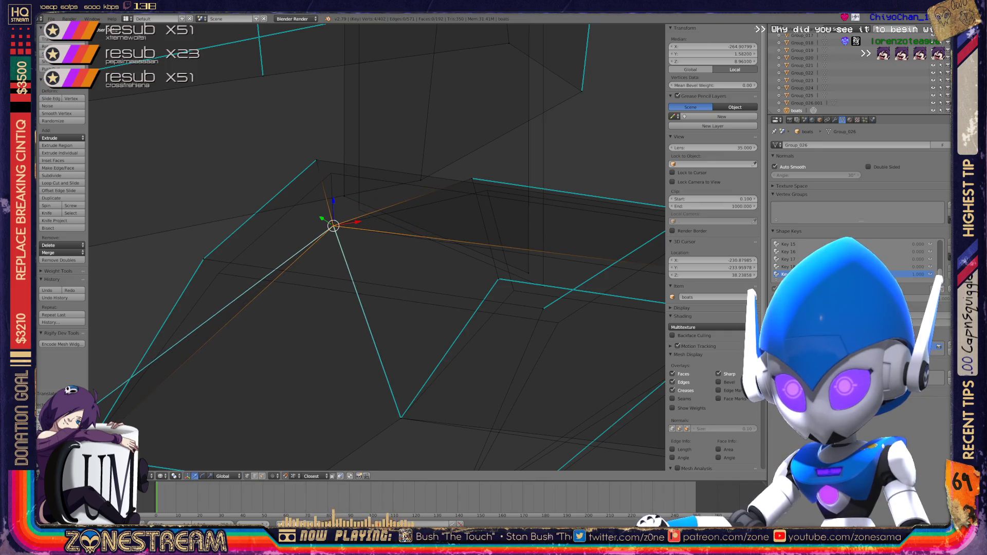
right_click(316, 160)
mouse_move(317, 160)
right_down()
mouse_move(330, 173)
mouse_move(203, 258)
mouse_move(219, 273)
right_up()
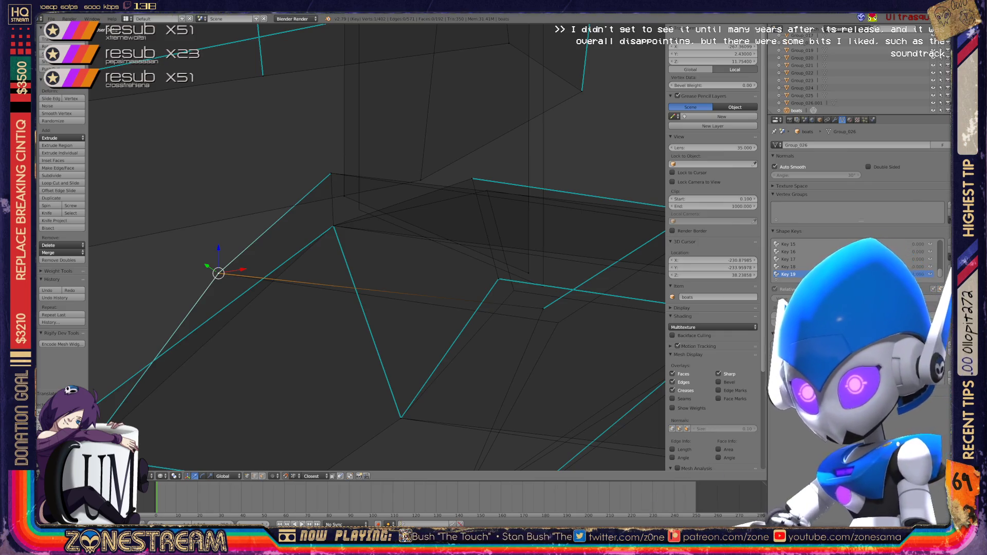
- Drag another hull vertex down and right, then move the lower vertex likewise
middle_drag(360, 257, 311, 244)
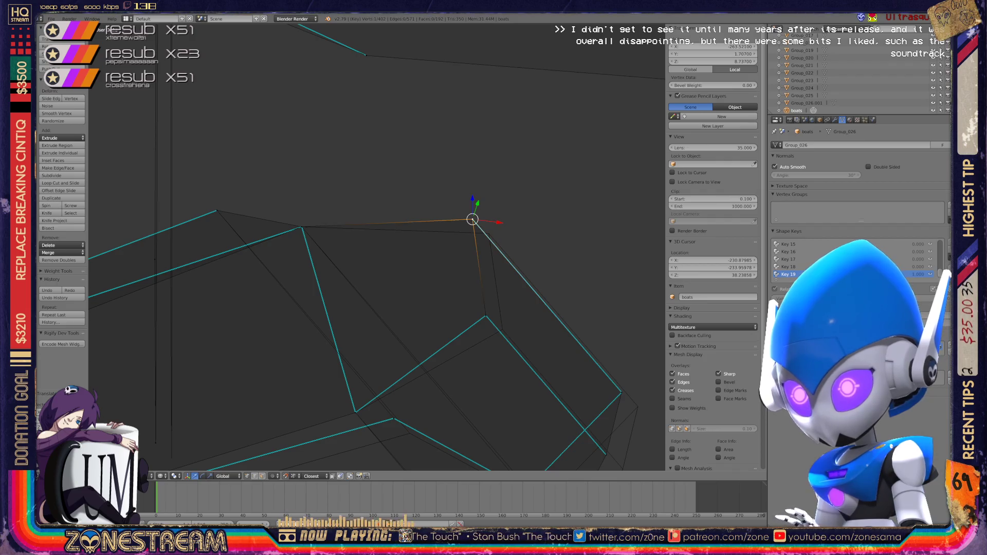
drag(473, 219, 488, 234)
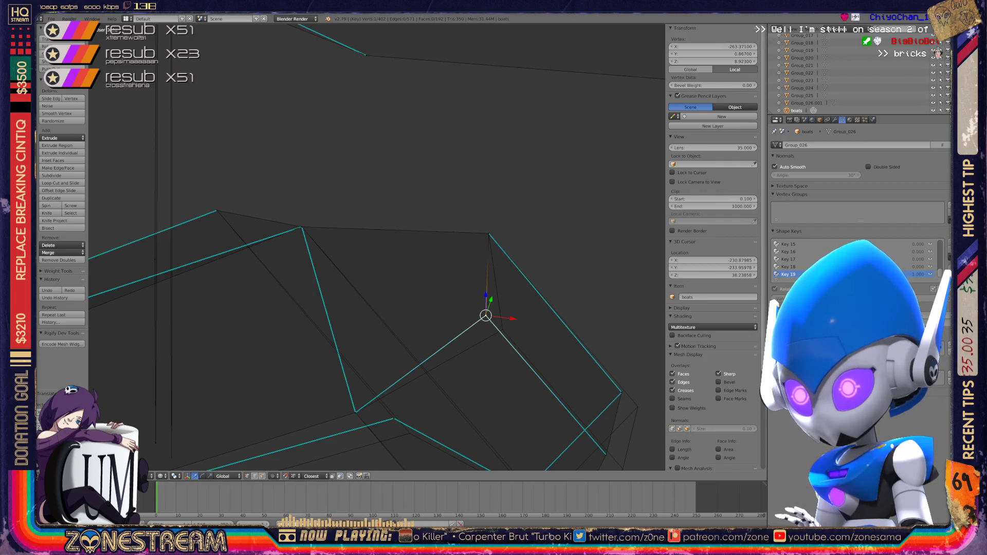
drag(485, 315, 502, 329)
mouse_move(502, 330)
shift+middle_down()
mouse_move(466, 172)
mouse_move(423, 101)
shift+middle_up()
click(445, 383)
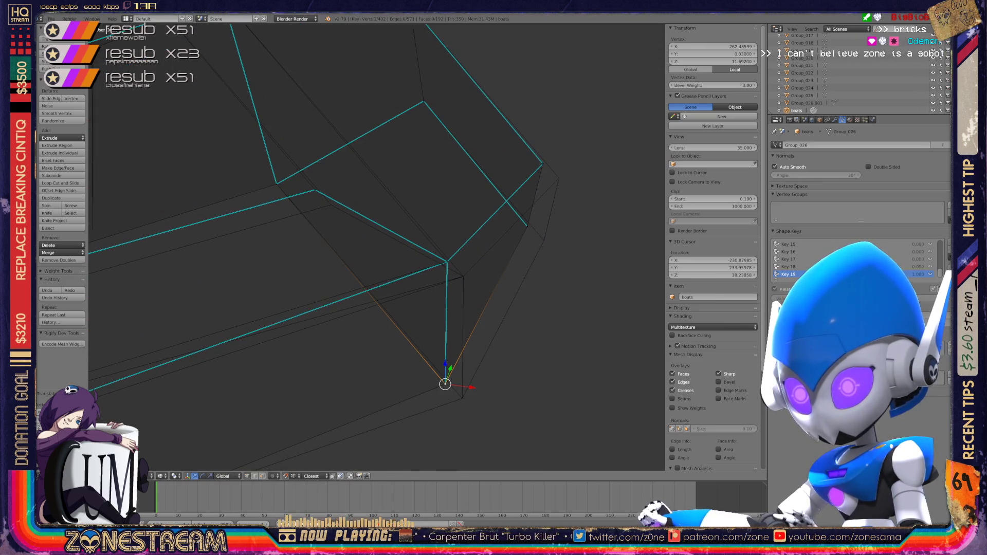
drag(445, 383, 462, 398)
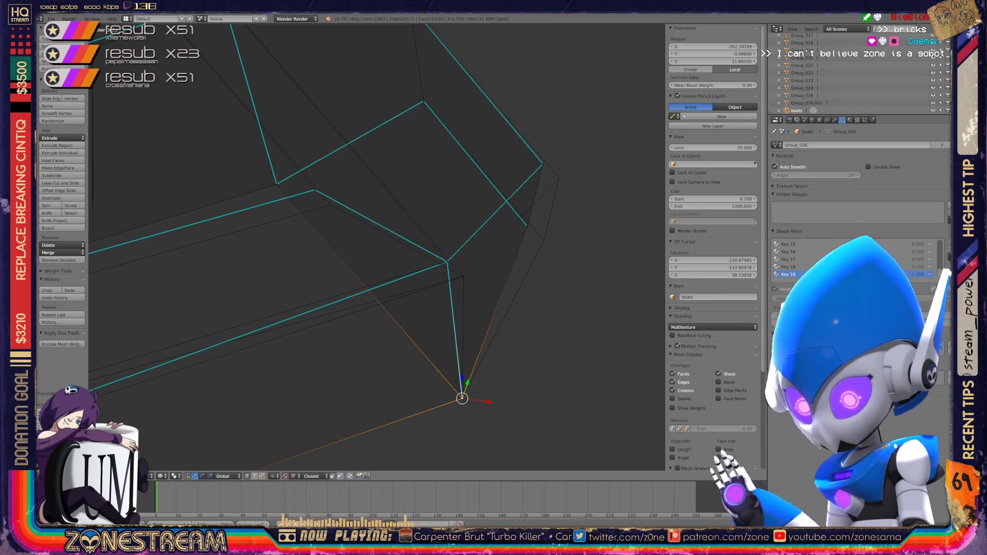
- Move the upper corner vertex down and right and nudge the inner-corner vertex
click(527, 226)
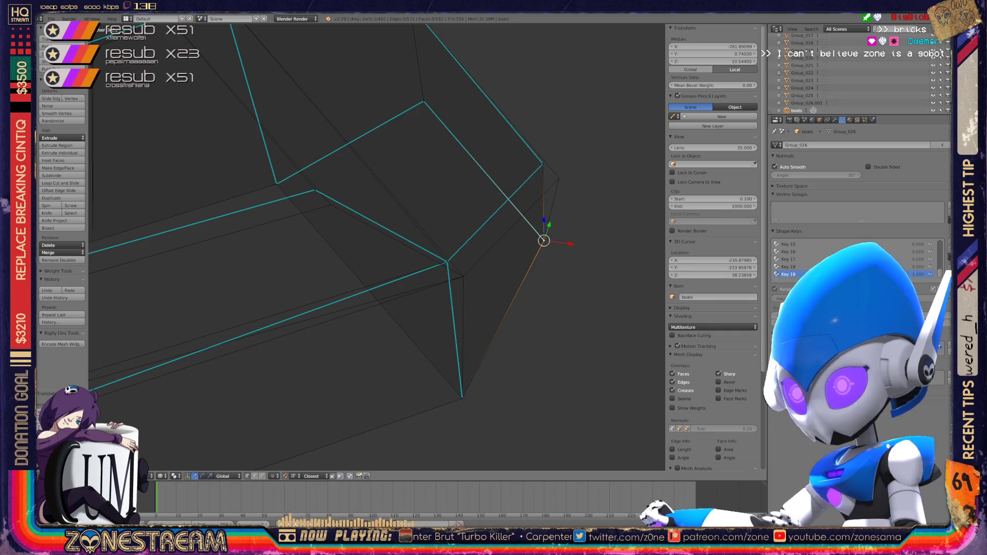
right_click(543, 163)
right_drag(543, 164, 559, 178)
right_click(447, 261)
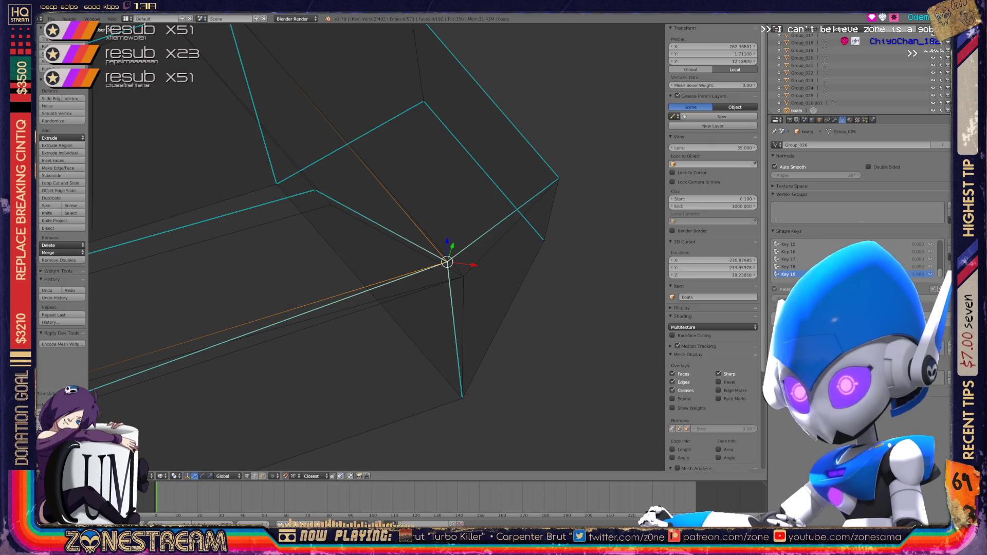
right_drag(447, 262, 463, 276)
mouse_move(463, 276)
middle_down()
mouse_move(419, 262)
mouse_move(471, 271)
mouse_move(476, 220)
mouse_move(522, 212)
middle_up()
- Slightly shift the lower-left vertex and the vertex on the upper edge
right_click(276, 306)
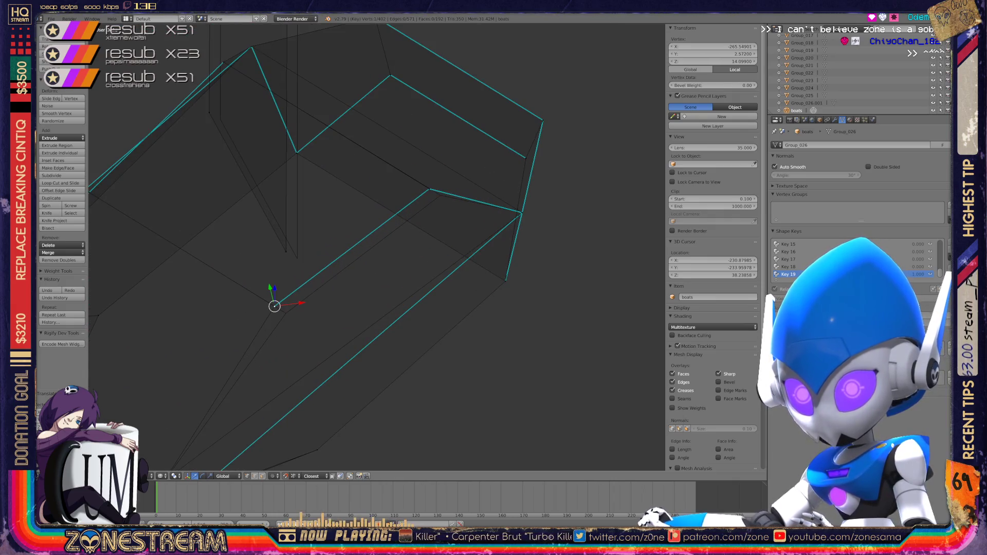
key(g)
key(Return)
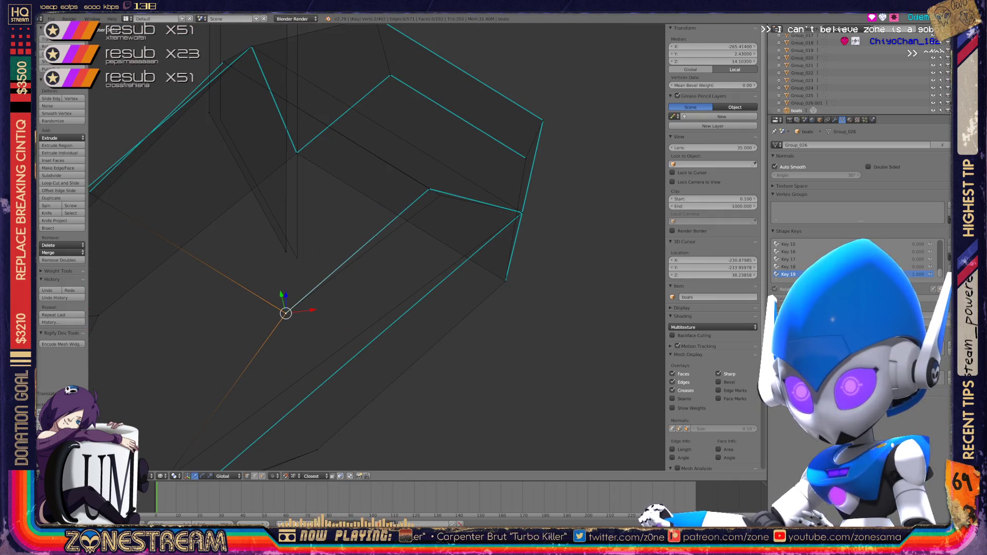
right_click(430, 188)
key(g)
key(Return)
- Drag the selected vertex onto the upper edge, ending at Z about 10.855
scroll(441, 194, down, 4)
mouse_move(426, 232)
middle_down()
mouse_move(402, 247)
mouse_move(412, 242)
middle_up()
scroll(427, 262, up, 3)
mouse_move(428, 265)
mouse_down()
mouse_move(332, 323)
mouse_move(271, 210)
mouse_up()
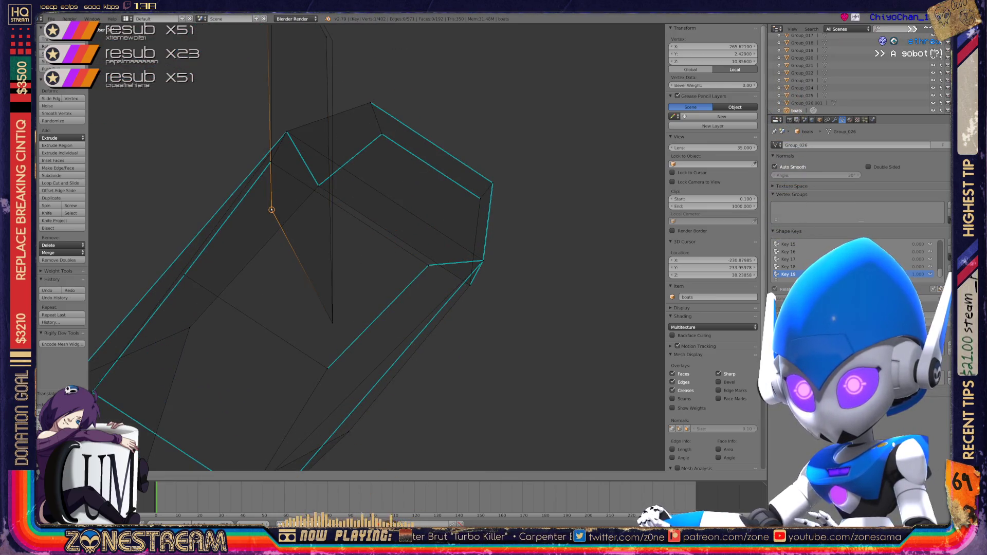
middle_drag(271, 209, 265, 385)
mouse_move(264, 385)
mouse_down()
mouse_move(324, 214)
mouse_move(264, 101)
mouse_up()
mouse_move(264, 102)
middle_down()
mouse_move(322, 177)
mouse_move(347, 191)
mouse_move(437, 185)
mouse_move(447, 170)
mouse_move(481, 49)
mouse_move(306, 41)
middle_up()
scroll(377, 246, up, 5)
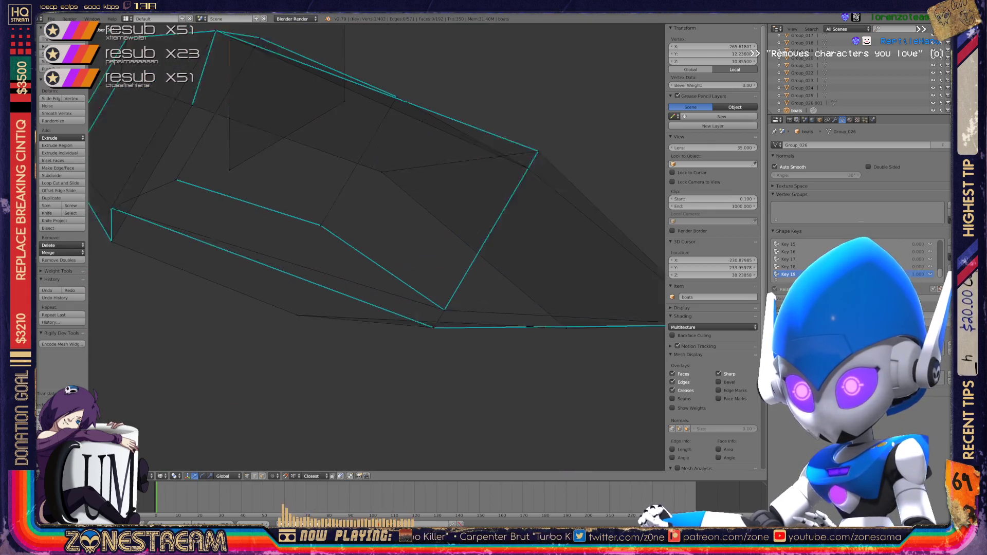
- Return to Object Mode and orbit the view to stand the boats upright
key(Tab)
scroll(377, 247, down, 4)
mouse_move(375, 247)
middle_down()
mouse_move(427, 134)
mouse_move(390, 170)
mouse_move(366, 231)
middle_up()
key(Tab)
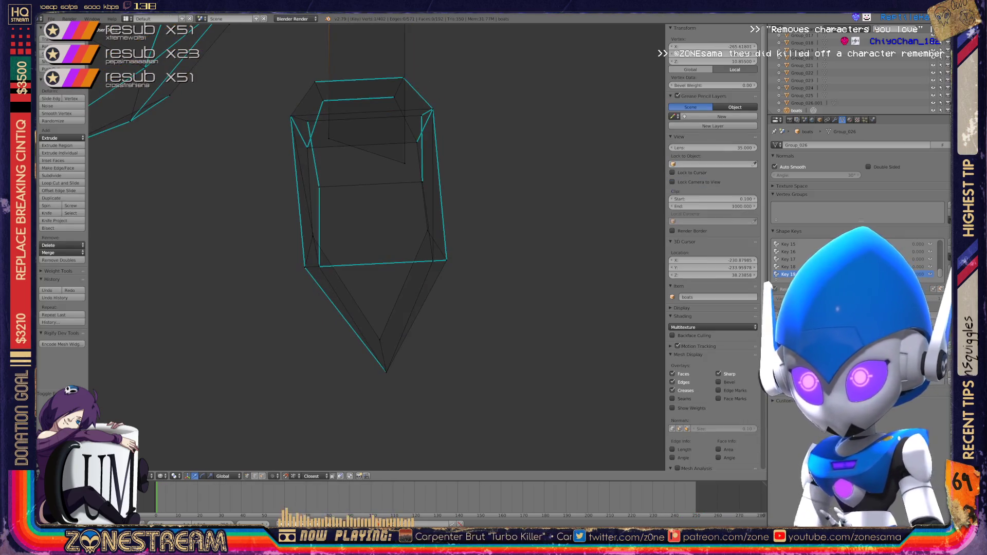
key(space)
key(Escape)
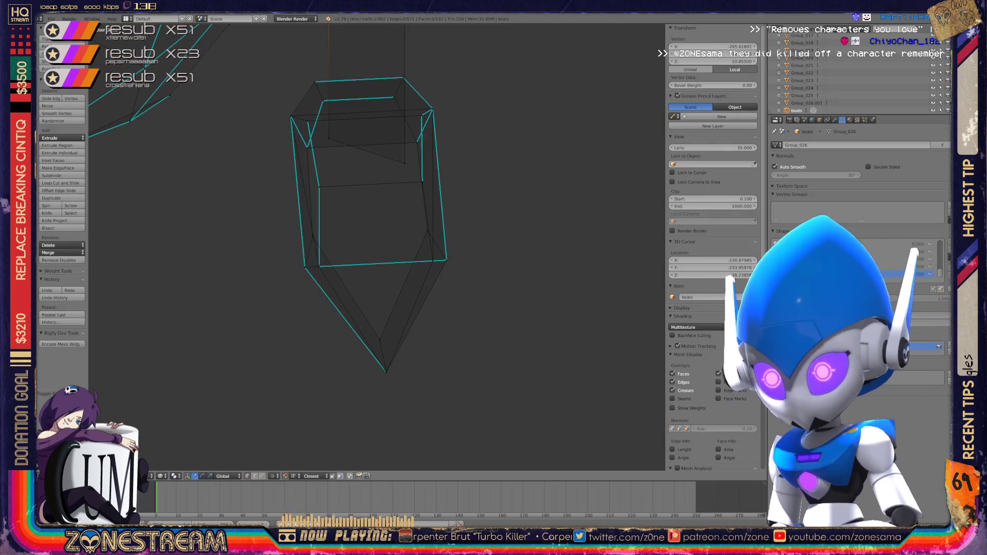
scroll(375, 247, down, 4)
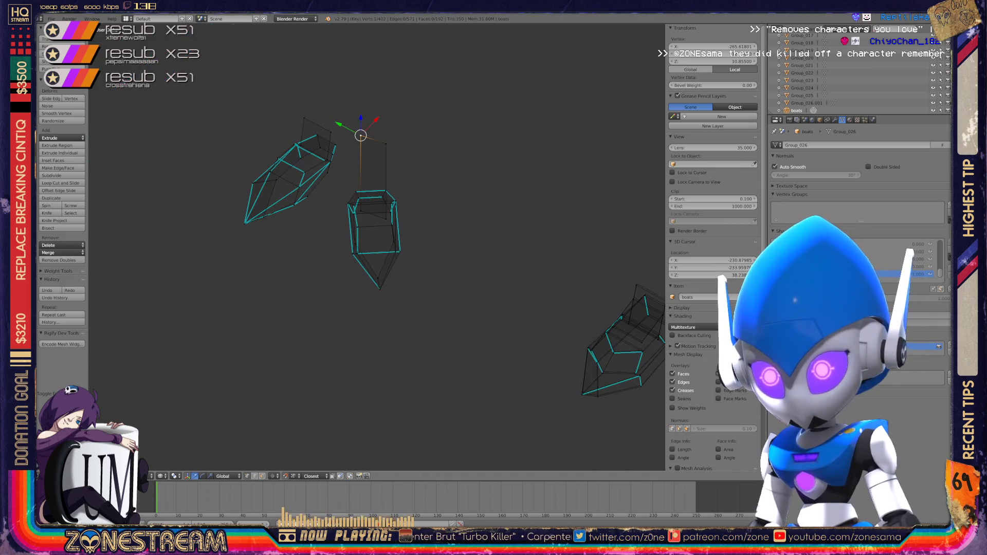
key(Tab)
- Enter Edit Mode on the next boat and zoom in to frame it
scroll(377, 246, up, 3)
mouse_move(375, 246)
middle_down()
mouse_move(473, 195)
mouse_move(360, 206)
middle_up()
scroll(375, 247, up, 6)
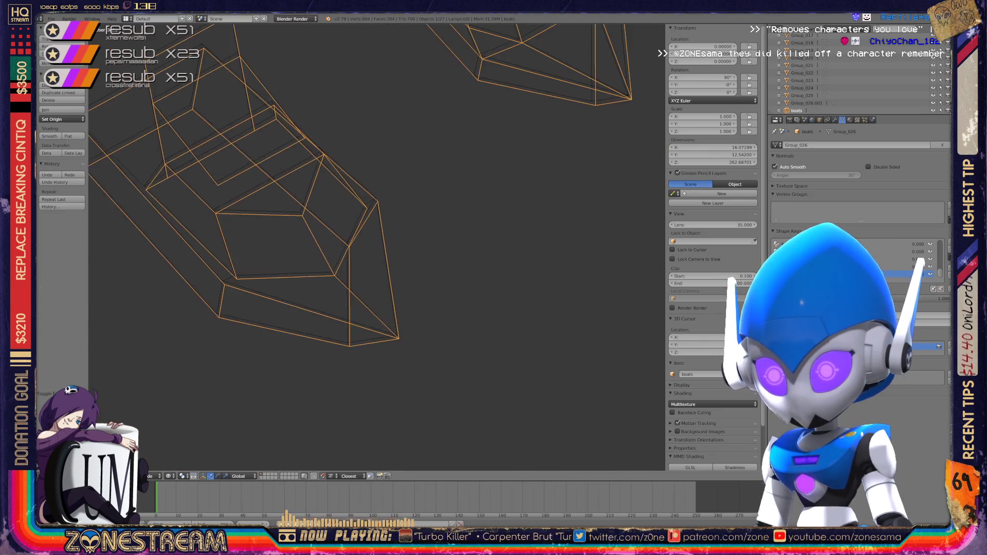
key(Tab)
scroll(309, 206, up, 2)
scroll(308, 206, up, 3)
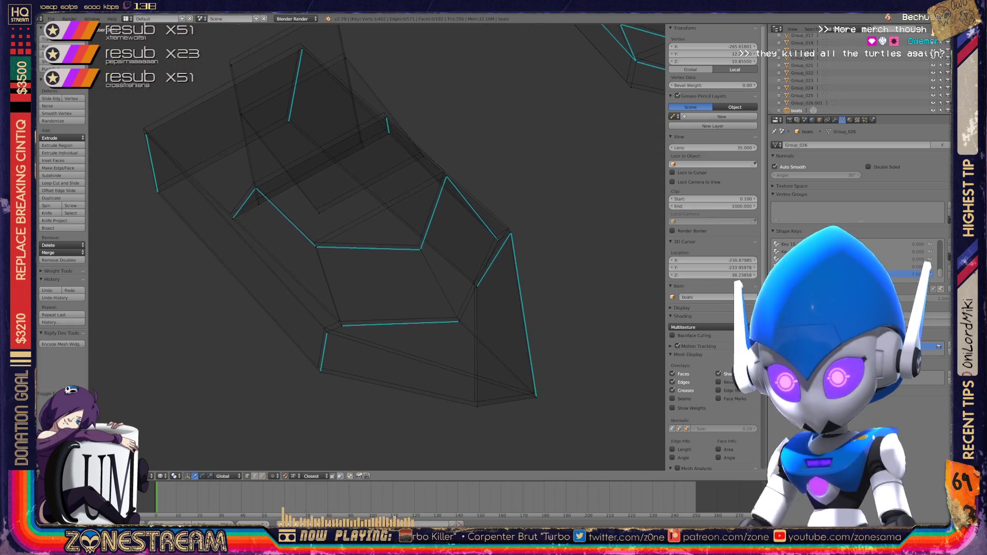
shift+middle_drag(339, 216, 343, 221)
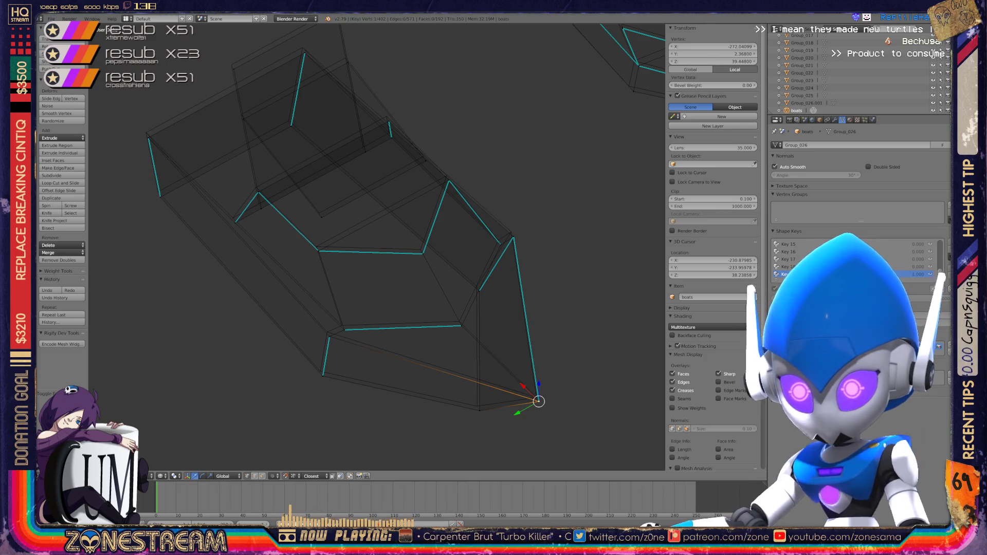
- Move the hull's lower-left vertex slightly up and left, constrained to Y
drag(538, 401, 536, 397)
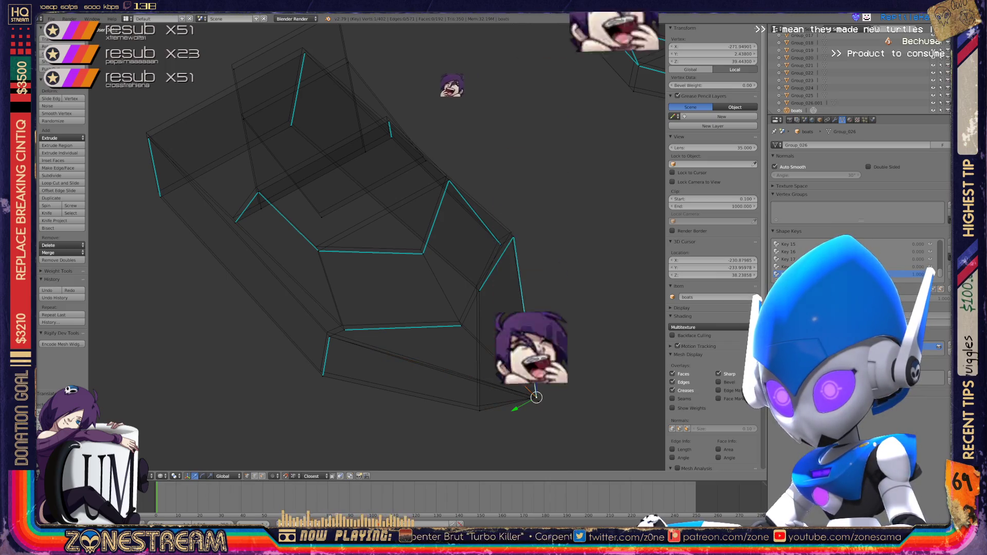
right_click(480, 411)
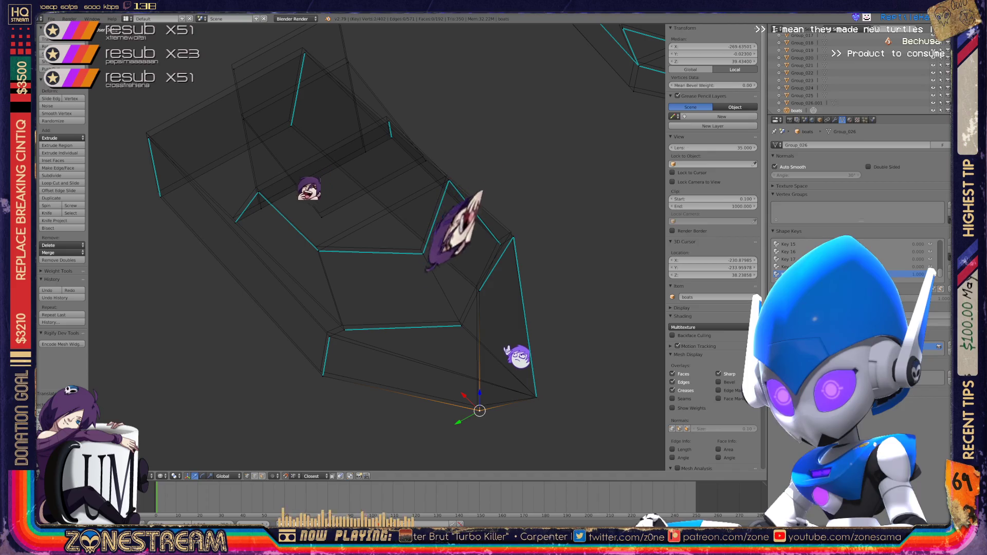
shift+right_click(480, 291)
key(shift+g)
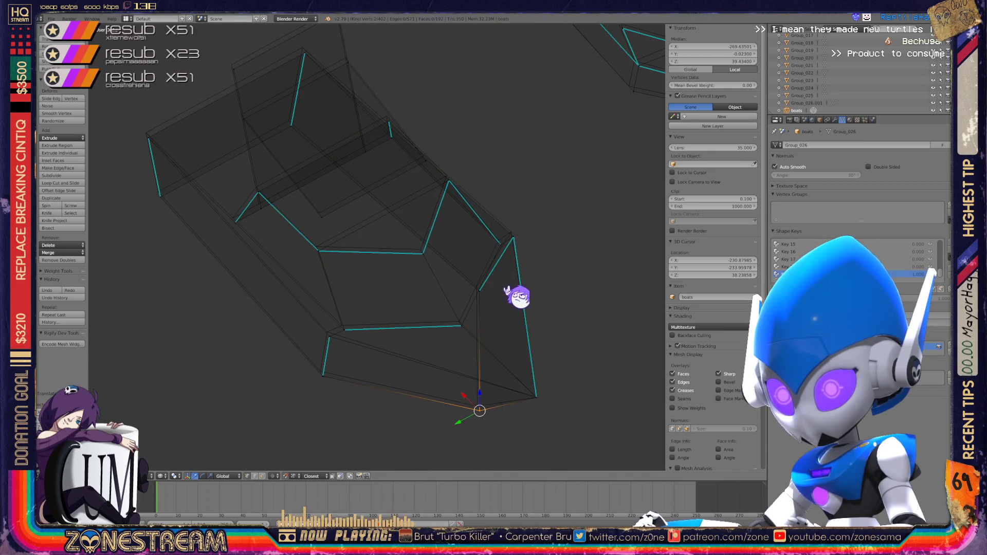
right_click(323, 376)
key(g)
key(y)
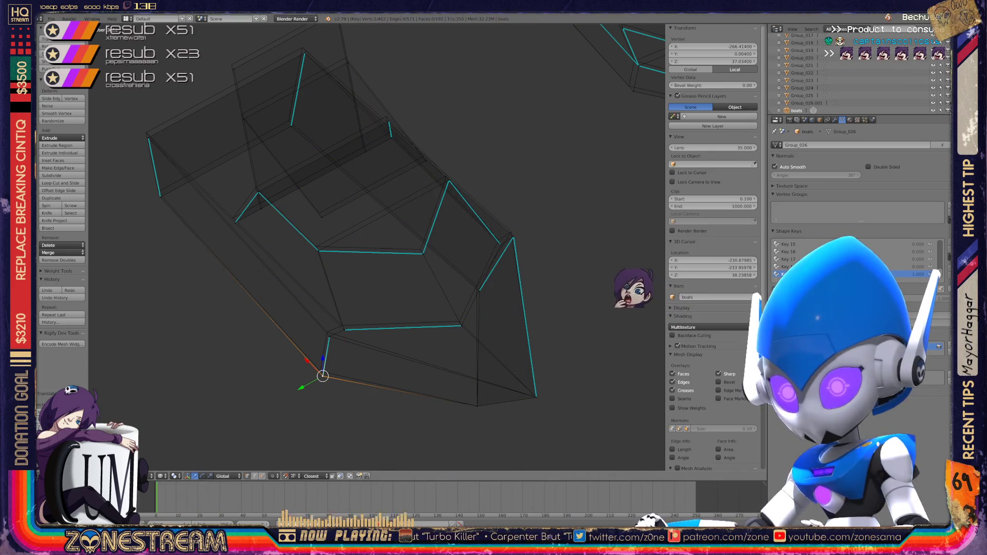
key(Return)
- Shift the vertex where the hull edges meet
shift+right_click(328, 336)
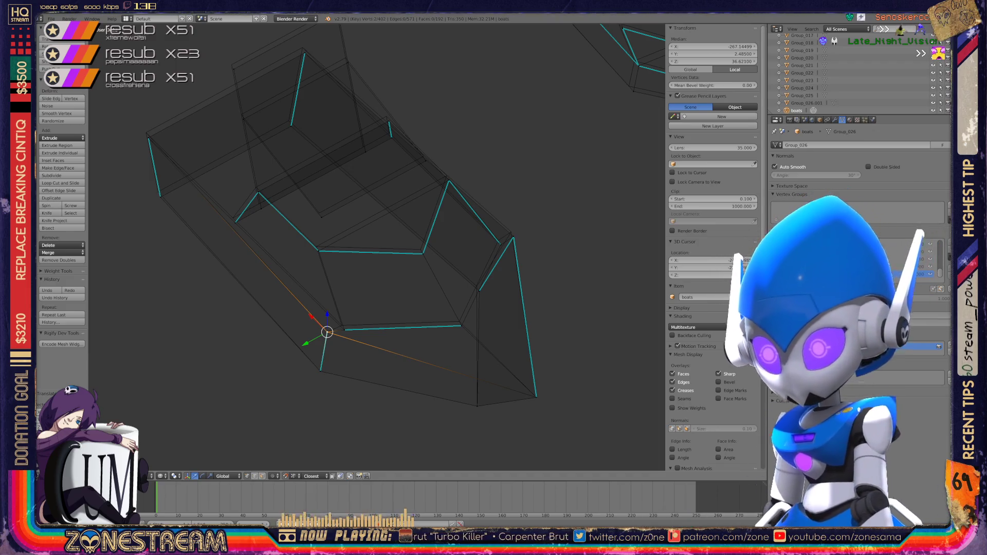
scroll(398, 412, up, 4)
scroll(377, 247, up, 3)
right_click(252, 283)
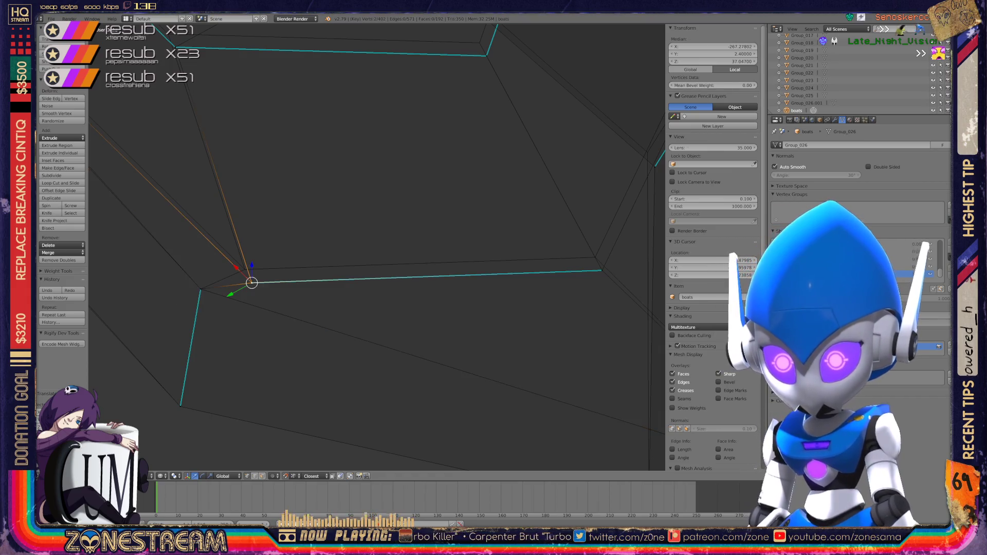
key(g)
key(Return)
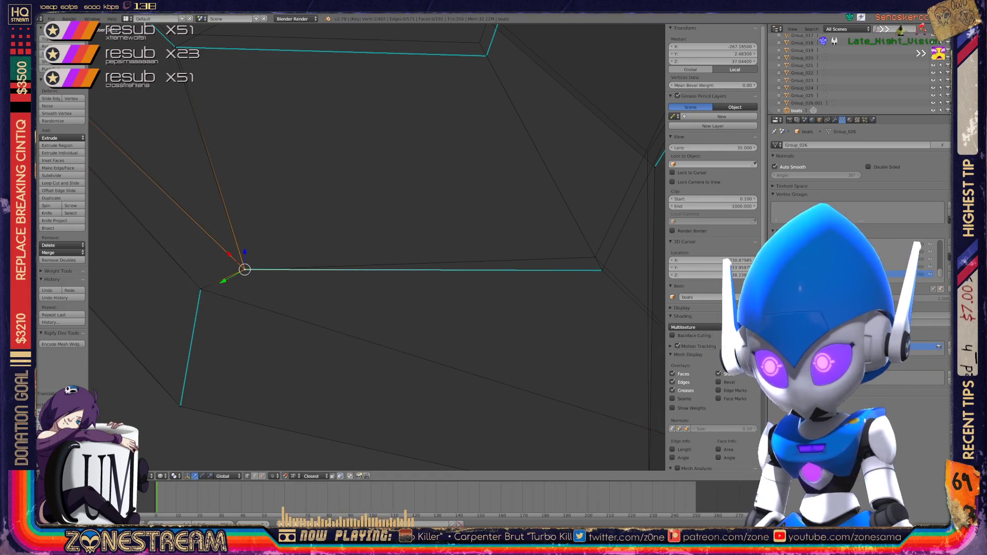
- Reposition the vertex at the hull's inner corner
scroll(377, 247, up, 4)
right_click(326, 299)
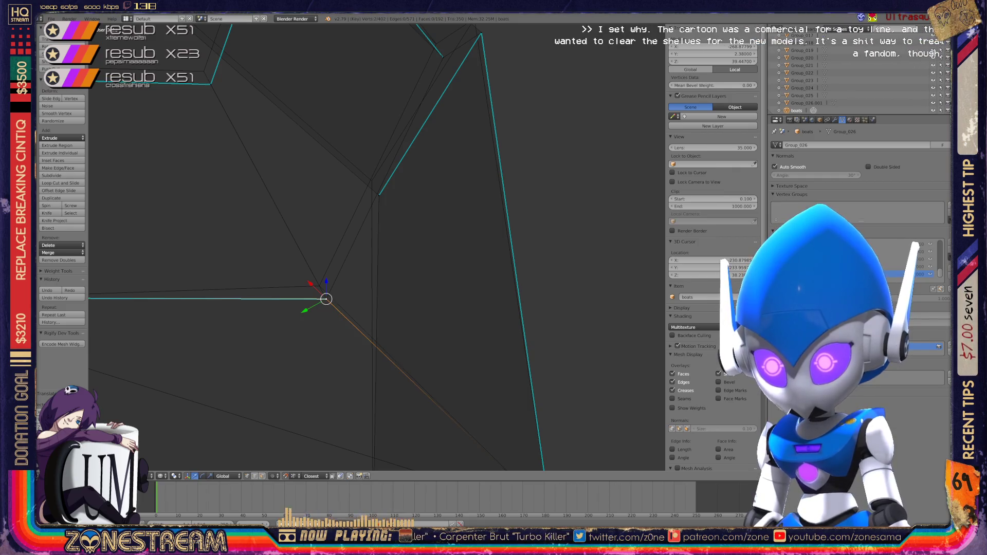
middle_drag(360, 257, 319, 216)
right_click(303, 298)
key(g)
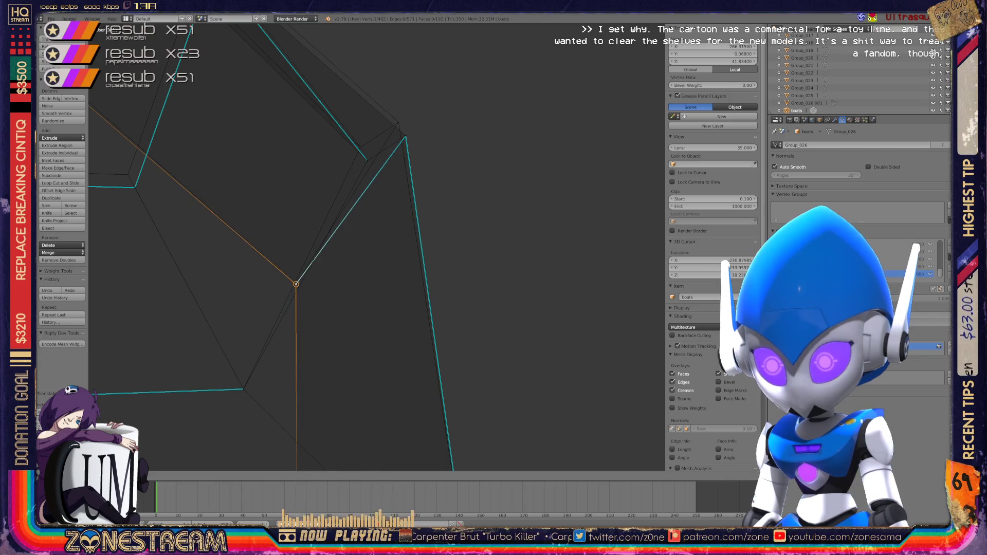
key(Return)
- Move the upper vertex up toward the corner
shift+right_click(367, 161)
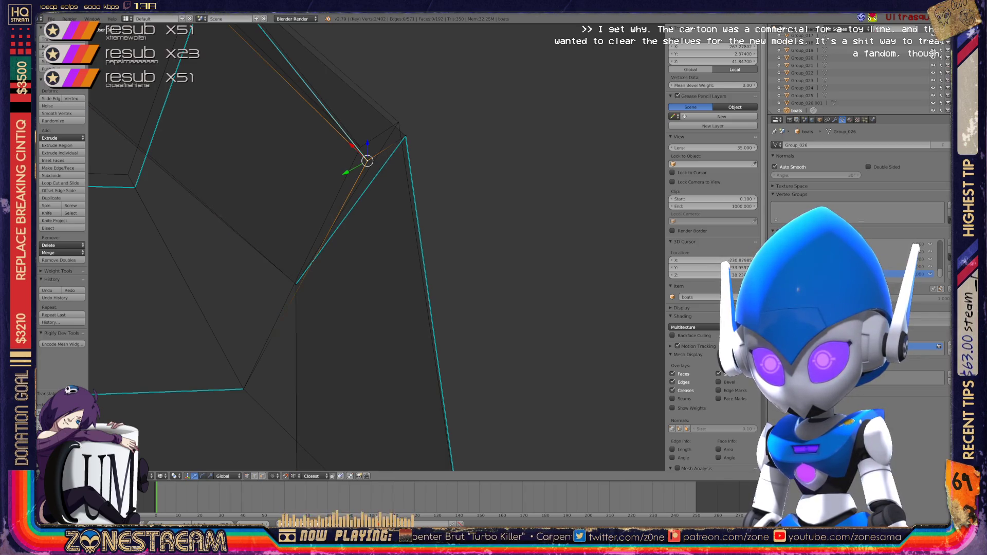
key(g)
key(Return)
right_click(405, 136)
key(g)
key(Return)
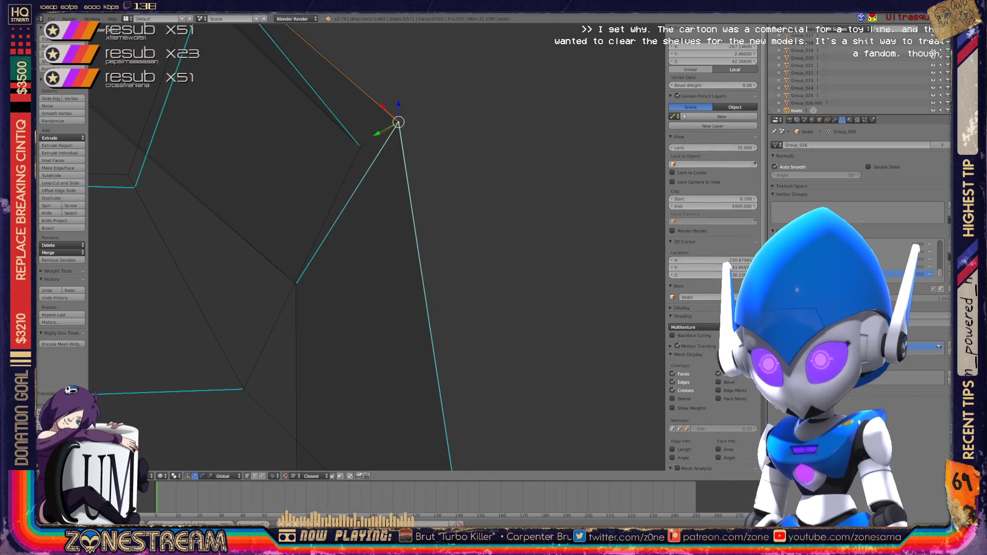
- Nudge the right-side vertex, then select the apex vertex and undo the last change
middle_drag(376, 247, 345, 293)
key(g)
key(Return)
right_click(416, 256)
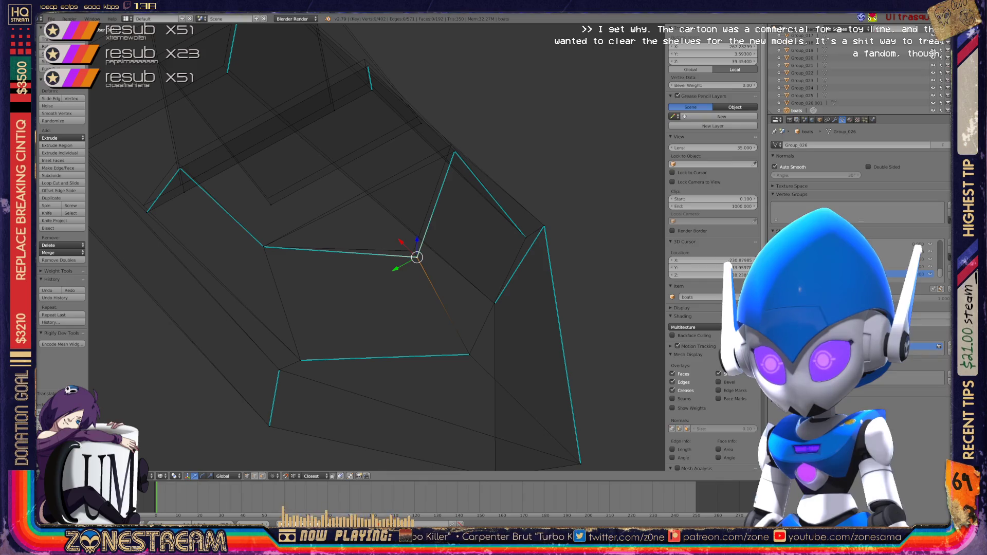
key(g)
key(Return)
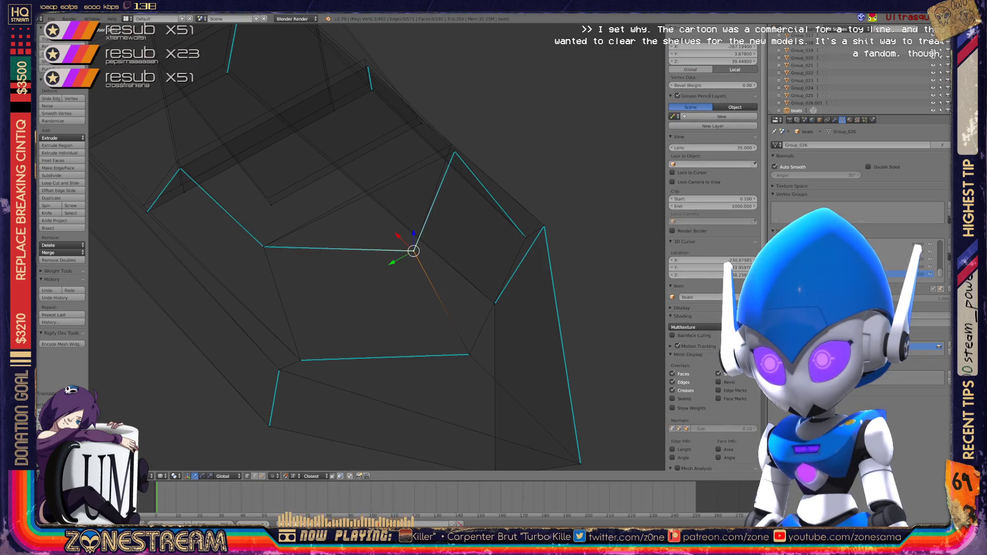
scroll(376, 247, up, 10)
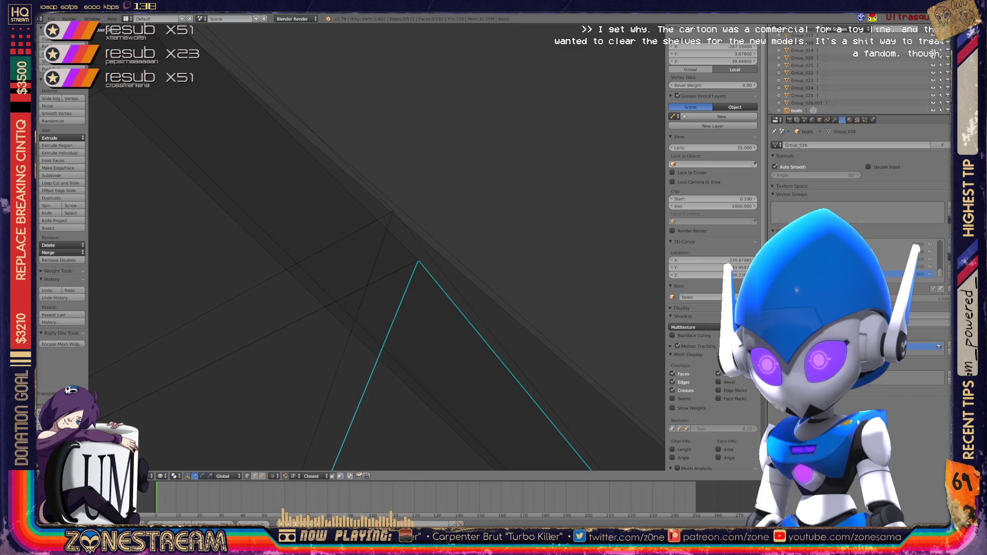
shift+right_click(393, 212)
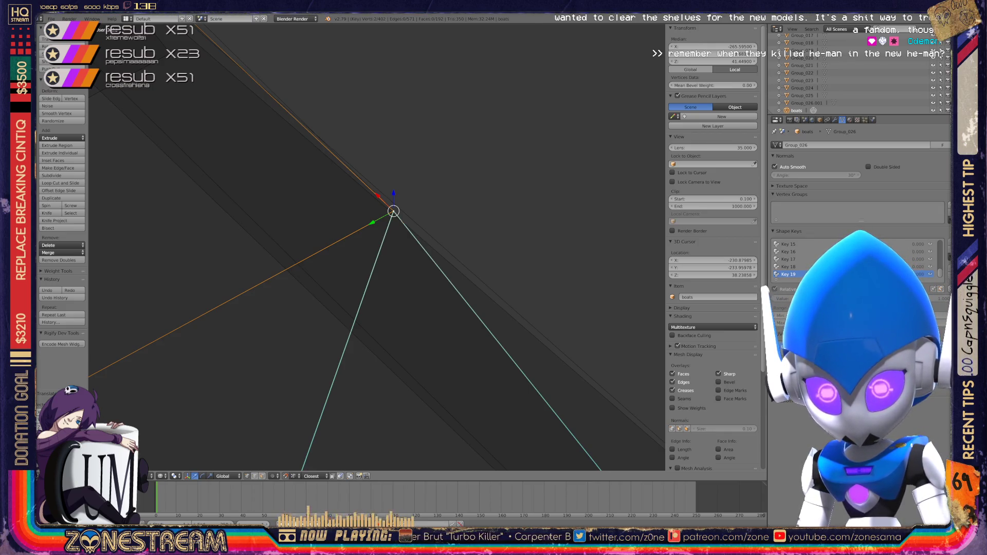
key(ctrl+z)
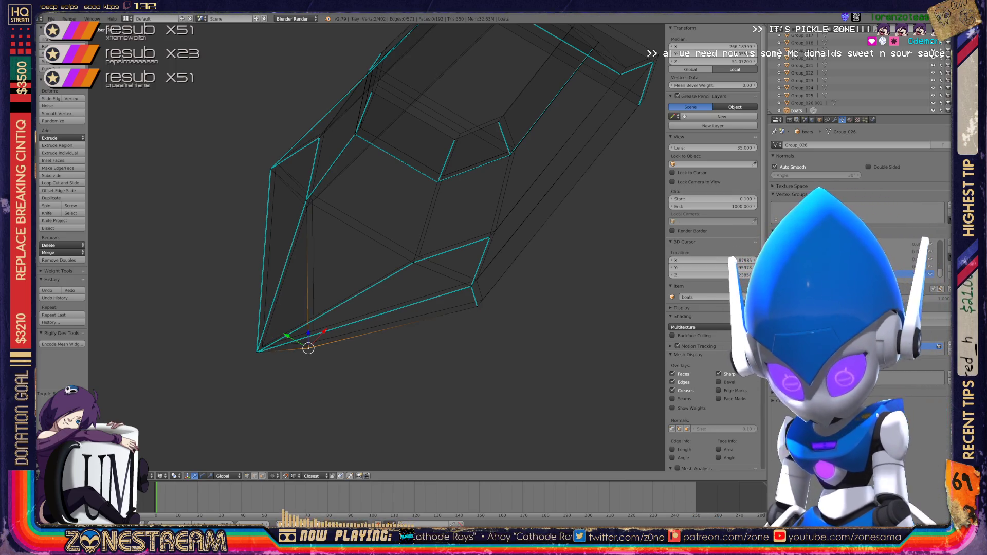
- Snap a bow vertex onto the corner point, then nudge the next hull vertex up and right in small increments
click(257, 352)
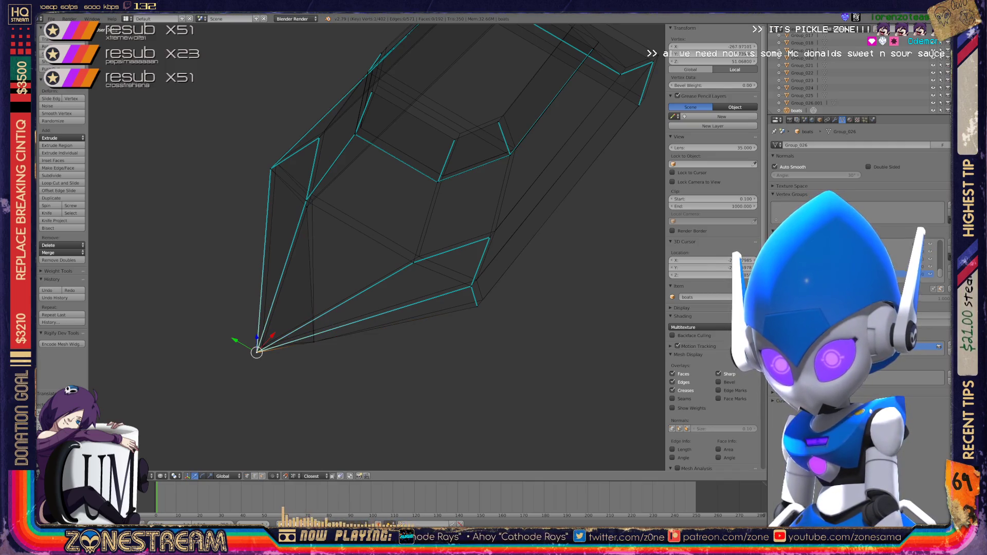
key(g)
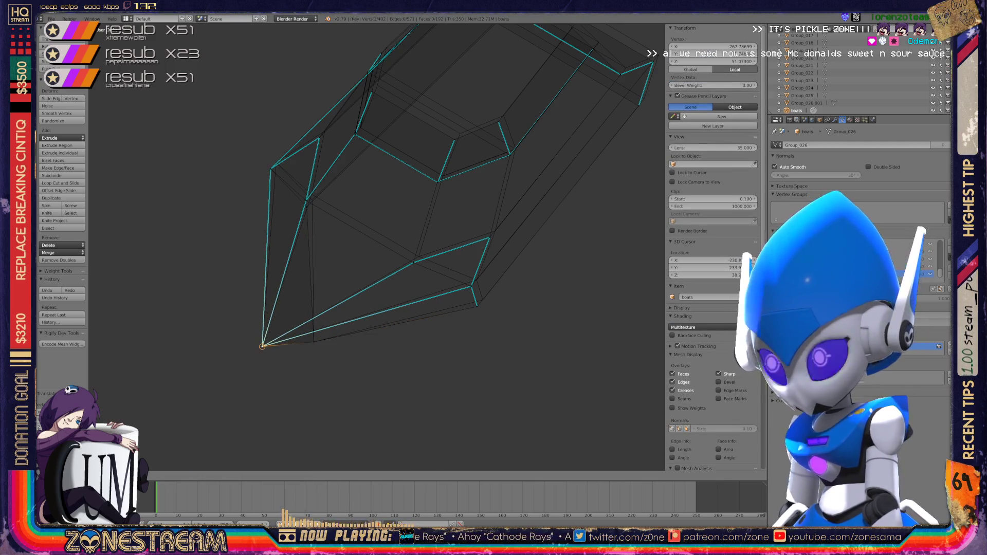
click(262, 346)
right_click(477, 307)
key(g)
click(471, 286)
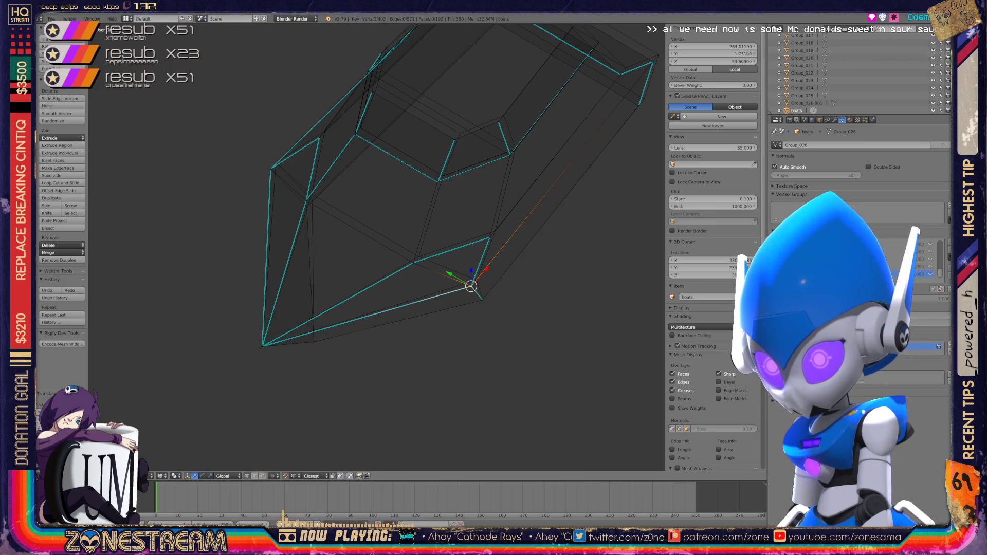
key(g)
click(473, 283)
key(g)
click(476, 280)
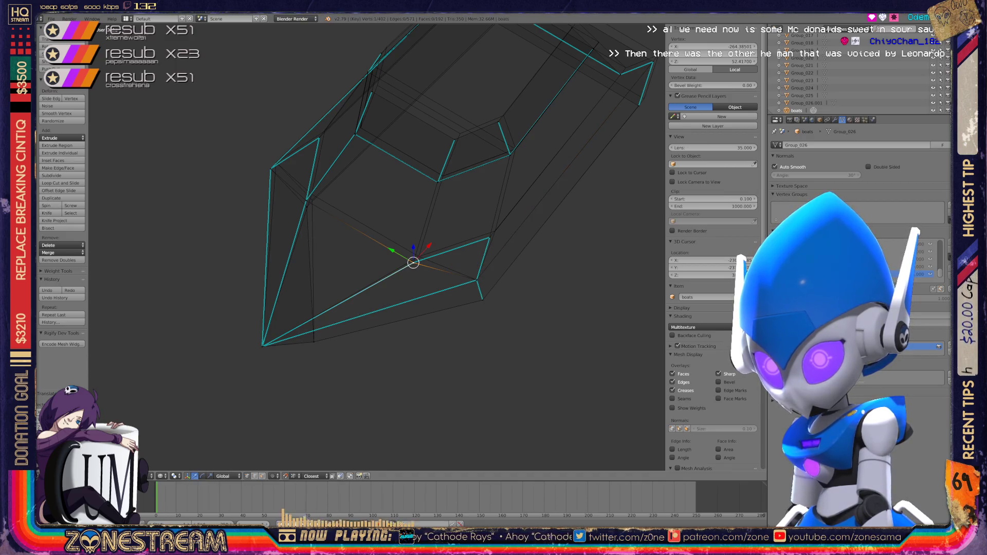
key(g)
click(419, 256)
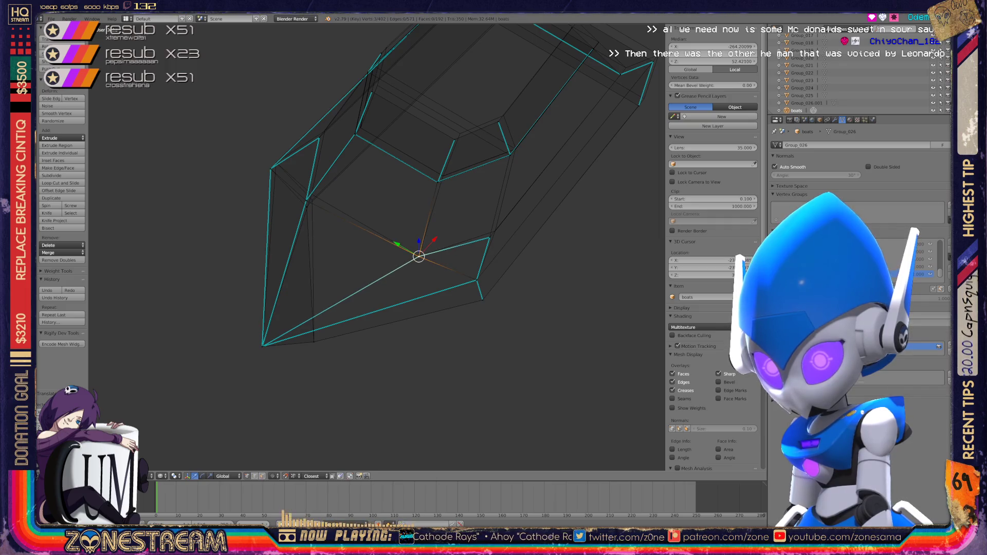
- Shift the hull's right-edge vertex and its upper-left vertex slightly up and right
scroll(364, 166, up, 4)
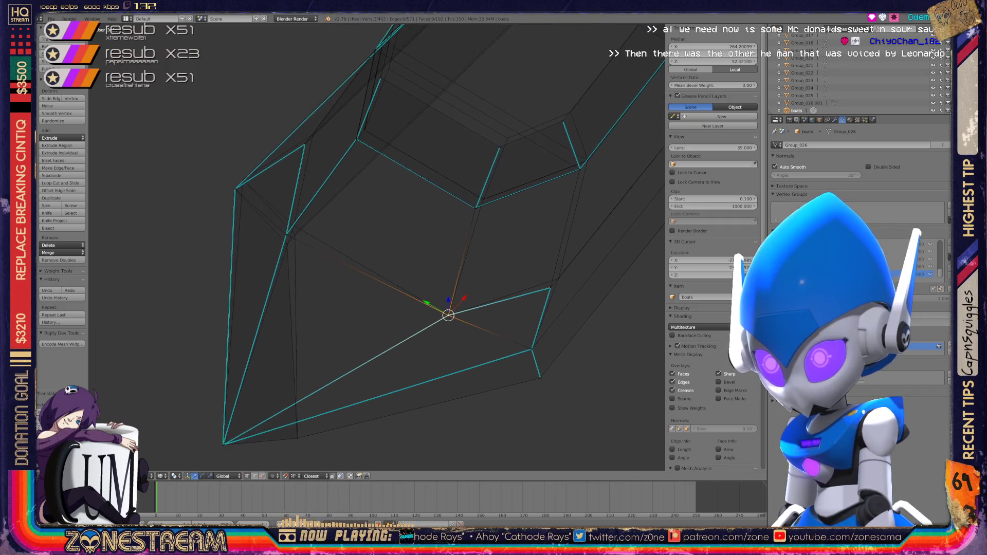
right_click(625, 311)
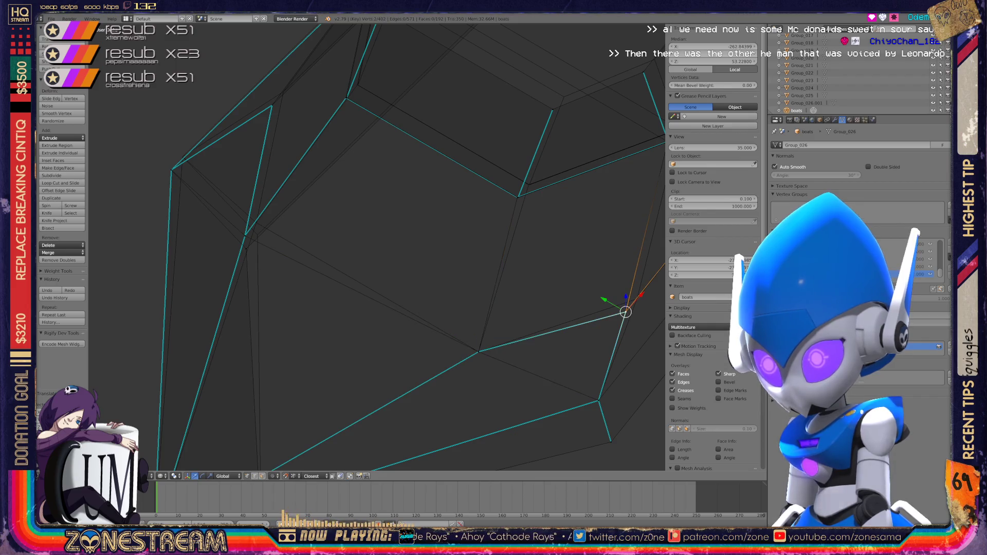
key(g)
click(637, 299)
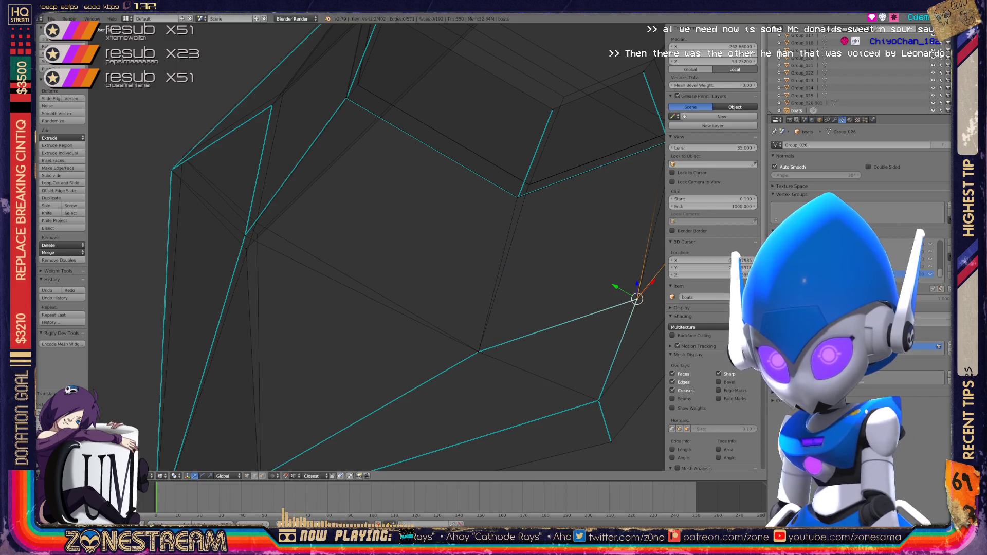
right_click(171, 170)
key(g)
click(182, 157)
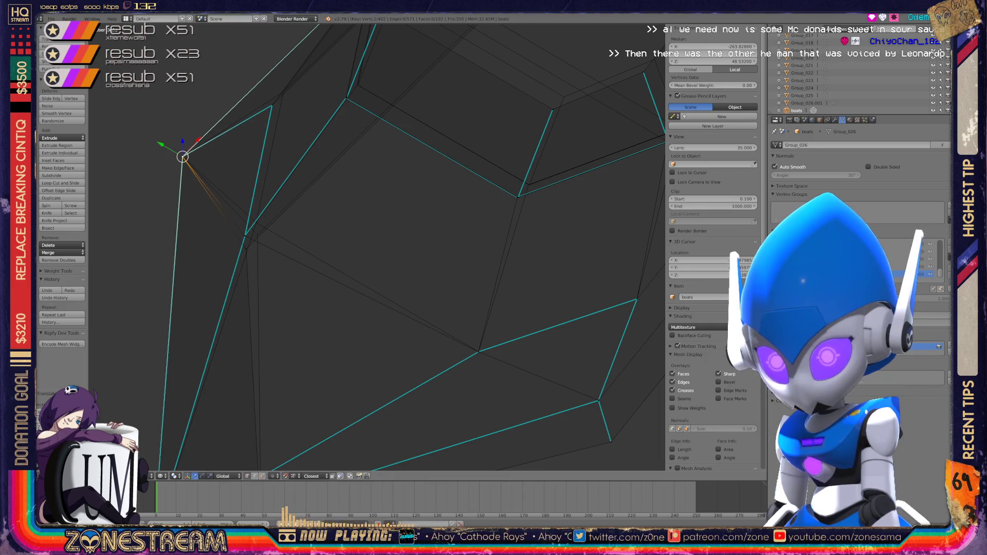
- Try selecting several lower hull vertices while orbiting and panning to recentre the mesh
right_click(247, 248)
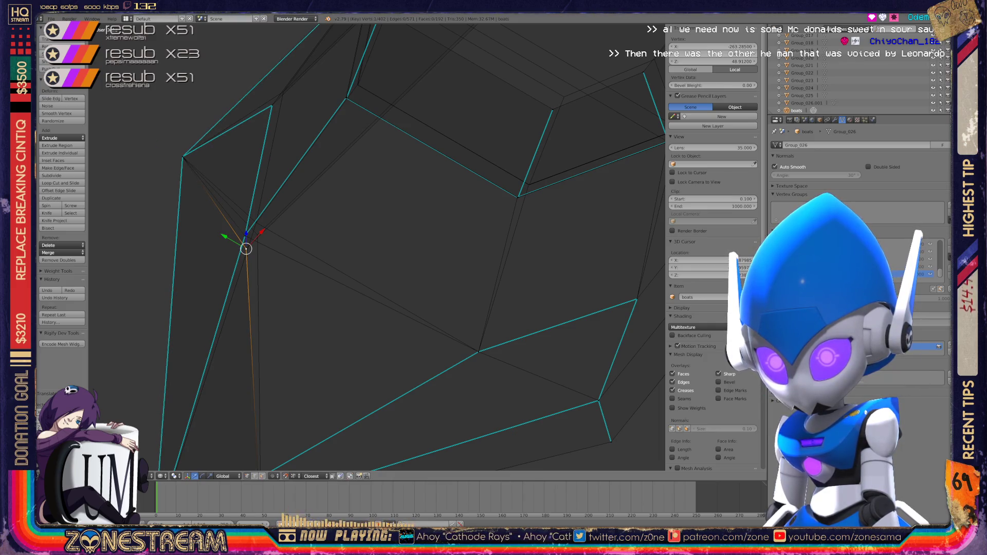
scroll(330, 247, down, 5)
mouse_move(329, 247)
middle_down()
mouse_move(390, 216)
mouse_move(403, 257)
mouse_move(302, 336)
middle_up()
scroll(498, 185, up, 3)
shift+right_click(301, 334)
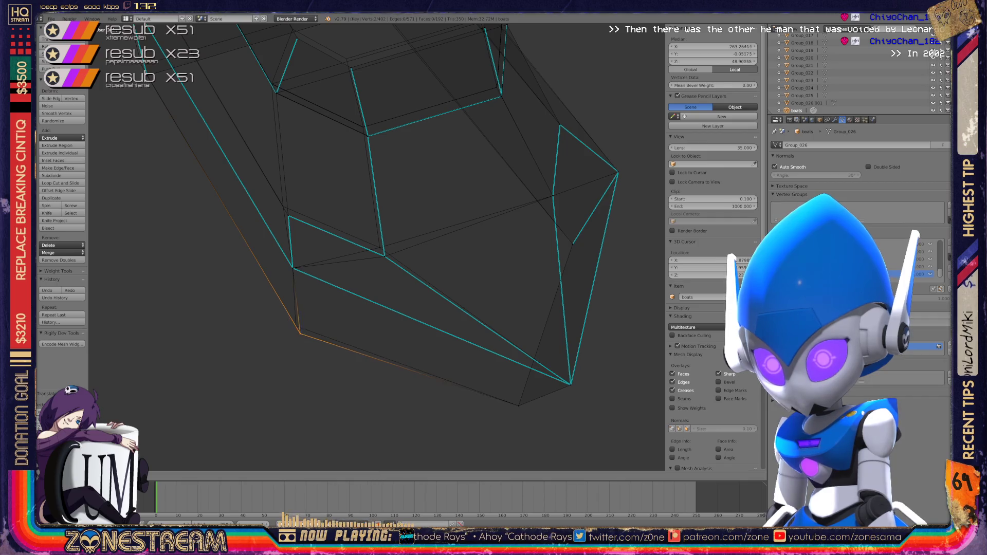
right_click(385, 256)
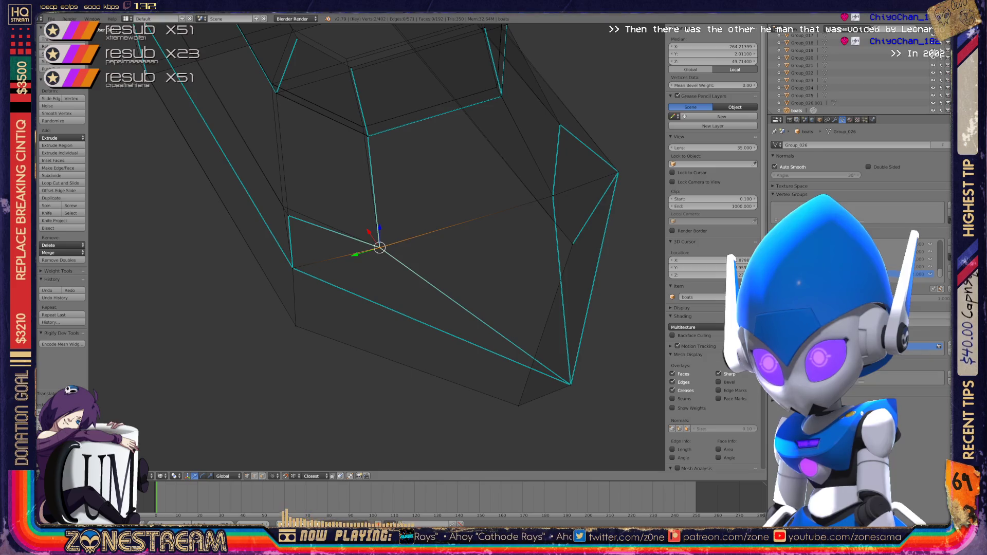
shift+middle_drag(385, 256, 402, 330)
right_click(306, 289)
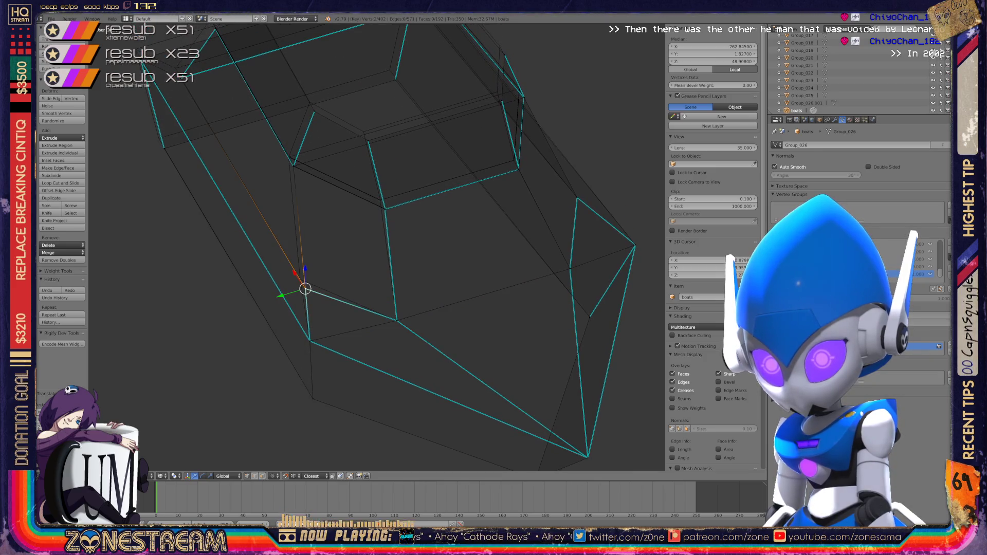
shift+right_click(295, 270)
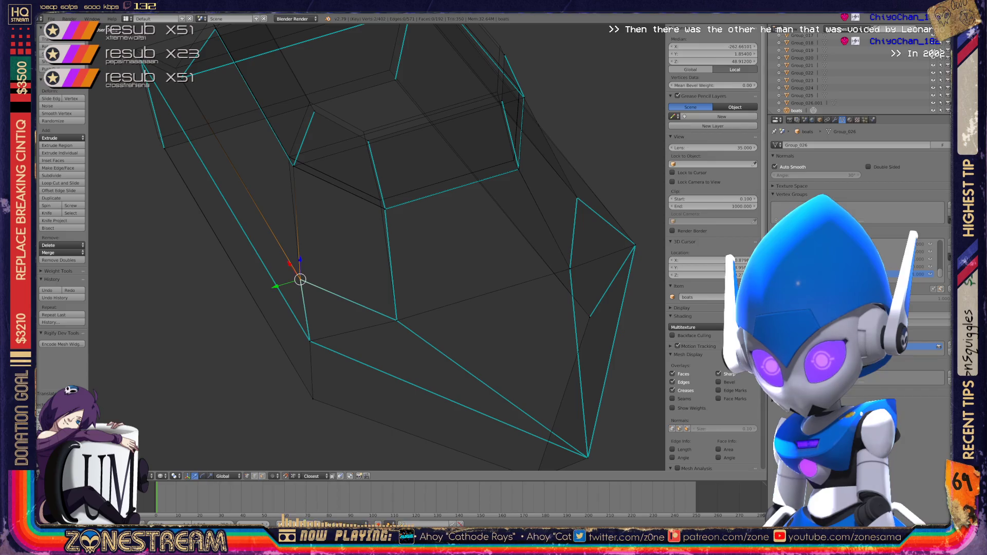
shift+middle_drag(533, 396, 486, 445)
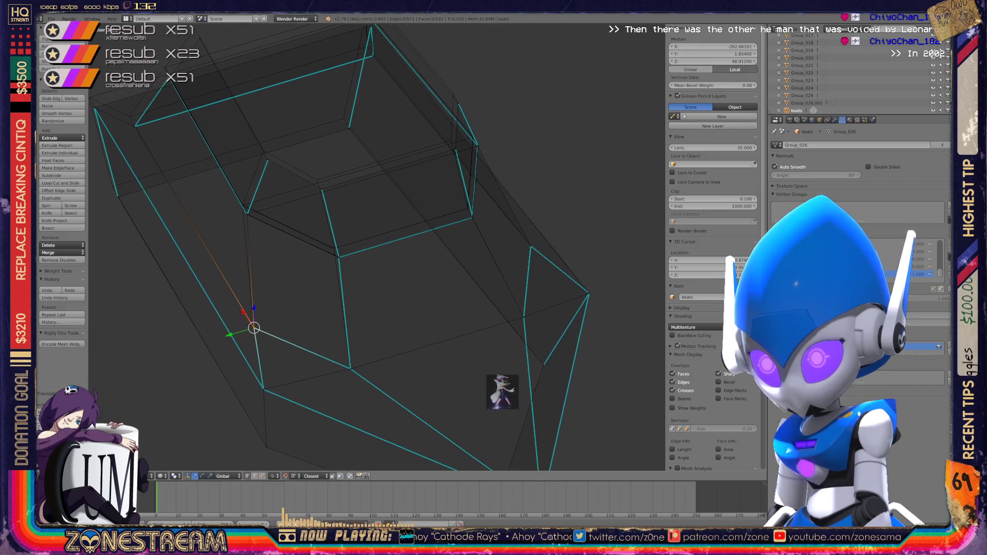
middle_drag(422, 373, 348, 353)
- Move three upper hull vertices slightly up and left, leaving the top one at Z about 52.57
right_click(443, 238)
key(g)
click(435, 232)
right_click(376, 230)
key(g)
key(Return)
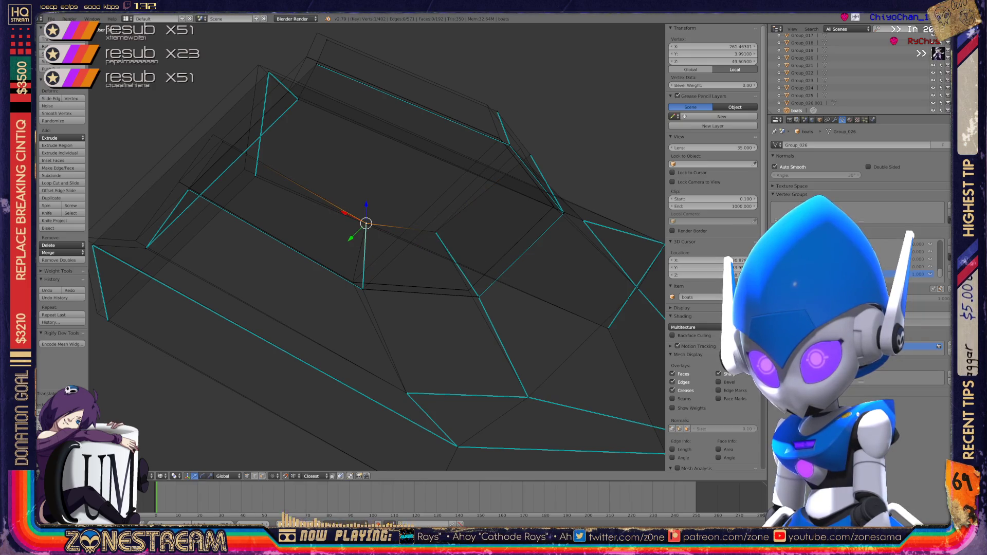
right_click(317, 33)
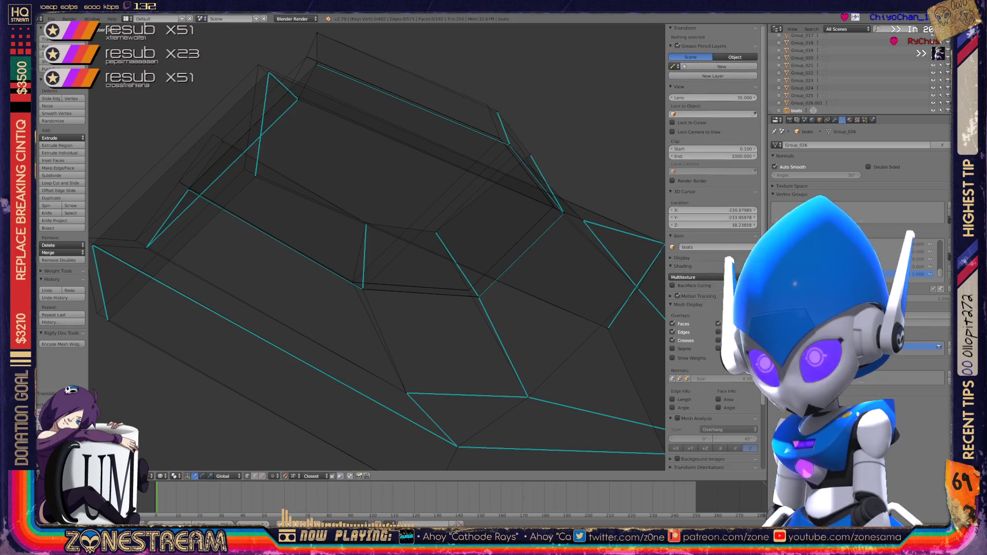
key(g)
key(Return)
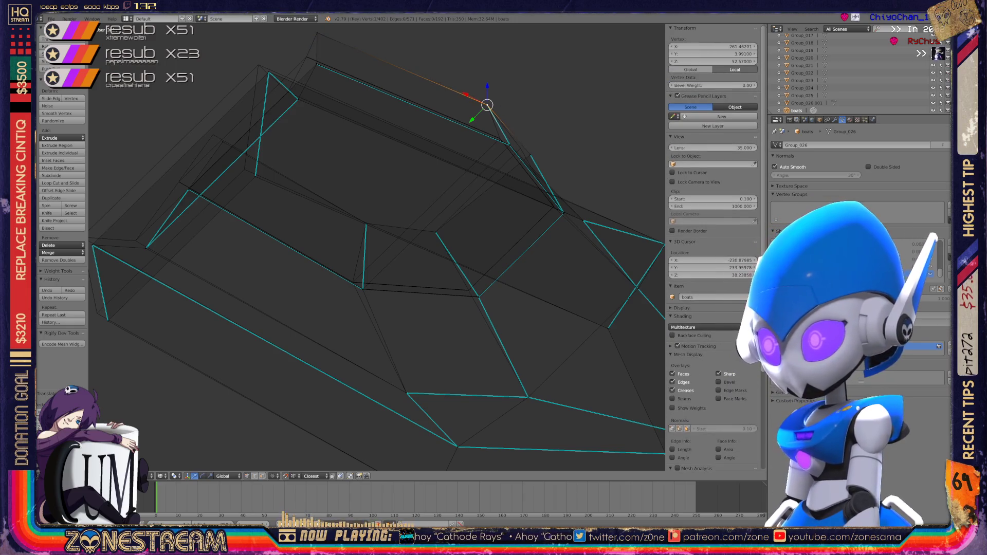
scroll(378, 247, down, 4)
mouse_move(378, 247)
middle_down()
mouse_move(324, 232)
mouse_move(407, 237)
middle_up()
scroll(378, 246, up, 4)
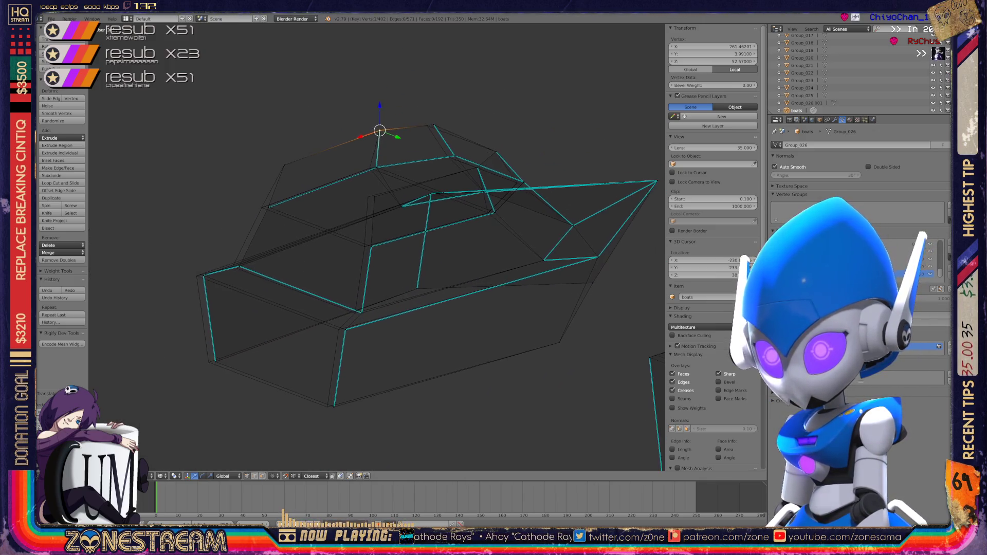
- Select the cabin's top vertex after a few trial picks and a full deselect
right_click(374, 175)
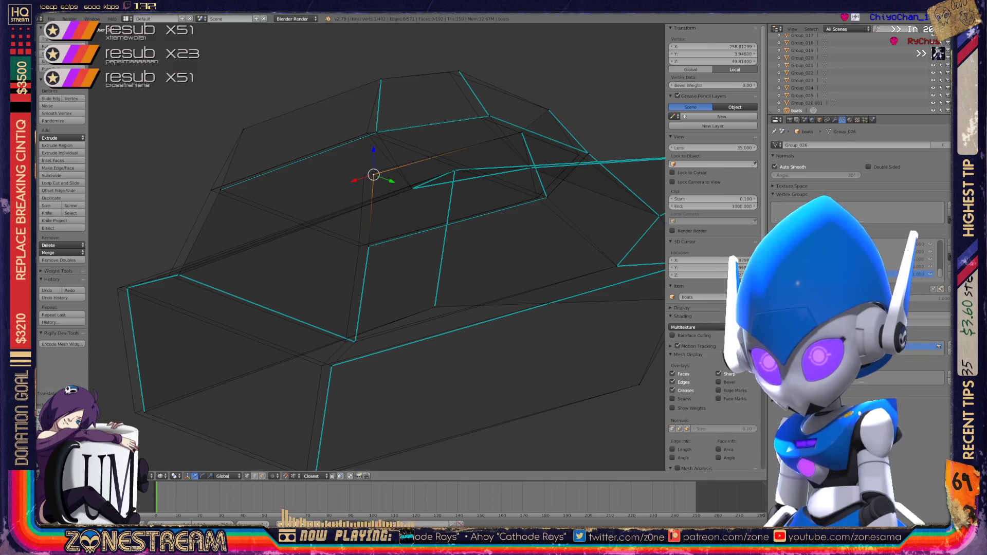
right_click(364, 175)
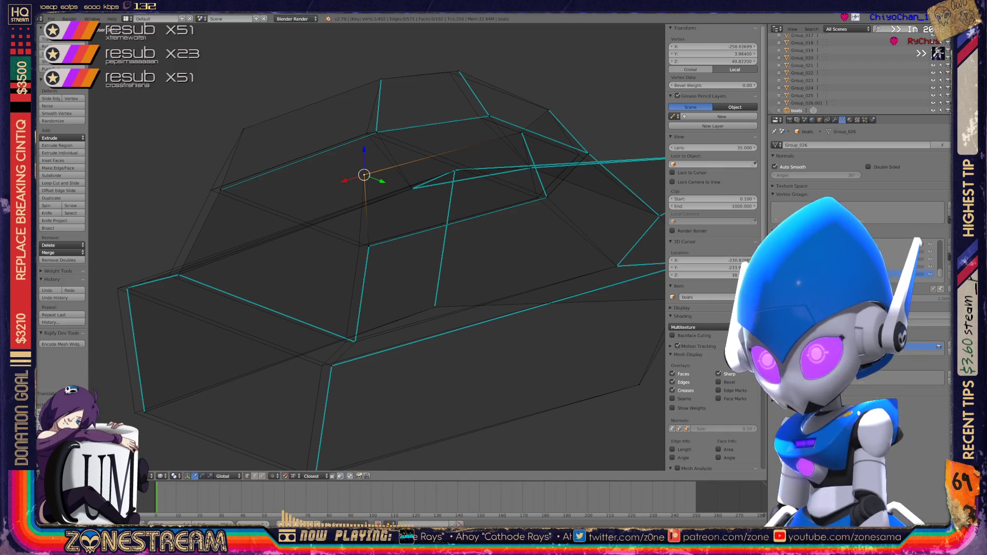
right_click(459, 72)
key(a)
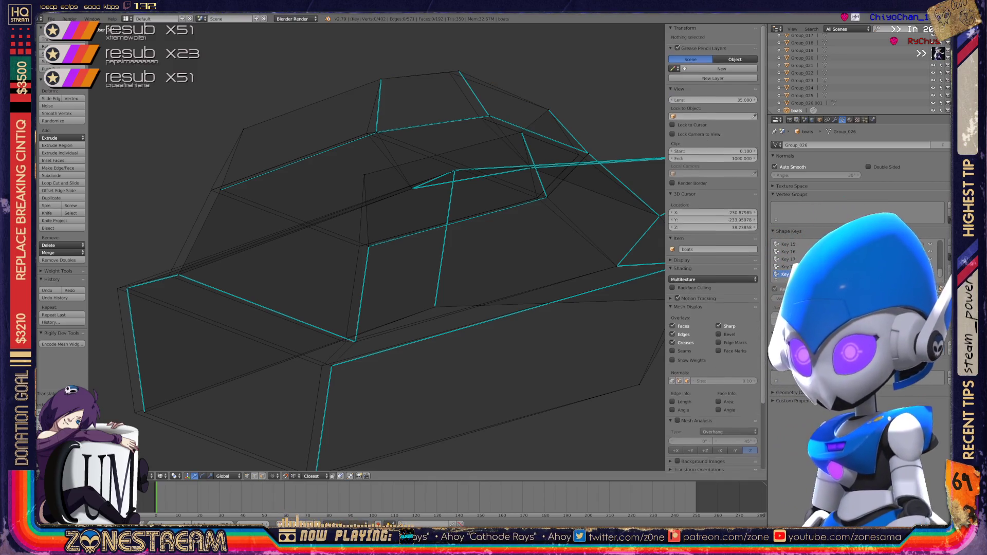
right_click(449, 72)
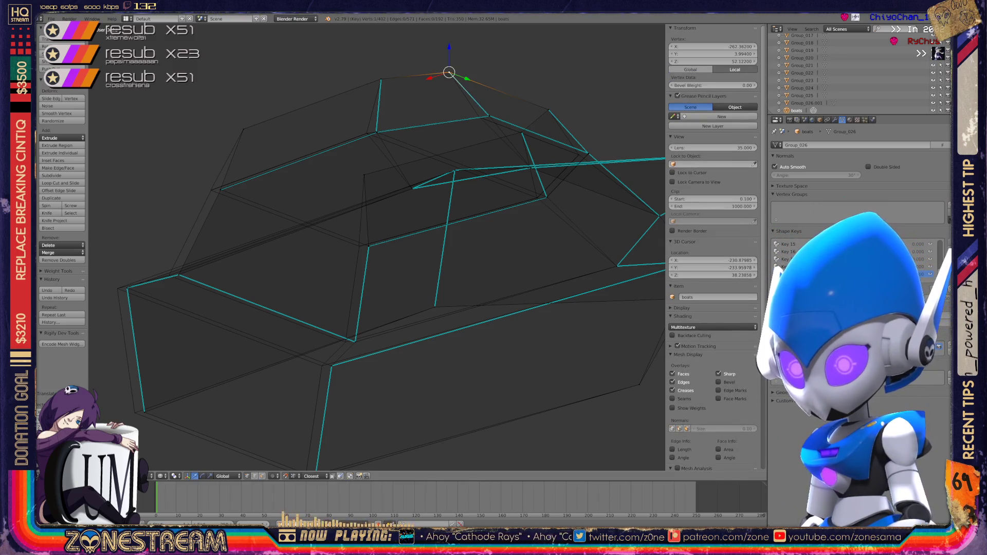
- Move the hull's bottom-corner vertex onto its neighbouring vertex
shift+middle_drag(360, 257, 411, 187)
right_click(365, 406)
key(g)
click(357, 407)
- Shift the next hull vertex and the left corner vertex leftward, then select a lower hull vertex
right_click(383, 297)
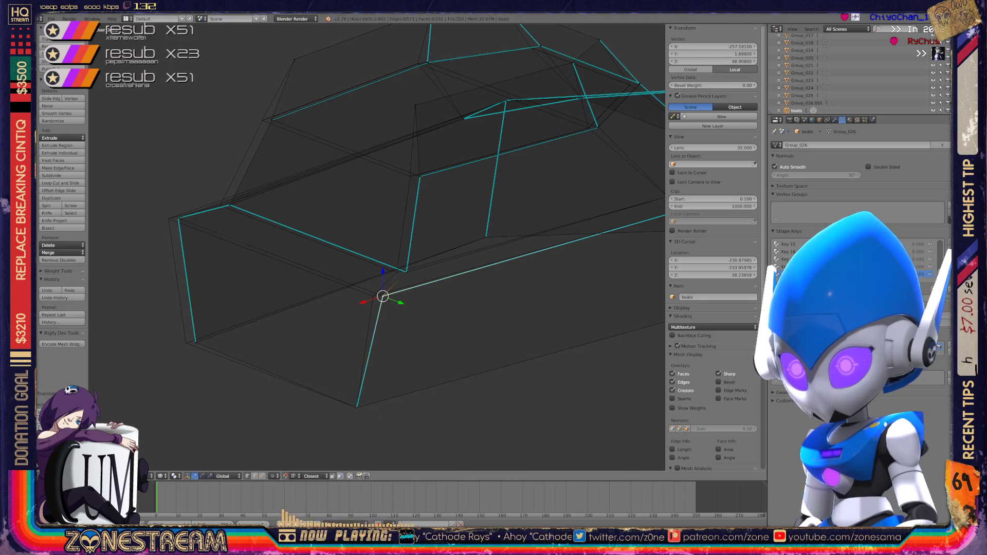
key(g)
key(Return)
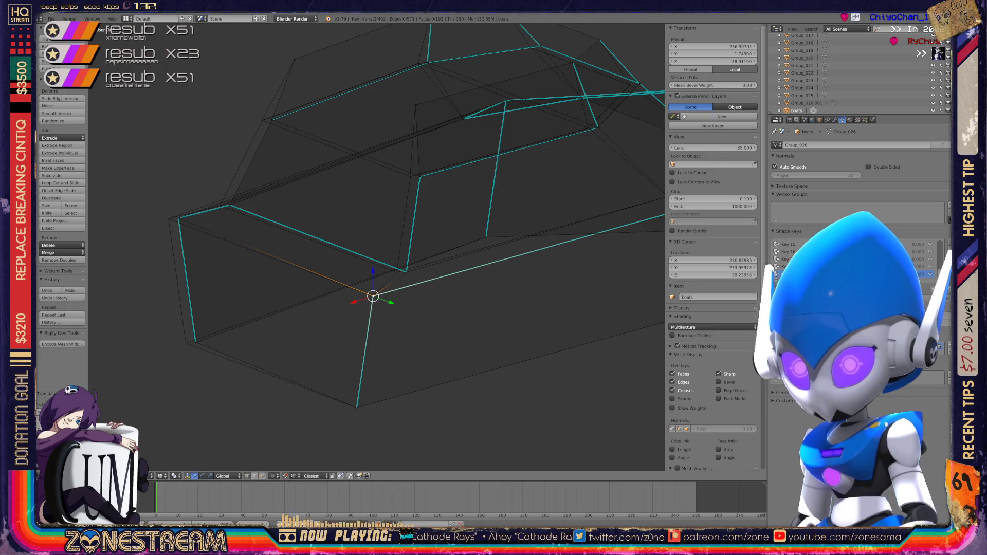
right_click(179, 218)
key(g)
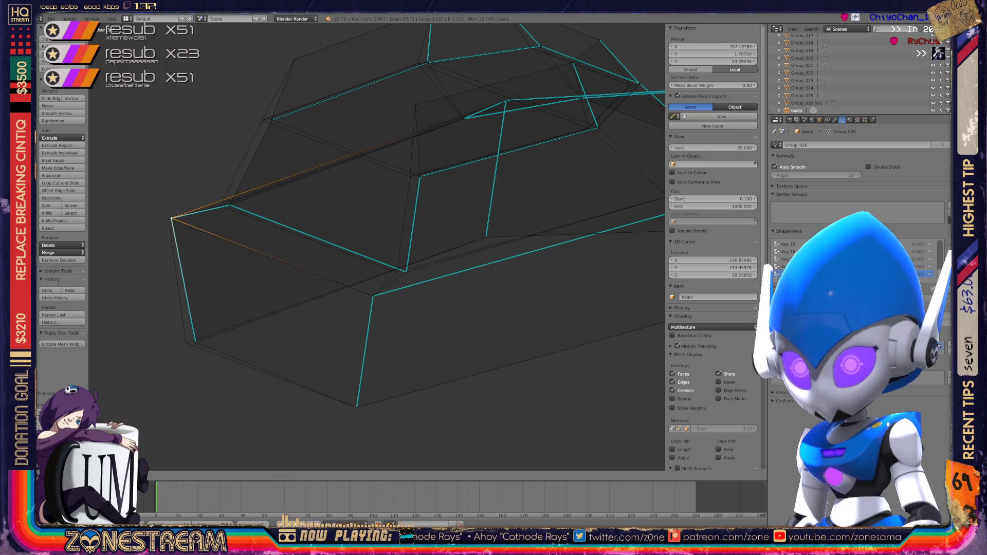
key(Return)
right_click(185, 342)
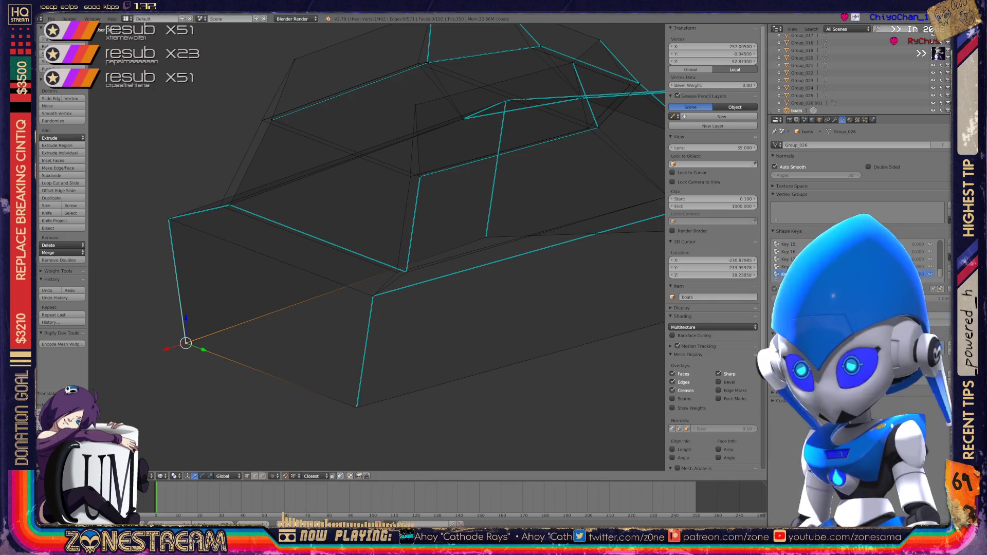
scroll(418, 262, up, 6)
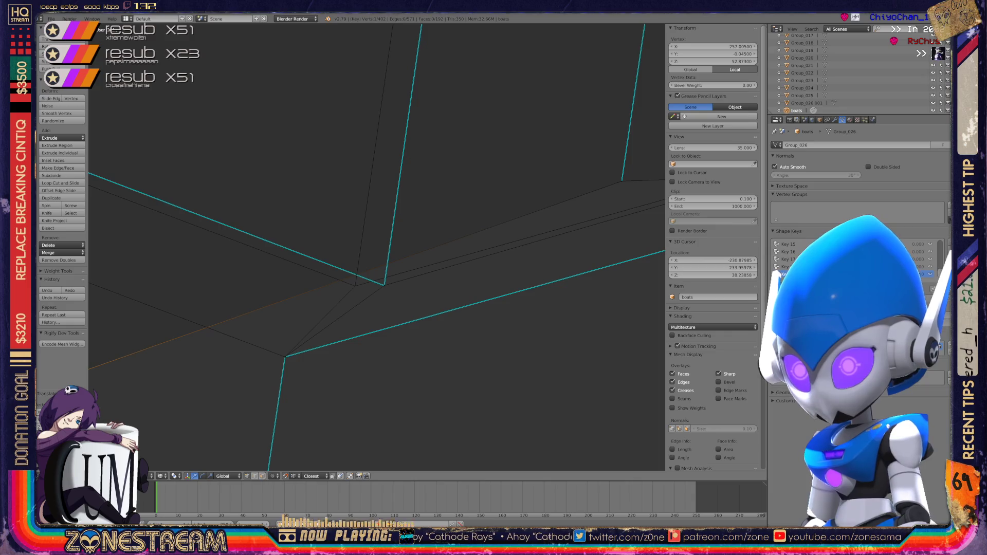
- Try sliding the selected vertex toward the neighbouring dark corner vertex, then undo the move
key(r)
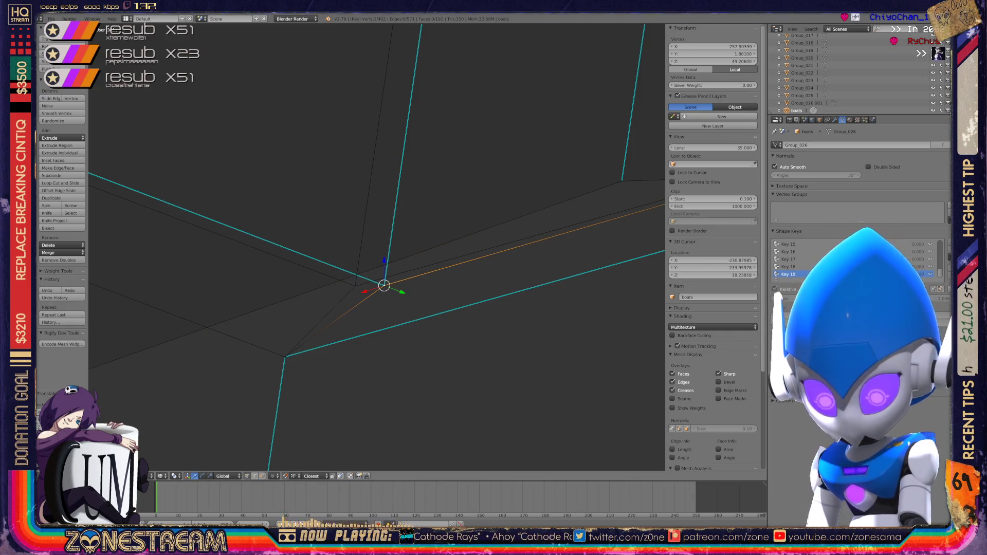
key(Escape)
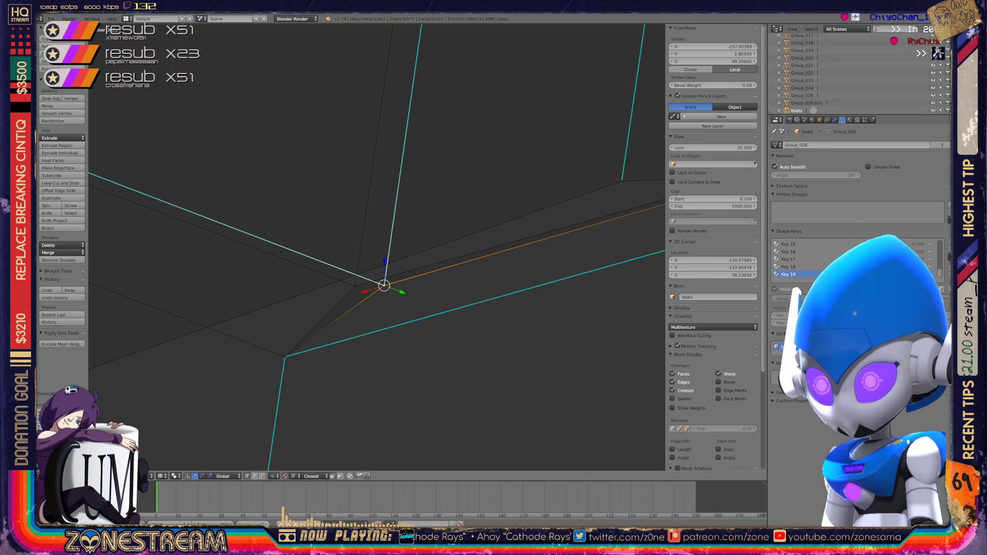
key(g)
key(Return)
scroll(377, 247, down, 4)
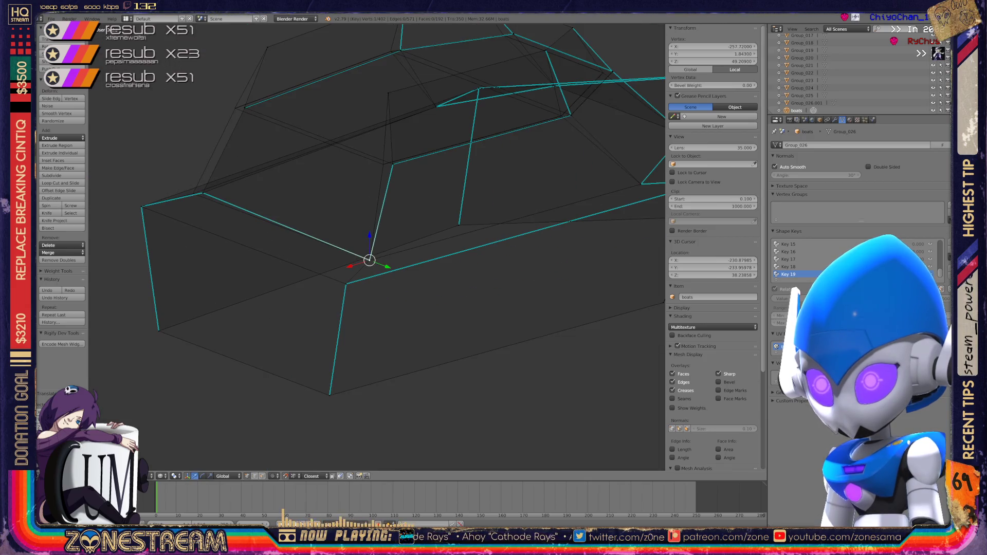
scroll(377, 247, up, 10)
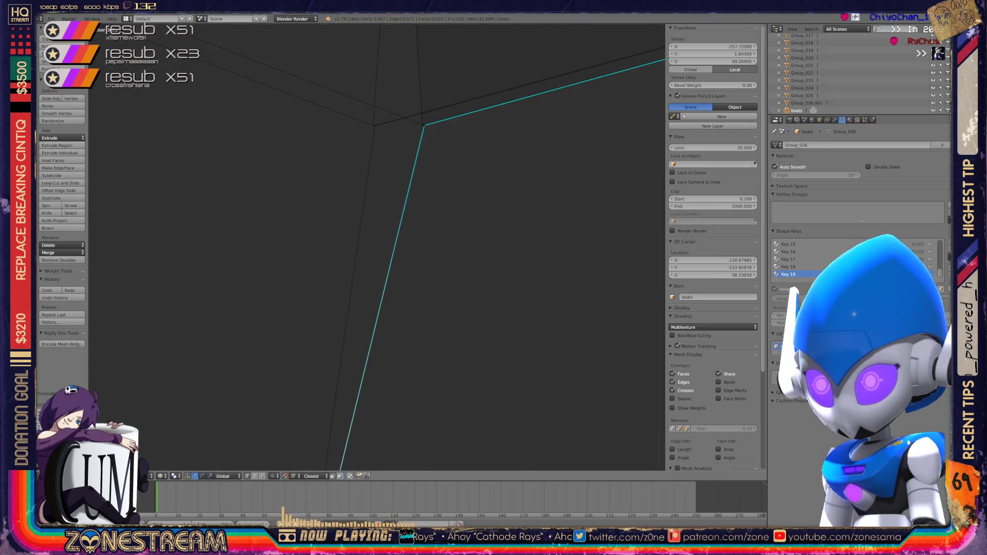
scroll(377, 247, up, 8)
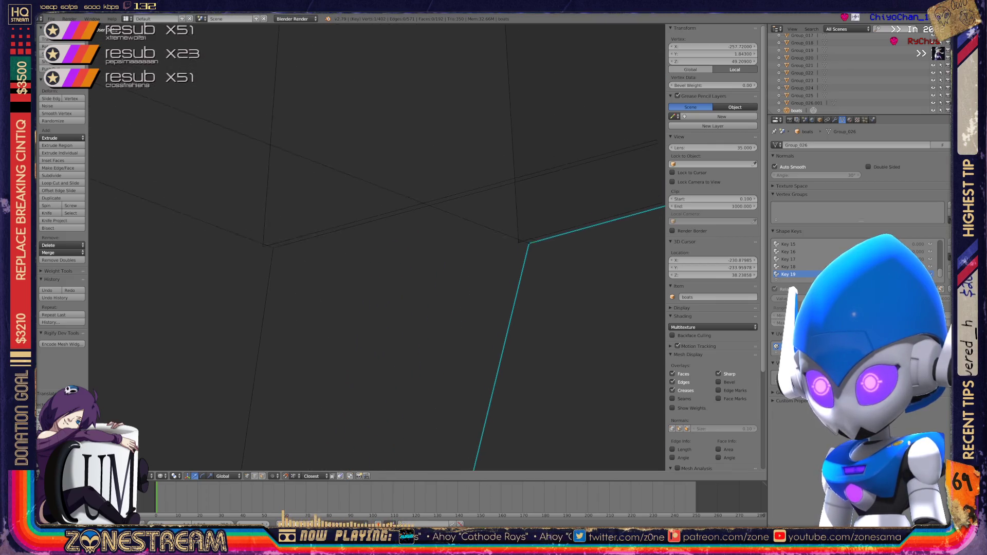
mouse_move(515, 257)
mouse_down()
mouse_move(258, 258)
mouse_move(526, 257)
mouse_move(258, 260)
mouse_move(269, 263)
mouse_up()
shift+middle_drag(269, 262, 347, 252)
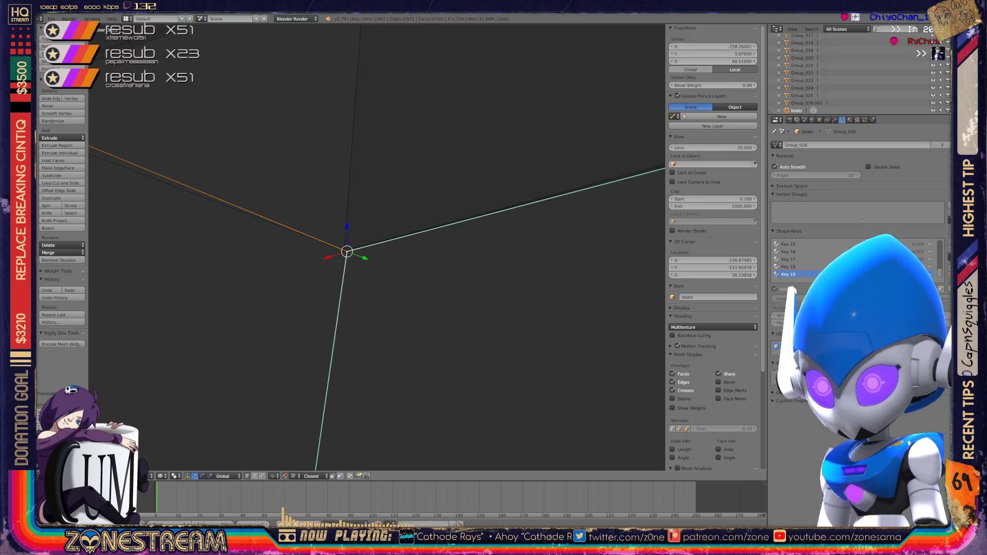
scroll(377, 247, down, 5)
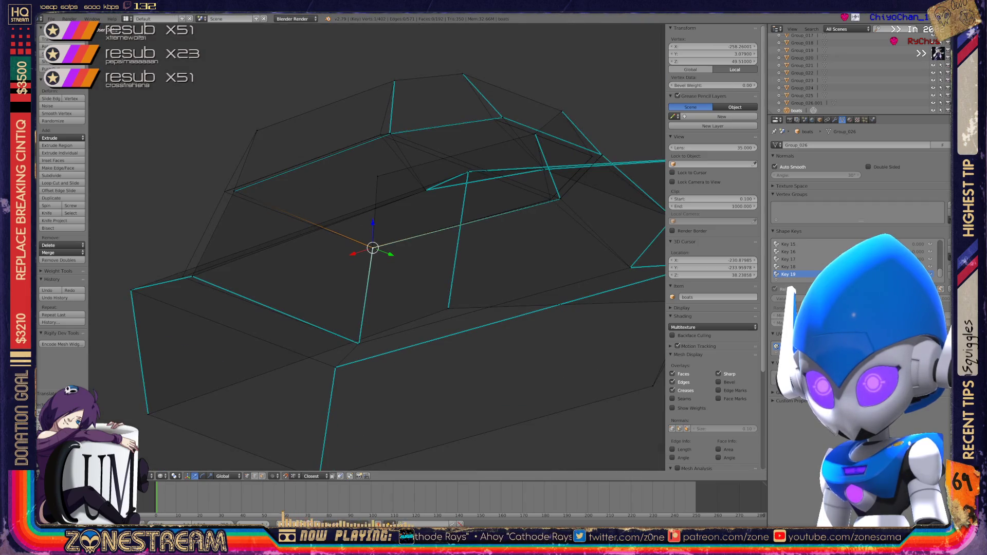
scroll(571, 345, up, 8)
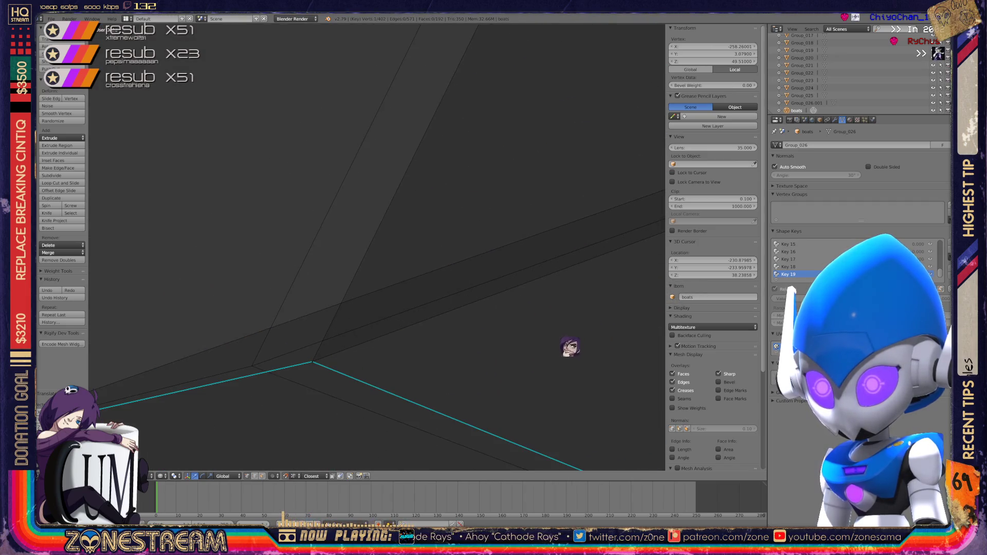
key(ctrl+z)
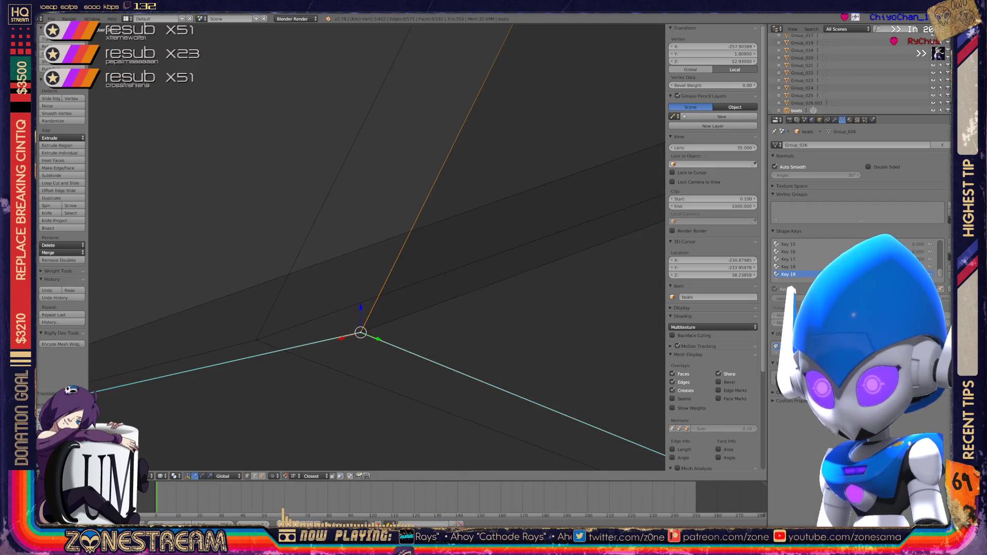
- Snap a corner vertex onto one corner, undo it, and retarget it toward the other corner
mouse_move(361, 332)
middle_down()
mouse_move(255, 338)
mouse_move(354, 262)
mouse_move(229, 419)
mouse_move(280, 297)
mouse_move(375, 254)
mouse_move(518, 284)
mouse_move(446, 287)
middle_up()
right_click(445, 287)
key(g)
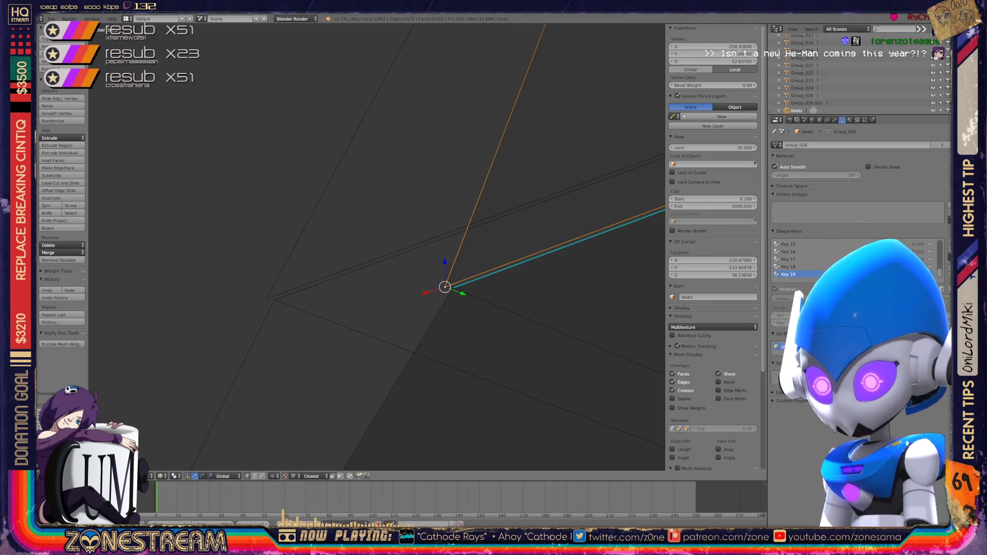
click(266, 299)
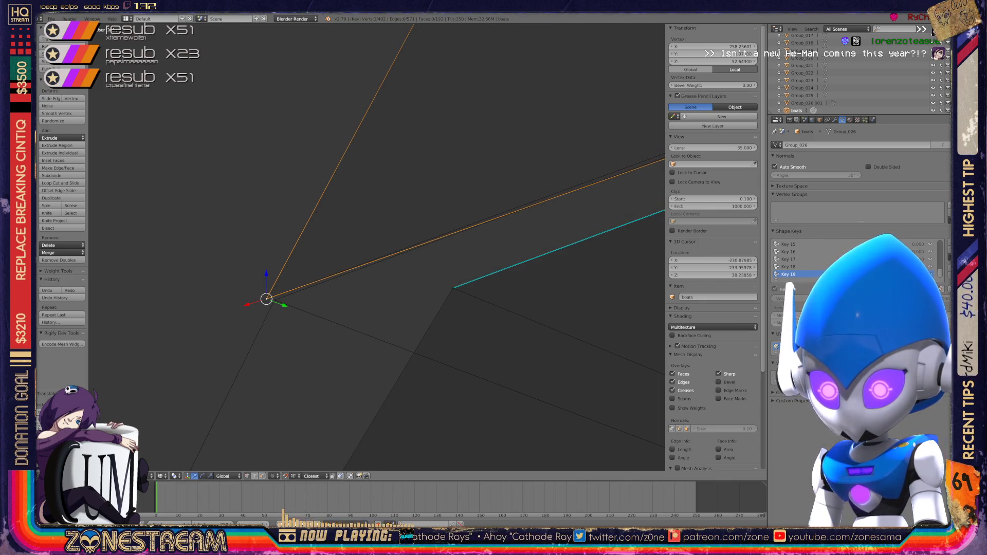
key(ctrl+z)
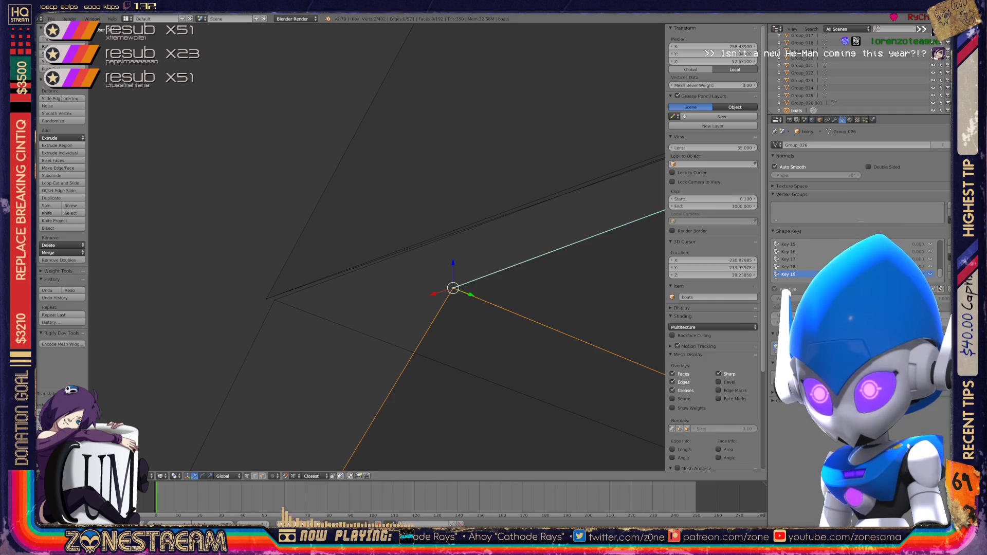
key(g)
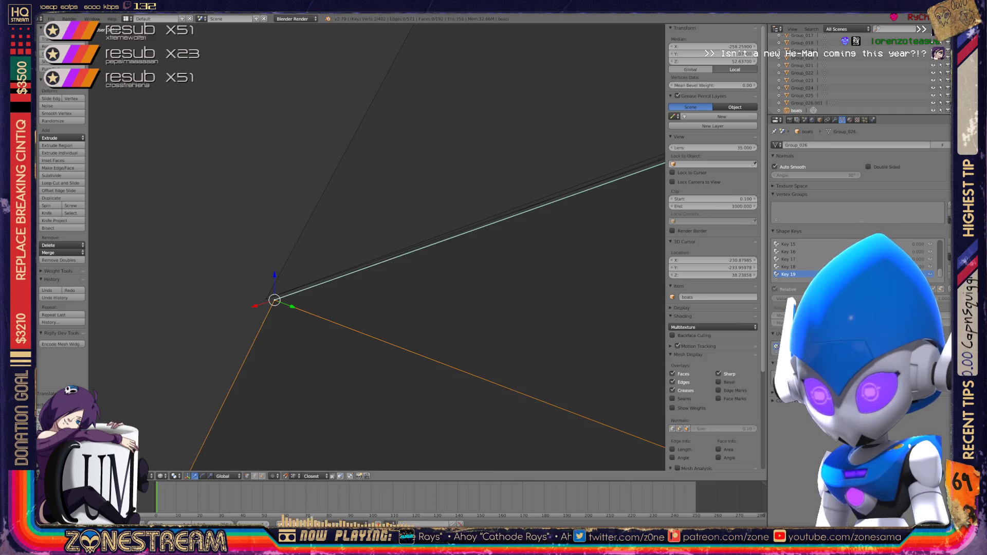
scroll(377, 247, down, 5)
mouse_move(377, 247)
middle_down()
mouse_move(303, 221)
mouse_move(388, 196)
middle_up()
scroll(377, 247, up, 10)
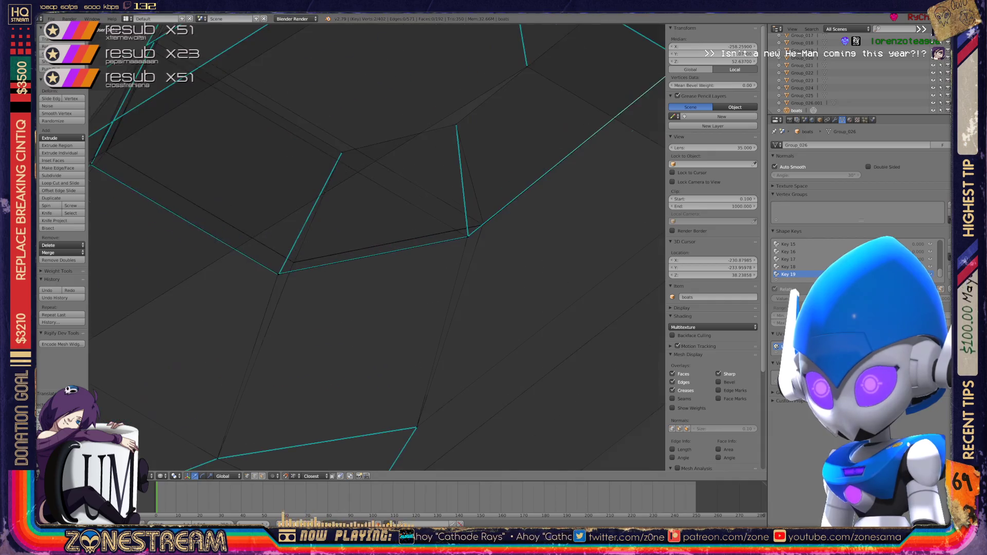
scroll(377, 247, up, 3)
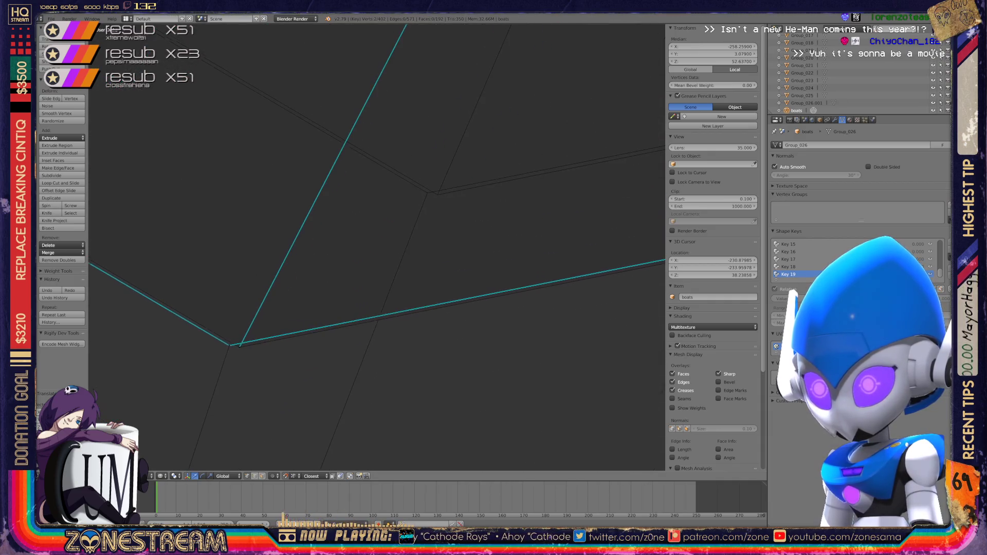
- Raise the lower-left corner vertex from Z about 52.12 to 52.87, level with its neighbour
right_click(229, 346)
key(g)
key(Escape)
key(g)
click(436, 195)
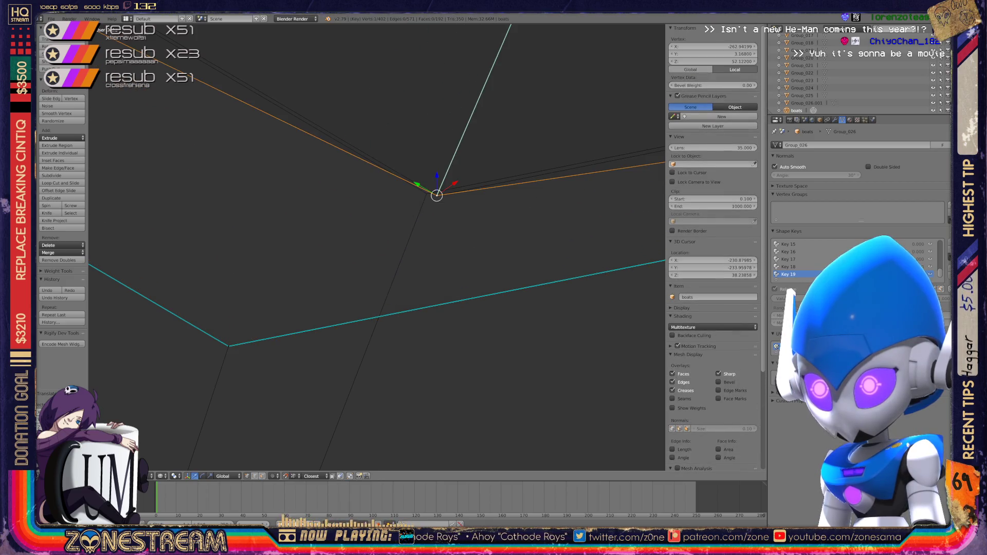
right_click(229, 346)
key(g)
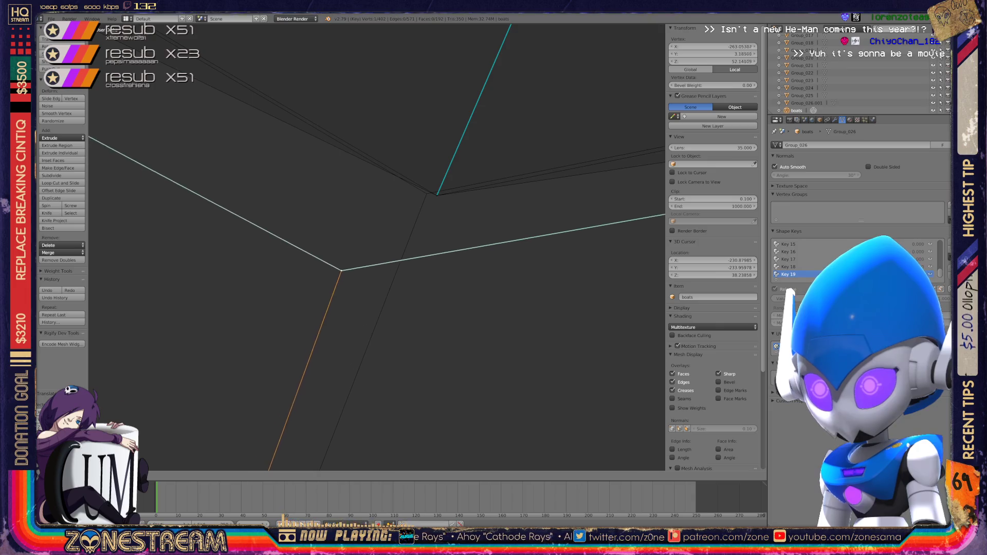
click(427, 194)
- Move the next corner vertex toward its neighbour and collapse the pair into one point by scaling to 0
middle_drag(427, 206, 334, 263)
right_click(340, 322)
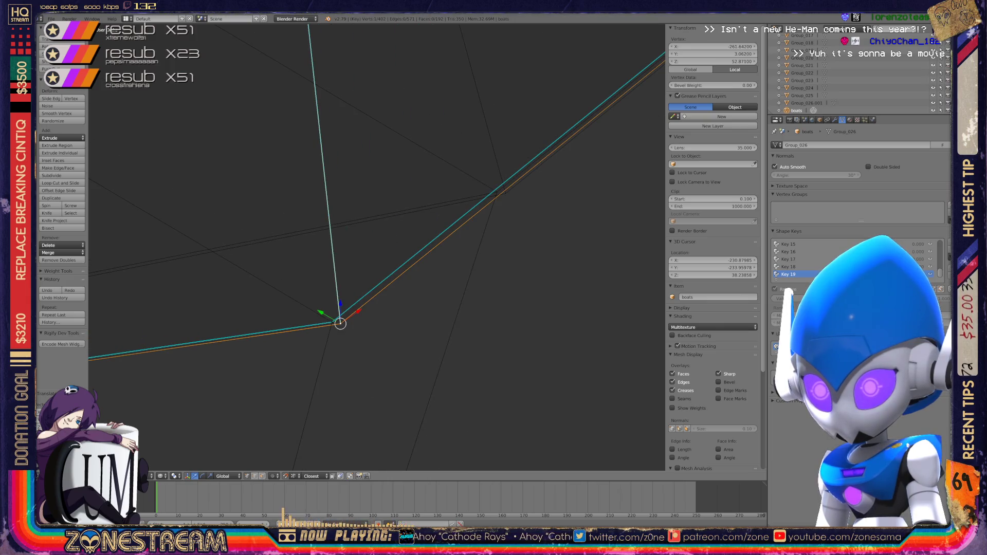
key(g)
click(505, 193)
shift+right_click(331, 322)
key(s)
key(0)
key(Return)
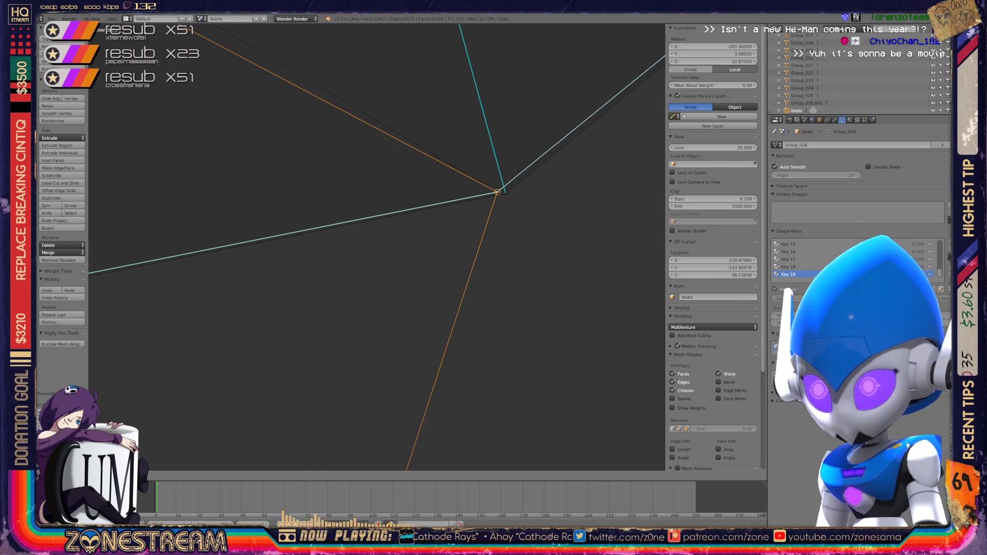
key(KP_Decimal)
scroll(377, 247, down, 3)
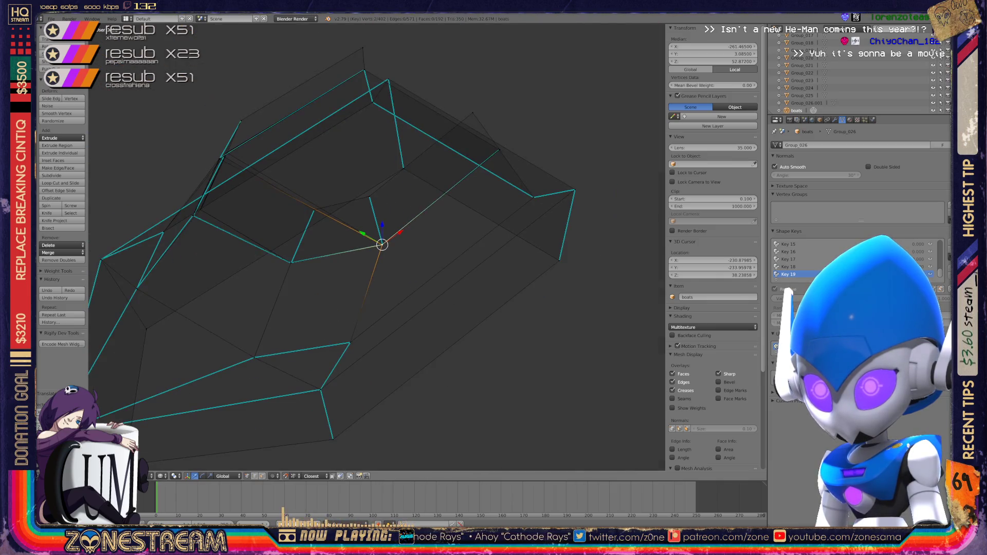
- Pick a corner vertex to move toward the cyan corner, then cancel the attempt
middle_drag(383, 245, 422, 185)
scroll(354, 273, up, 6)
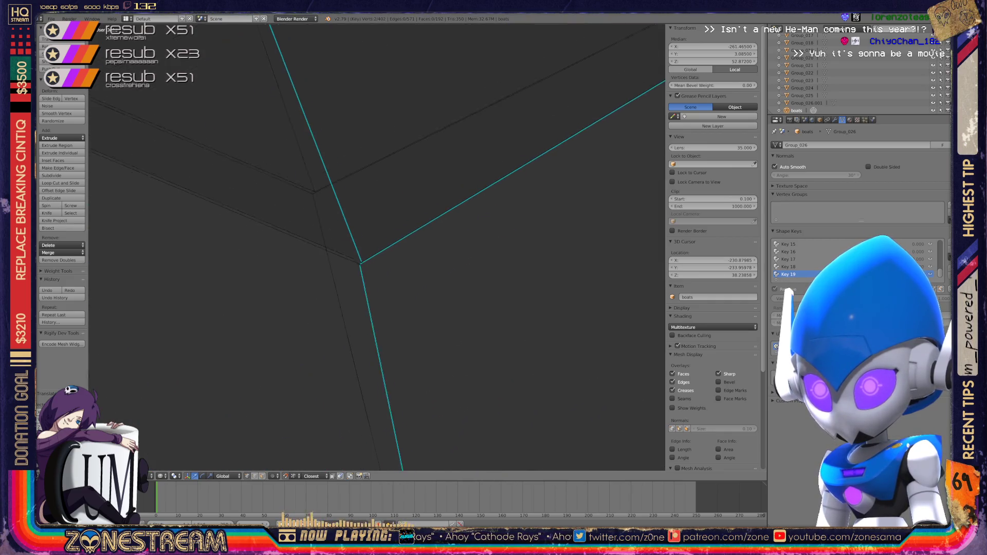
scroll(353, 270, up, 2)
right_click(375, 309)
right_click(294, 186)
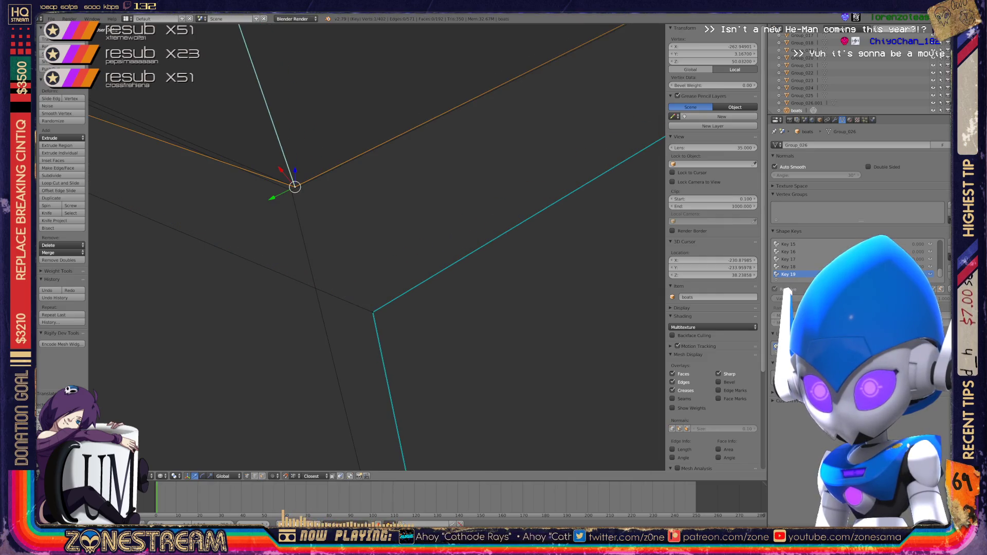
key(g)
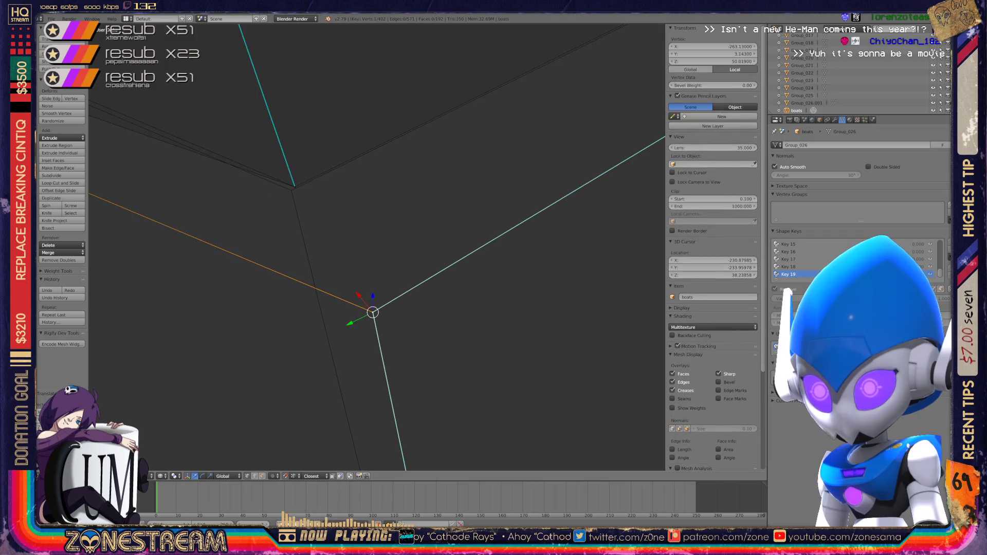
key(Escape)
scroll(374, 246, down, 6)
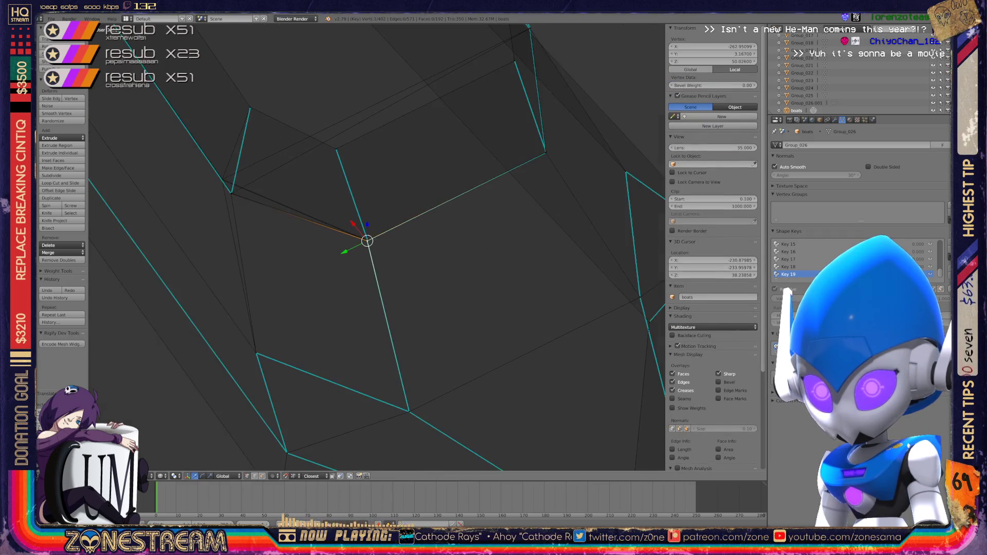
scroll(260, 183, up, 7)
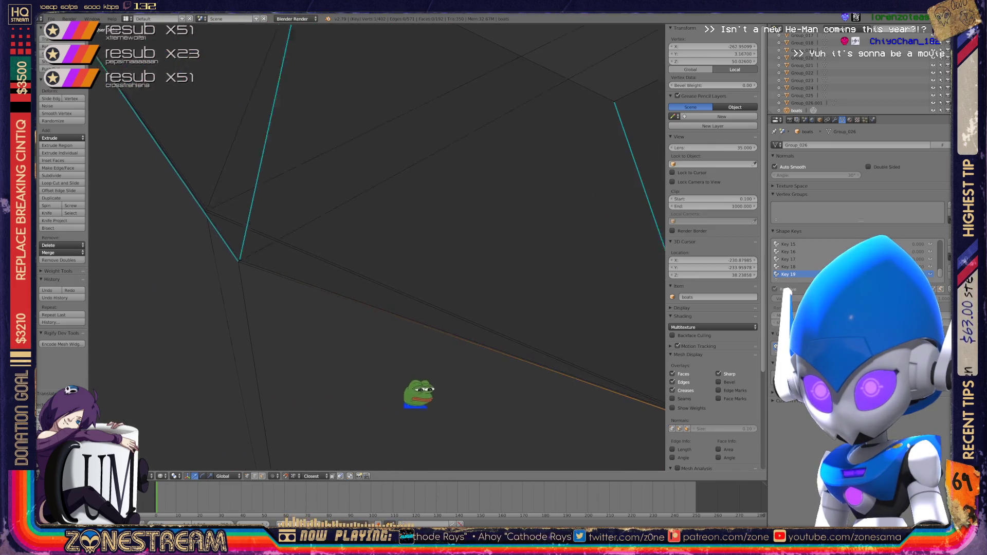
scroll(447, 383, up, 3)
- Drag the overlapping vertex onto the far corner vertex (Z about 49.27) and return to Object Mode
right_click(324, 321)
mouse_move(324, 321)
right_down()
mouse_move(309, 319)
mouse_move(226, 170)
right_up()
key(ctrl+z)
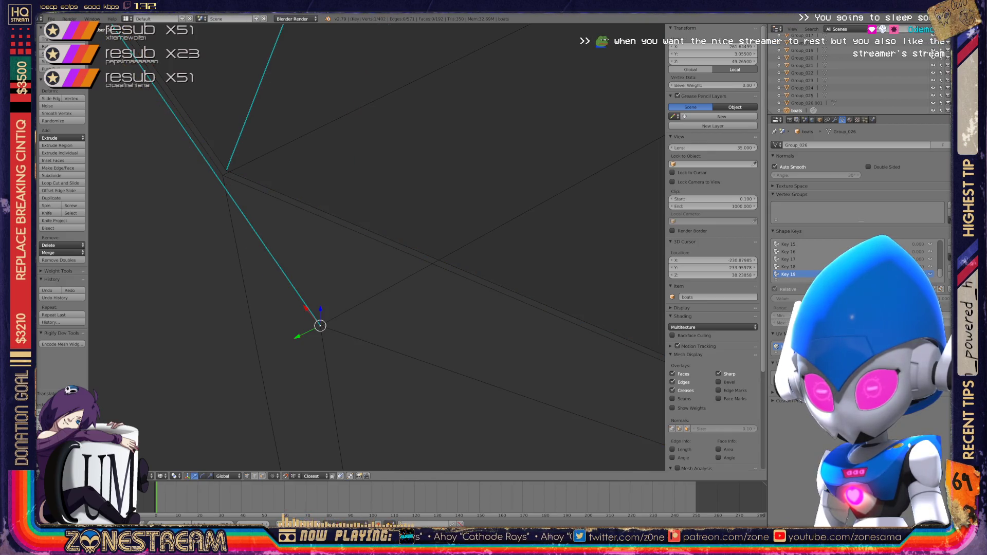
shift+right_click(320, 326)
right_drag(321, 325, 227, 170)
middle_drag(227, 170, 288, 196)
scroll(365, 241, down, 5)
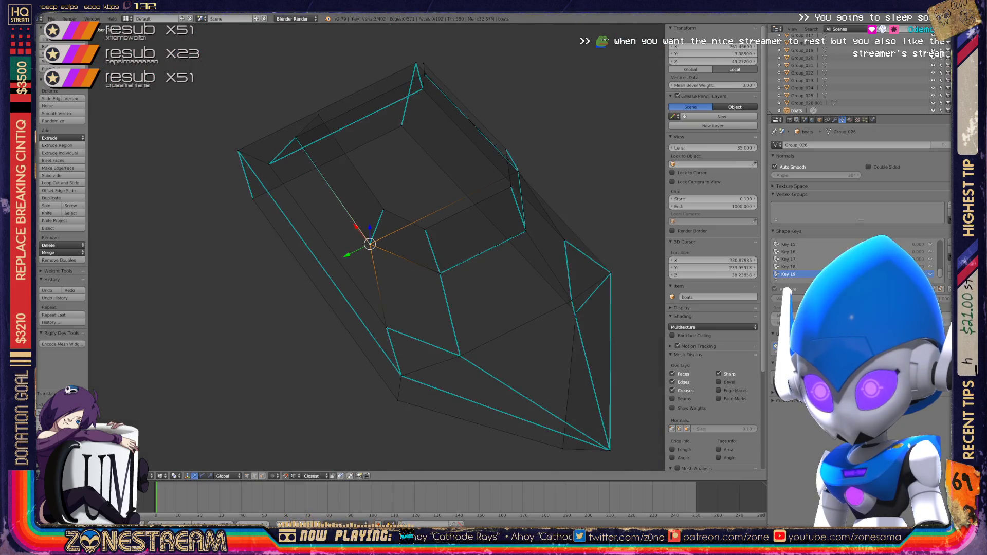
key(Tab)
middle_drag(360, 257, 422, 265)
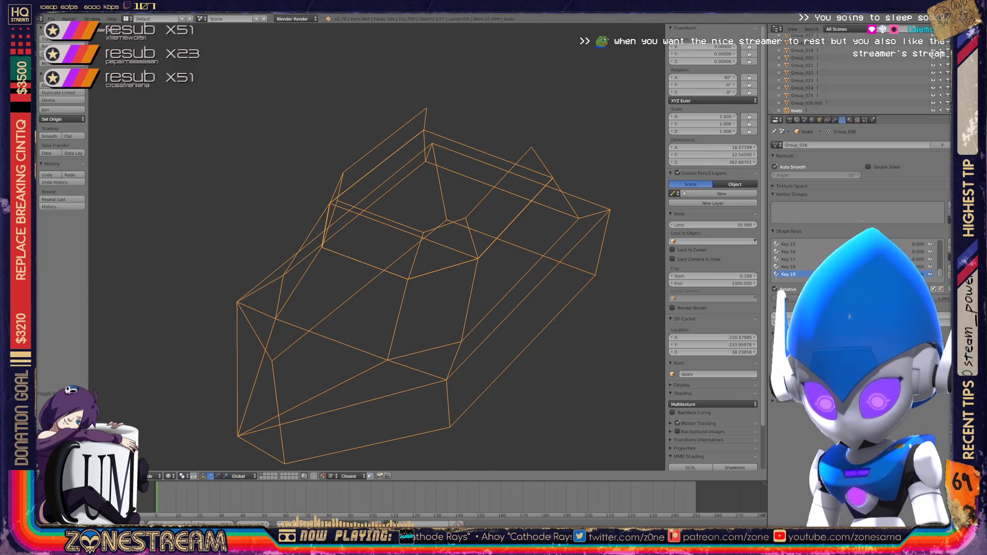
- Enter Edit Mode on the sailboat hull and frame it in the view
scroll(370, 257, down, 5)
key(Tab)
scroll(370, 242, down, 4)
middle_drag(375, 247, 458, 206)
scroll(376, 221, up, 8)
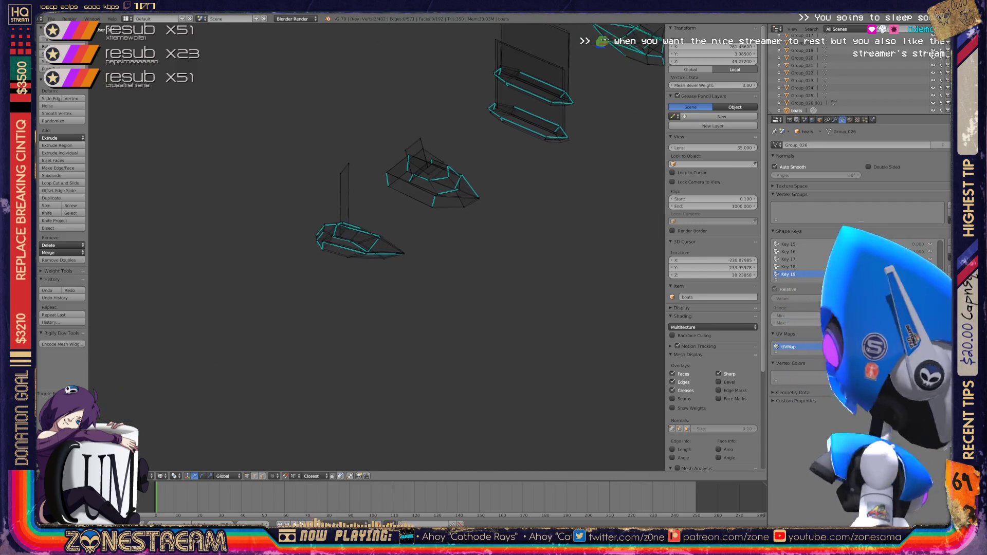
scroll(375, 221, up, 5)
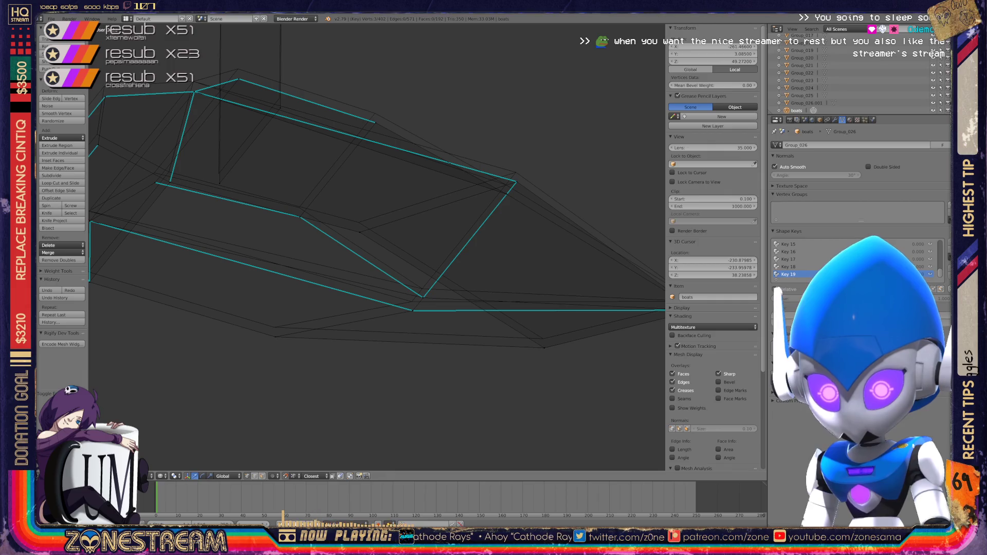
scroll(375, 247, down, 3)
scroll(377, 246, down, 2)
- Raise the boat's tip vertices and the single vertex just below them
right_click(433, 264)
shift+right_click(433, 264)
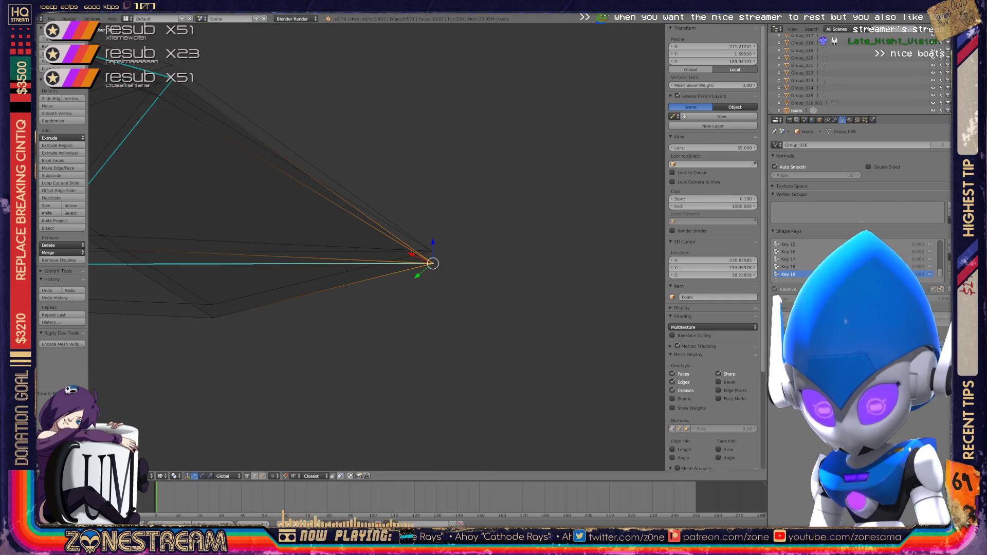
drag(433, 263, 431, 251)
right_click(213, 318)
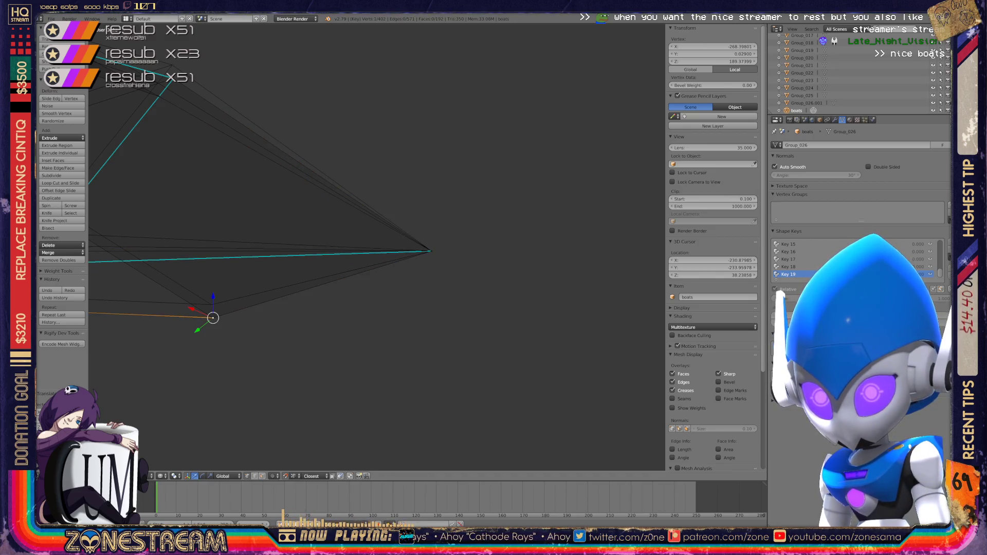
drag(213, 317, 211, 304)
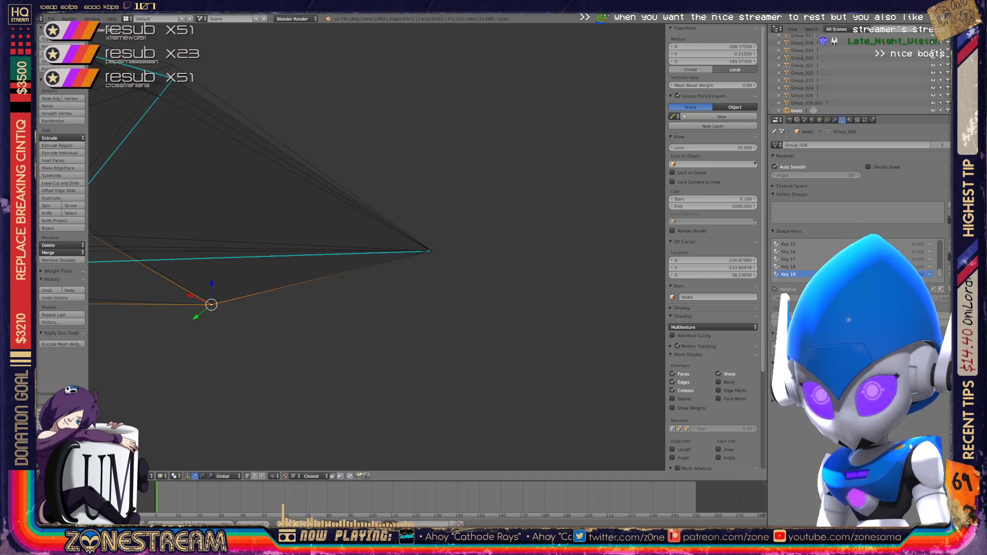
- Move a hull-edge vertex up onto the edge and lift the lower vertex
middle_drag(212, 304, 475, 367)
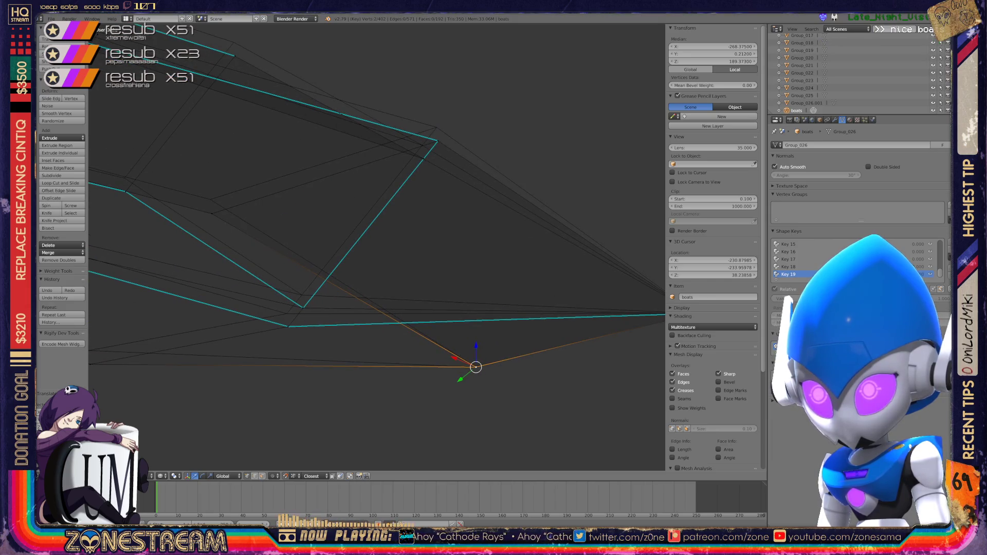
right_click(437, 141)
mouse_move(438, 141)
mouse_down()
mouse_move(435, 126)
mouse_move(423, 159)
mouse_move(422, 146)
mouse_up()
mouse_move(422, 145)
middle_down()
mouse_move(502, 121)
mouse_move(390, 286)
middle_up()
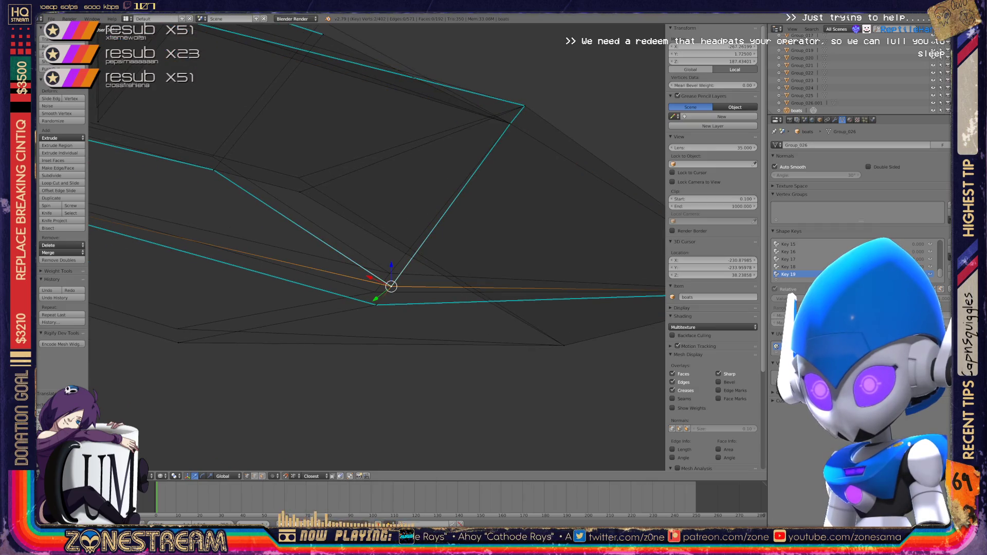
mouse_move(391, 286)
mouse_down()
mouse_move(390, 274)
mouse_move(375, 292)
mouse_up()
click(377, 304)
- Raise successive vertices along the hull edge, then select the bottom-left front vertex
shift+middle_drag(375, 292, 486, 313)
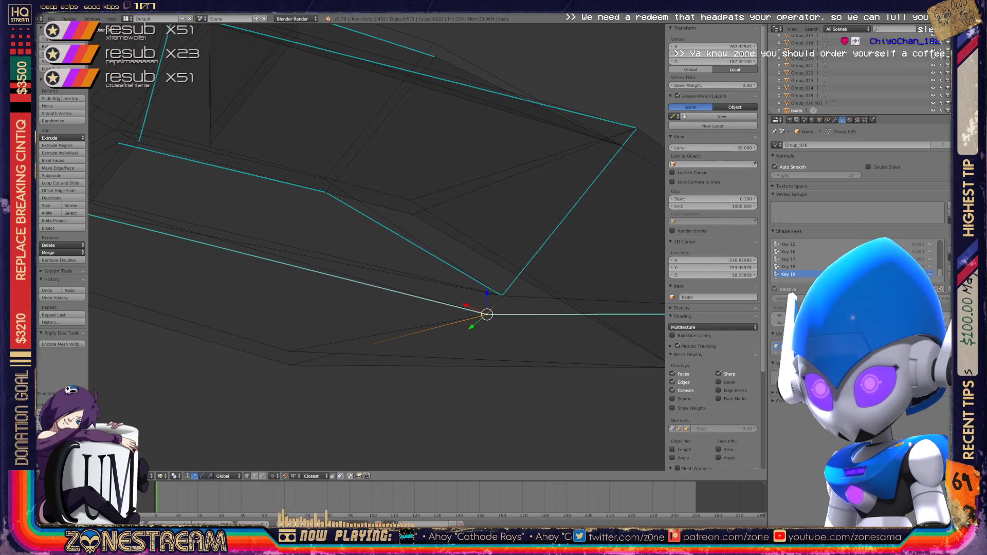
click(412, 214)
drag(412, 214, 411, 200)
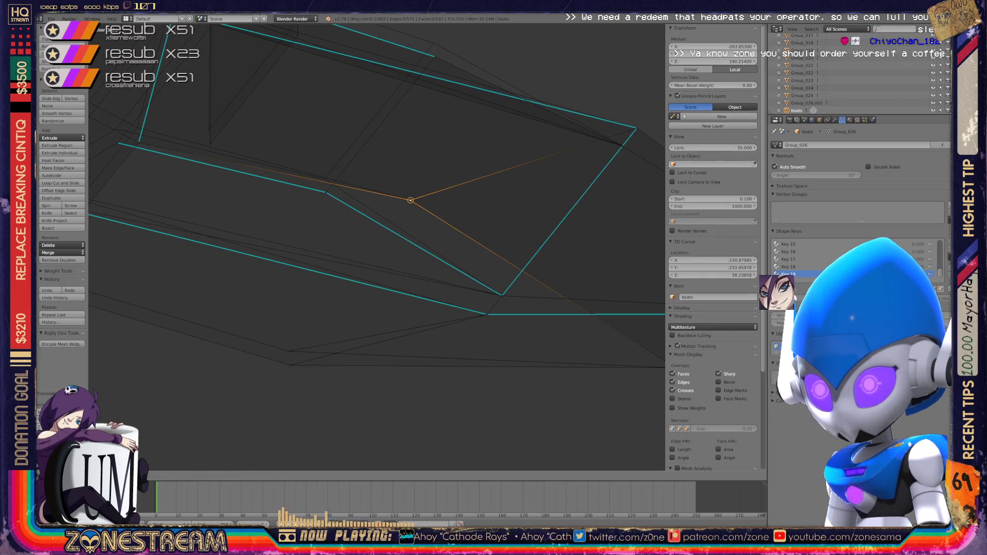
click(326, 192)
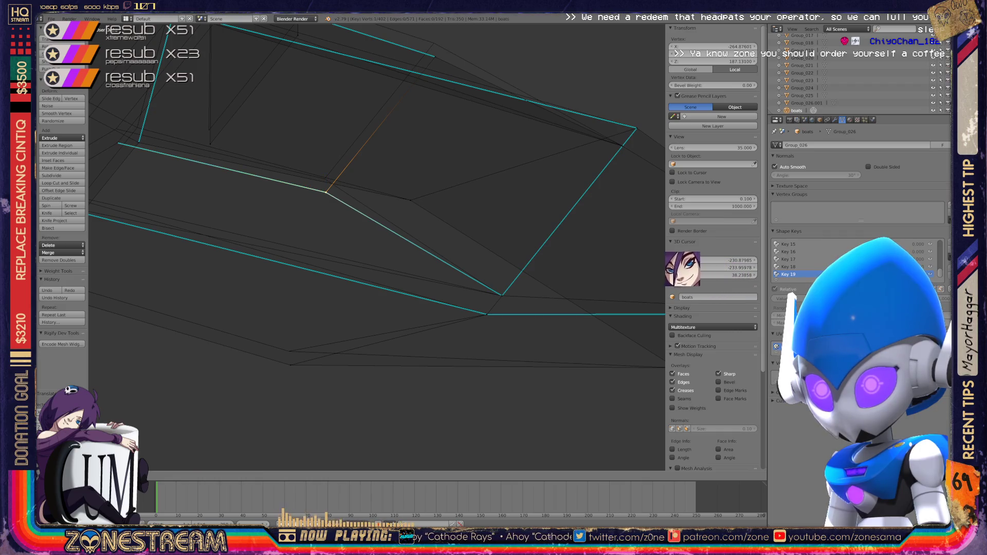
drag(326, 192, 325, 178)
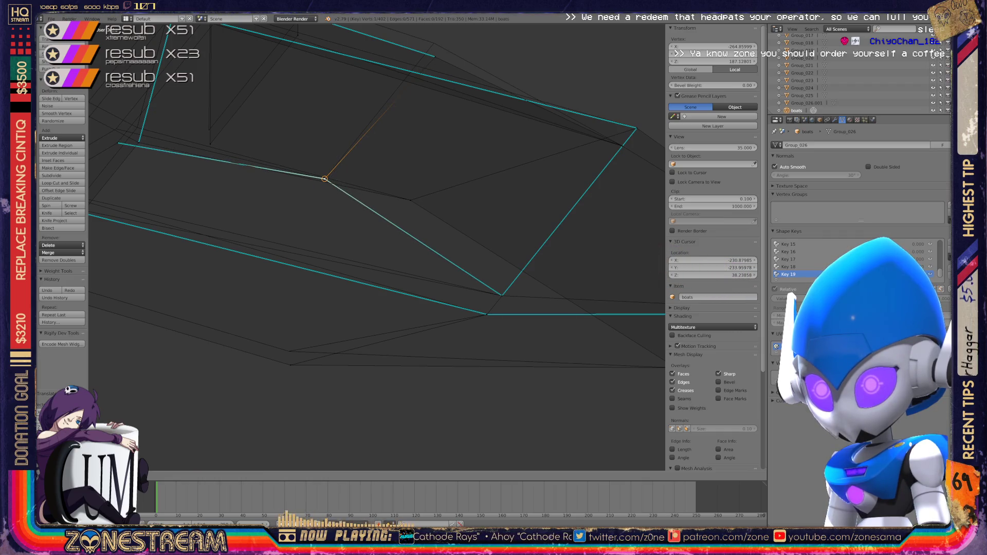
shift+click(289, 351)
shift+middle_drag(360, 258, 534, 316)
click(196, 343)
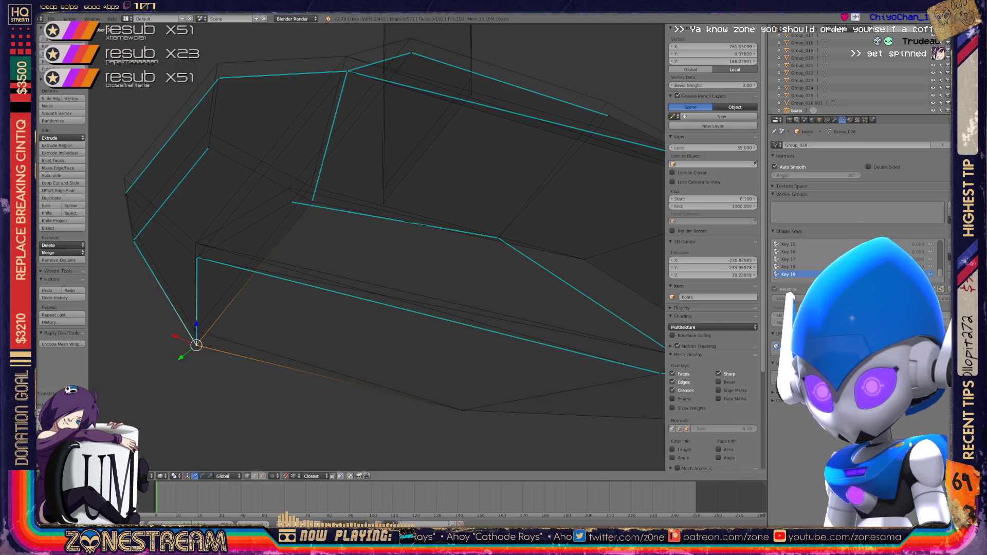
- Snap the front vertex up onto the one above and raise neighbouring front vertices
key(g)
click(197, 258)
key(g)
click(196, 243)
click(135, 239)
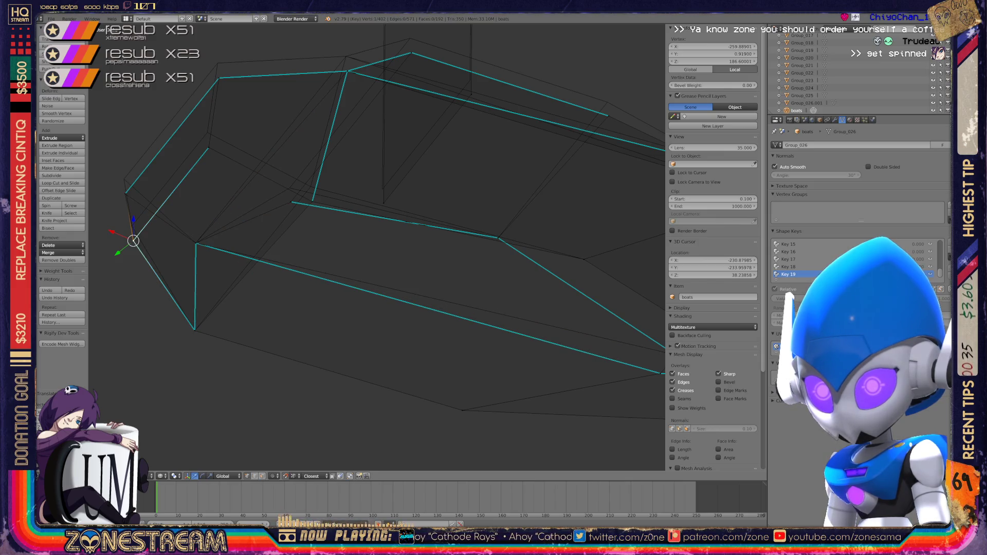
key(g)
click(132, 226)
click(124, 179)
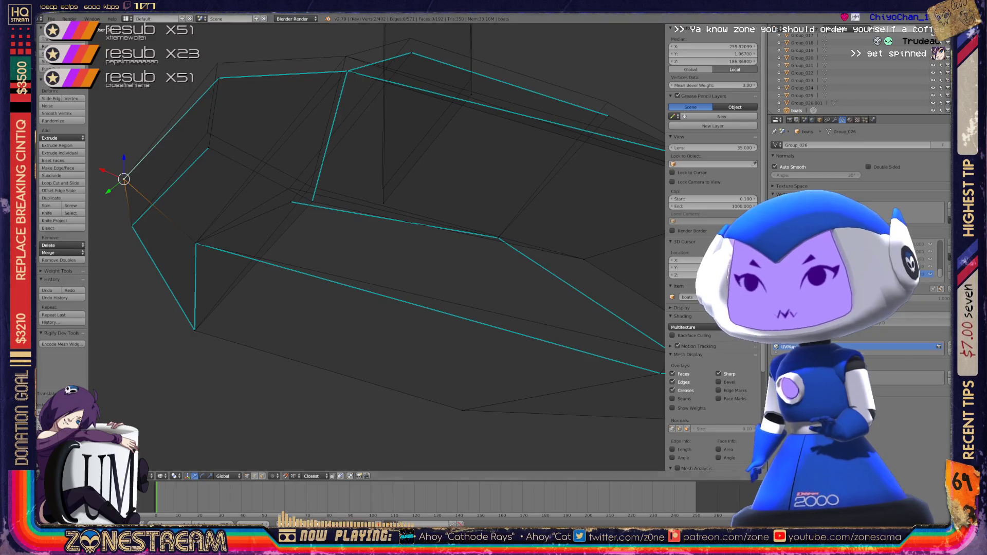
- Lift an inner rim vertex, then raise the bow corner vertex
click(291, 202)
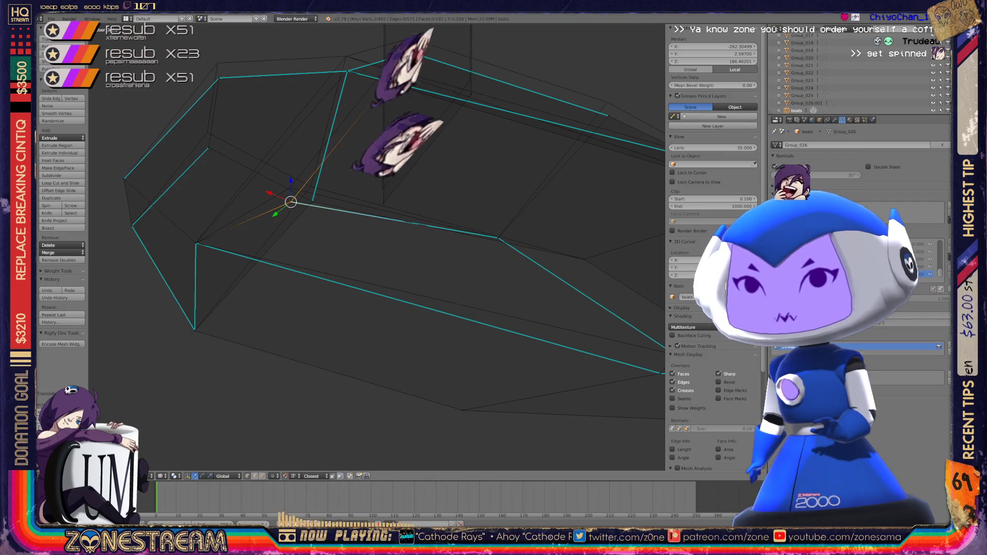
key(g)
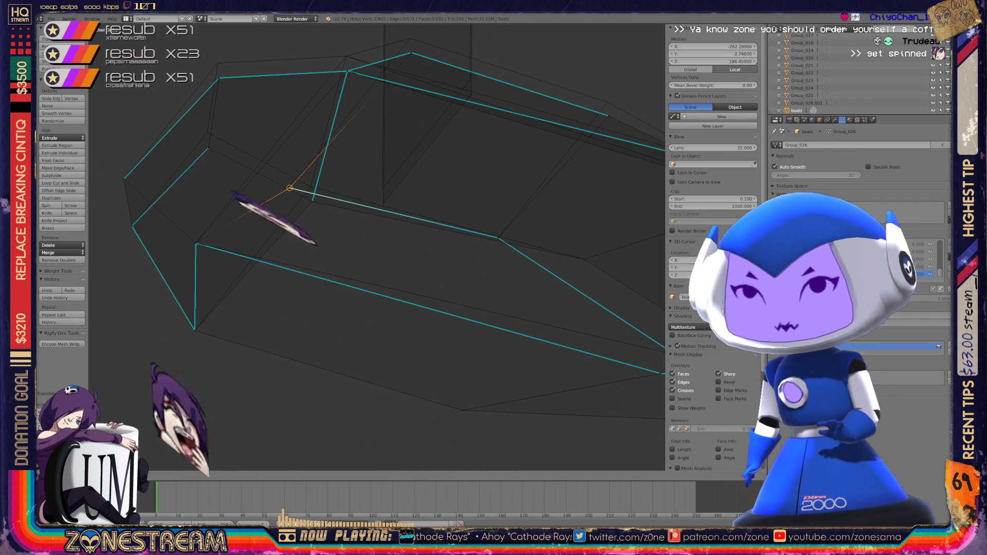
click(312, 201)
key(g)
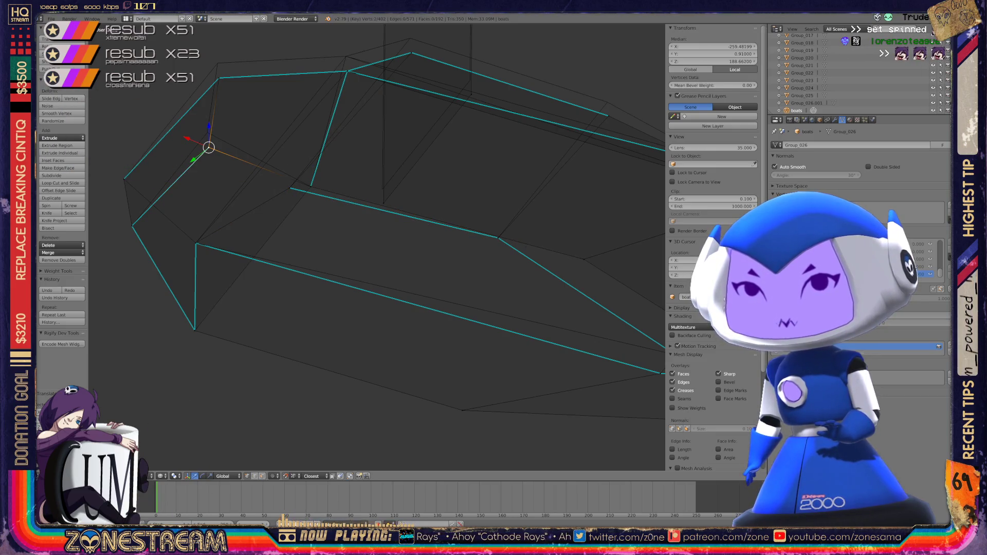
key(g)
shift+middle_drag(360, 206, 380, 292)
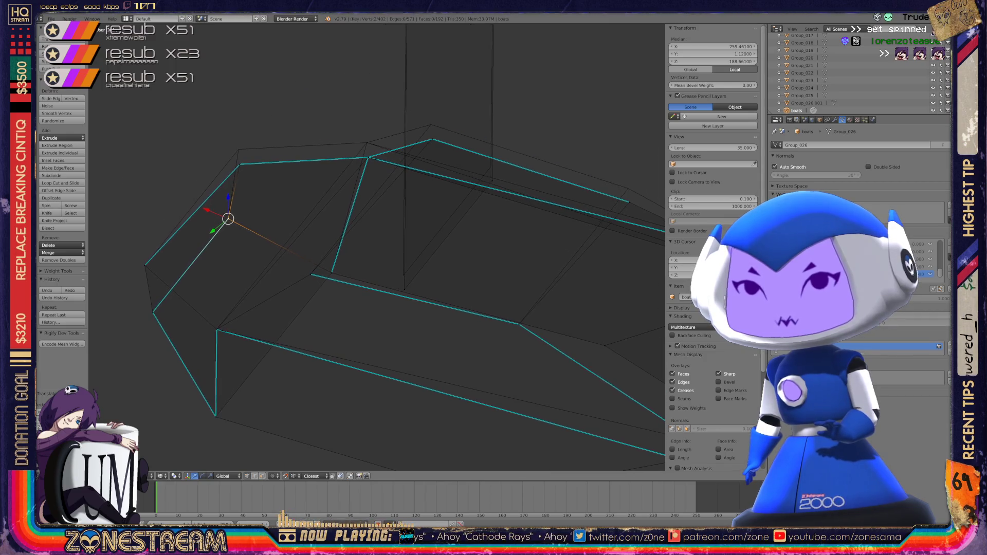
key(g)
right_click(241, 164)
key(g)
click(238, 150)
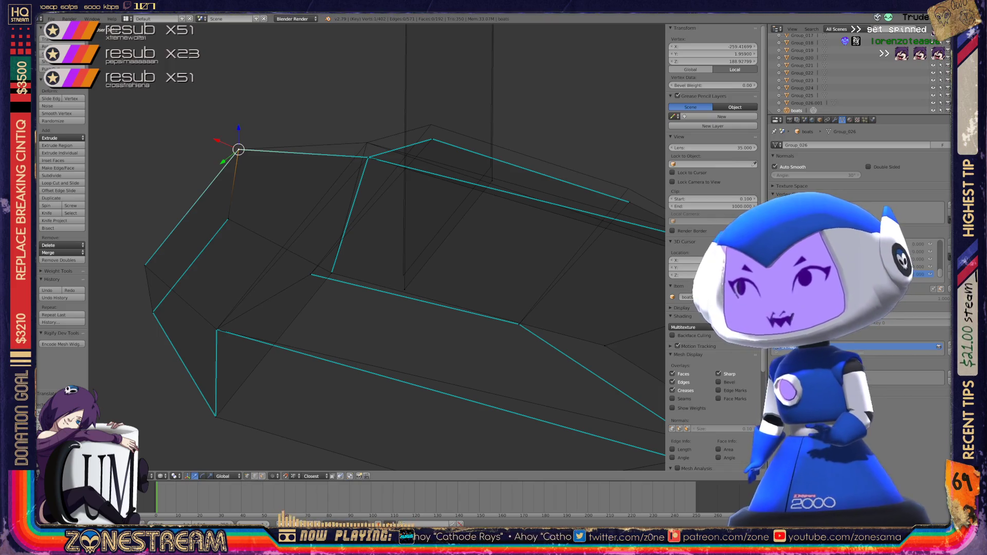
- Raise the rim corner vertex pair upward together
right_click(368, 158)
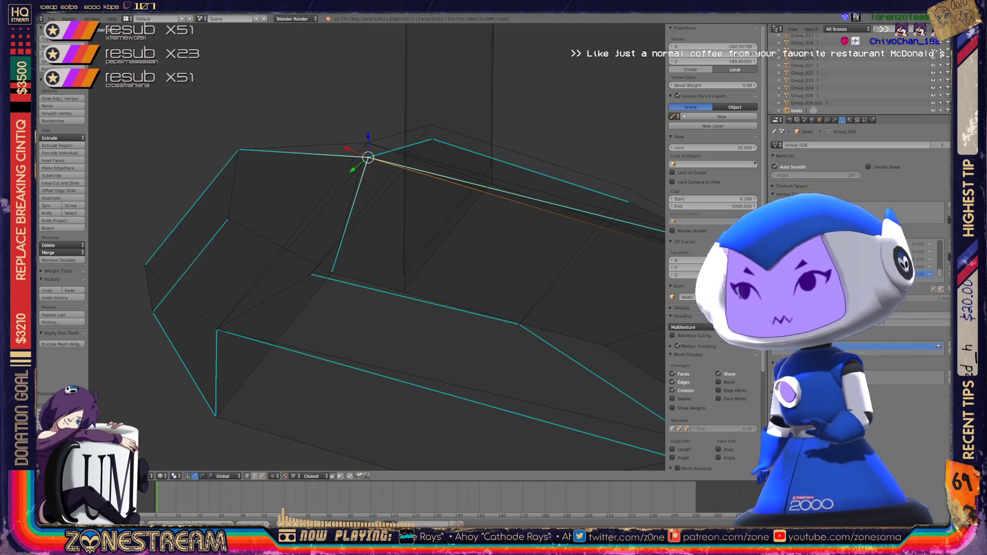
shift+right_click(368, 156)
key(g)
click(446, 252)
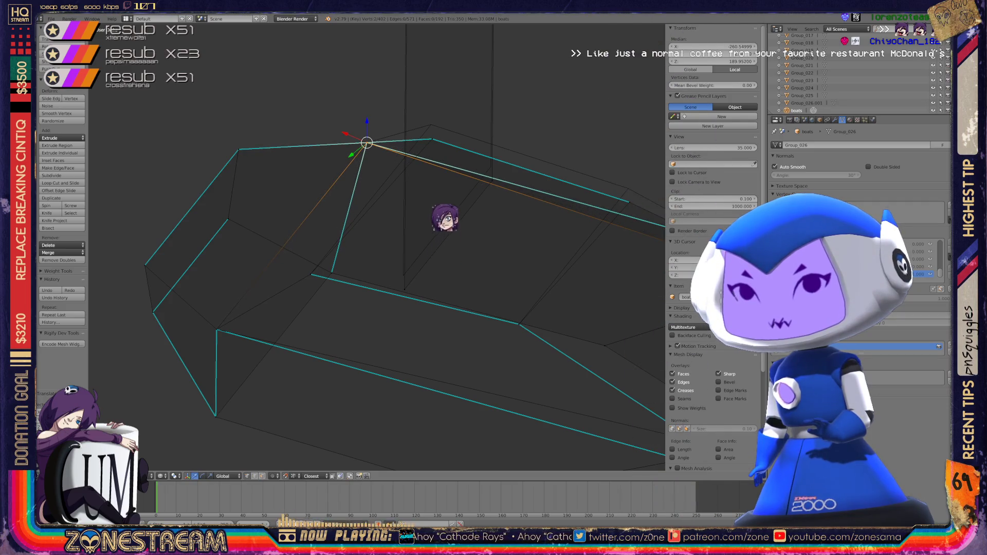
middle_drag(446, 195, 523, 209)
- Nudge two rim vertices slightly upward
mouse_move(474, 260)
middle_down()
mouse_move(425, 231)
mouse_move(341, 458)
middle_up()
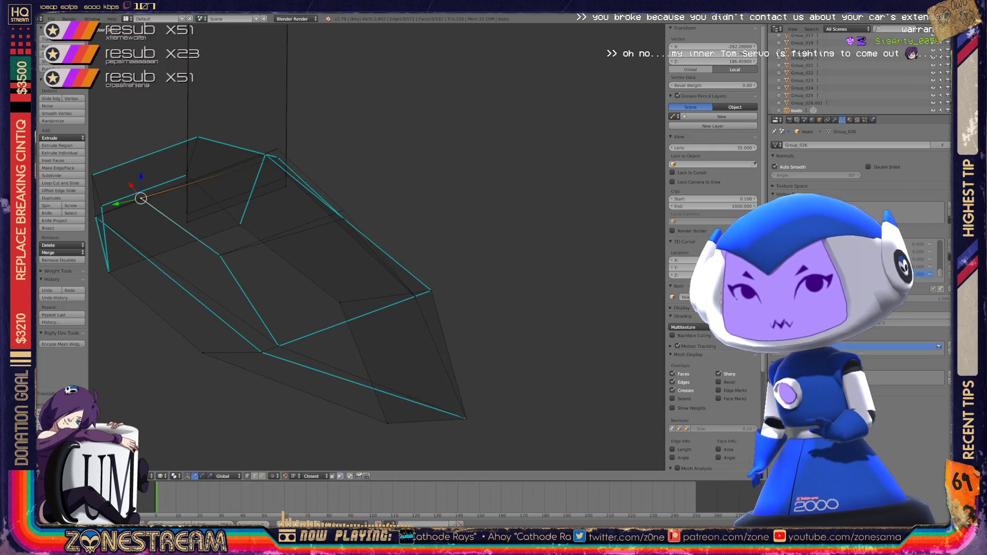
mouse_move(360, 257)
middle_down()
mouse_move(411, 278)
mouse_move(427, 298)
mouse_move(381, 335)
middle_up()
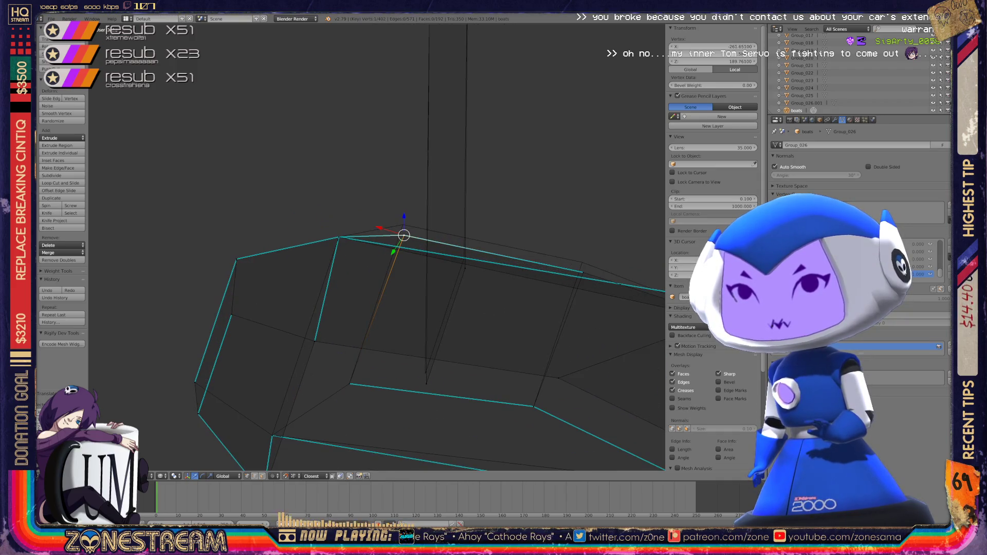
drag(405, 235, 403, 225)
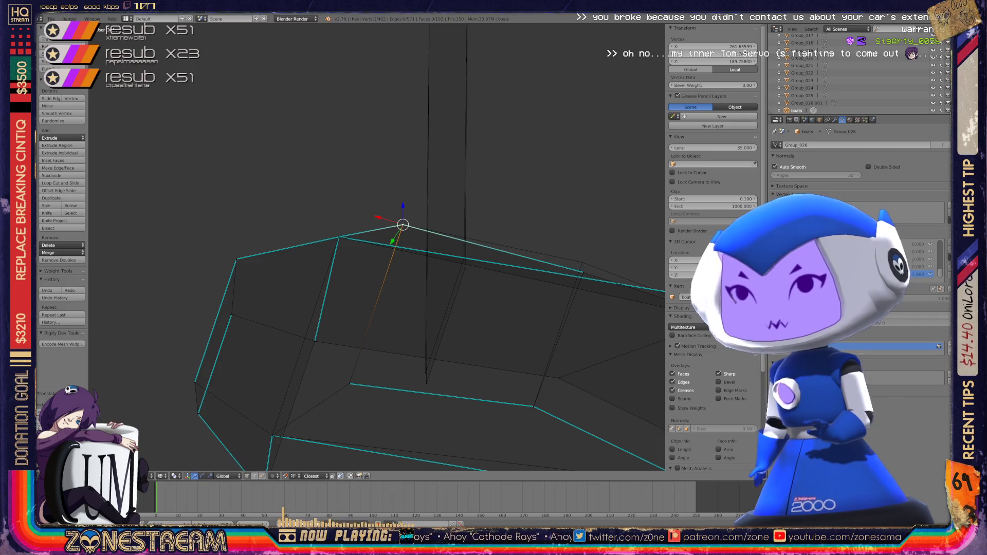
right_click(584, 273)
drag(583, 272, 582, 262)
drag(427, 384, 463, 258)
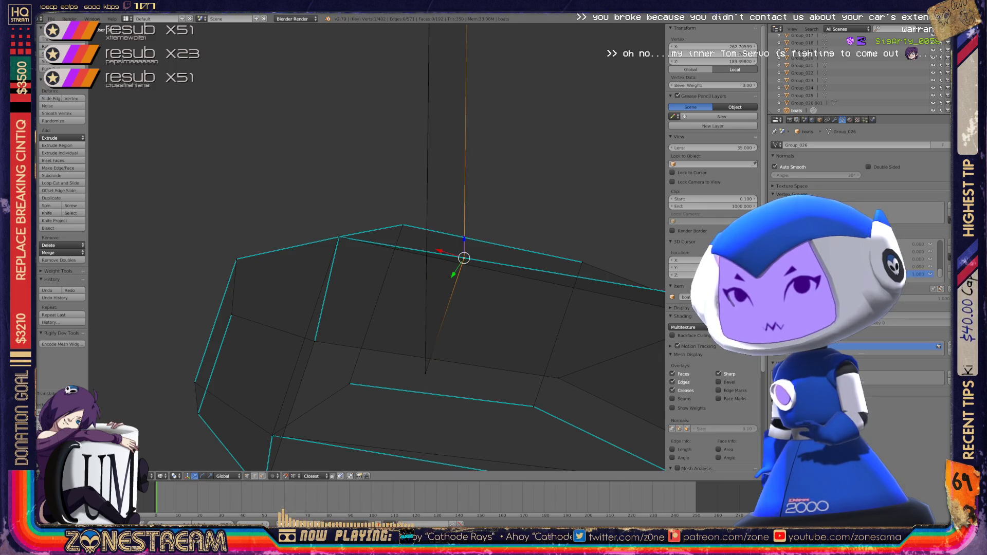
- Select the kink and top vertices along the hull's long edge
scroll(463, 258, down, 3)
shift+middle_drag(408, 249, 402, 378)
scroll(377, 247, up, 5)
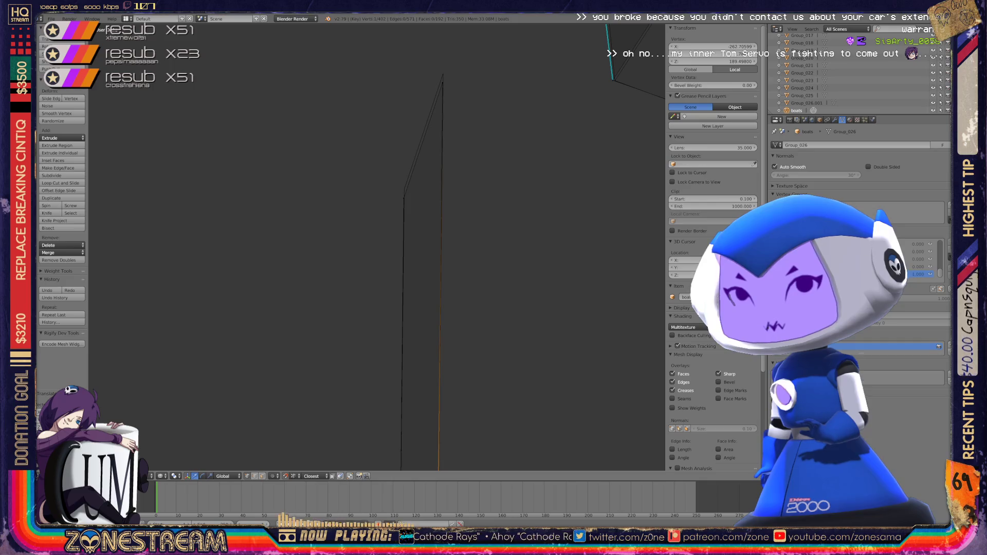
right_click(392, 257)
shift+middle_drag(393, 255, 345, 355)
right_click(425, 116)
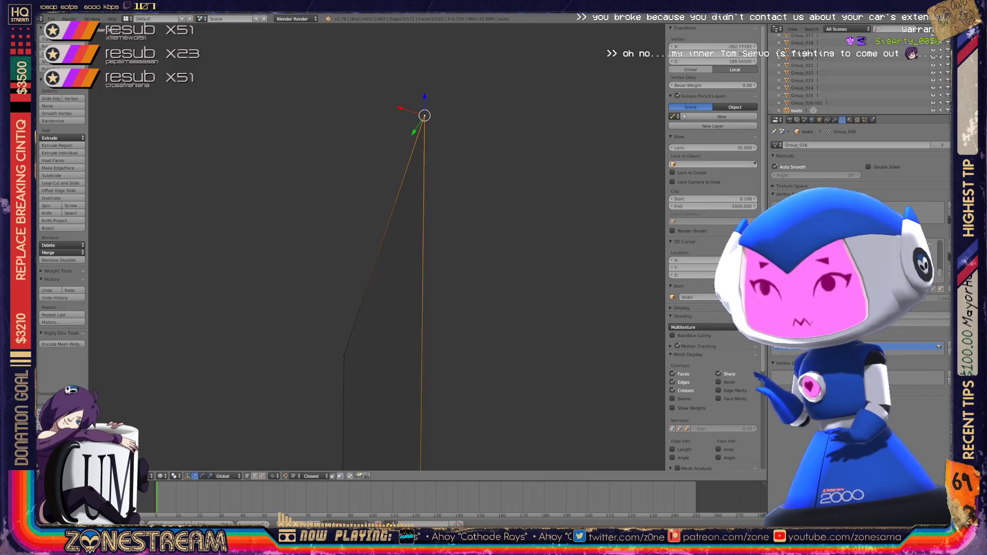
scroll(377, 247, down, 7)
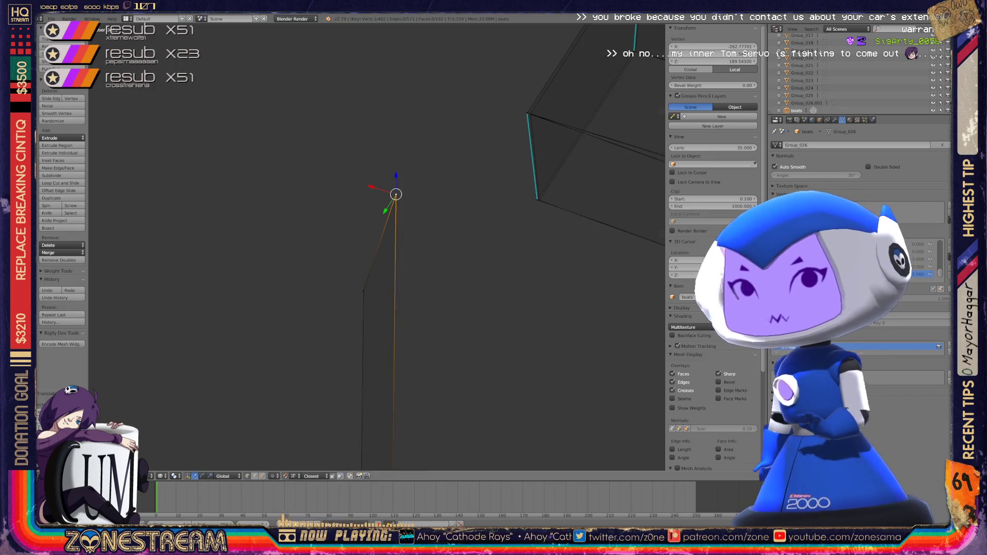
scroll(377, 247, down, 3)
- Return to Object Mode and view both boat models
key(Tab)
scroll(377, 247, up, 5)
mouse_move(377, 247)
middle_down()
mouse_move(384, 234)
mouse_move(391, 242)
mouse_move(440, 223)
middle_up()
key(Tab)
scroll(376, 247, up, 3)
key(Tab)
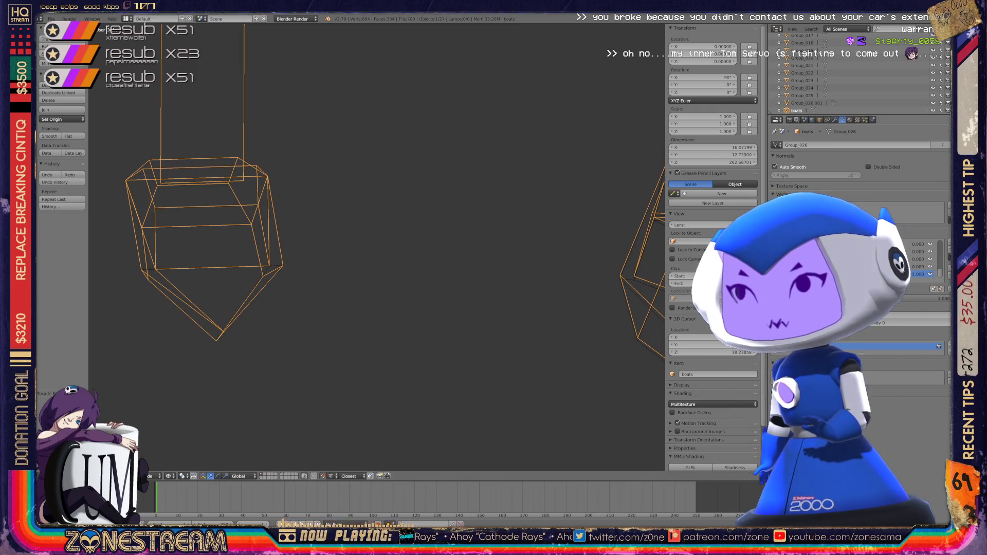
- Save boats.blend with Ctrl+S, confirming Save Over
key(Tab)
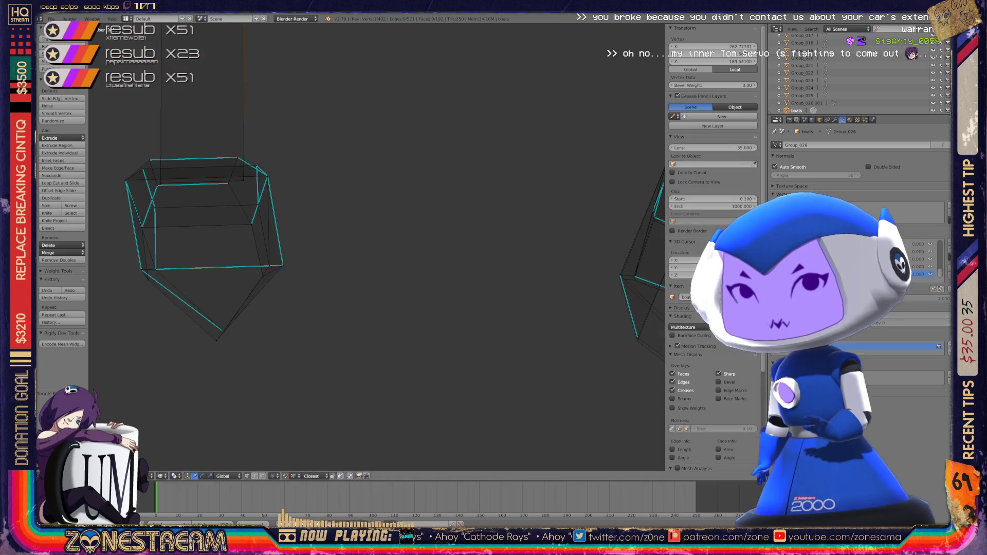
key(Tab)
key(ctrl+s)
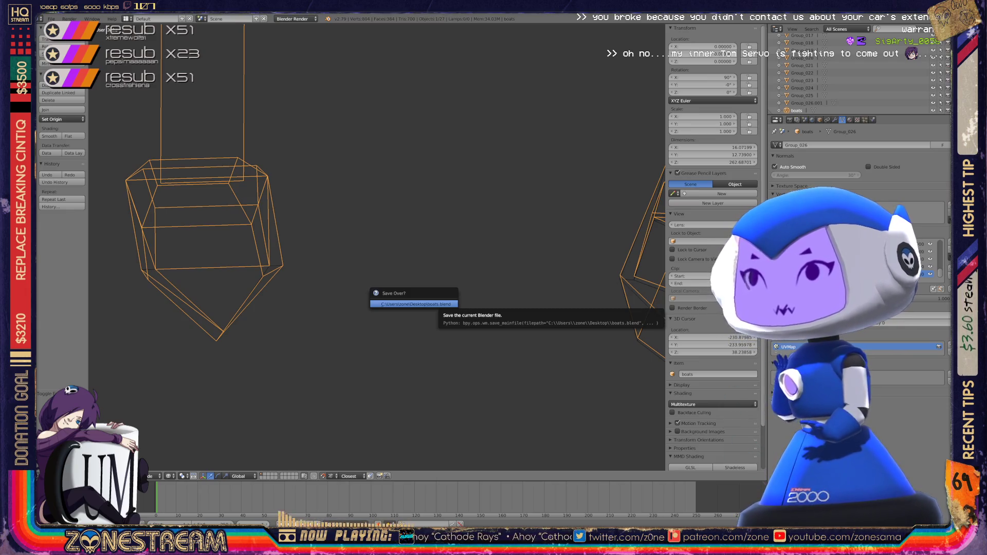
click(414, 304)
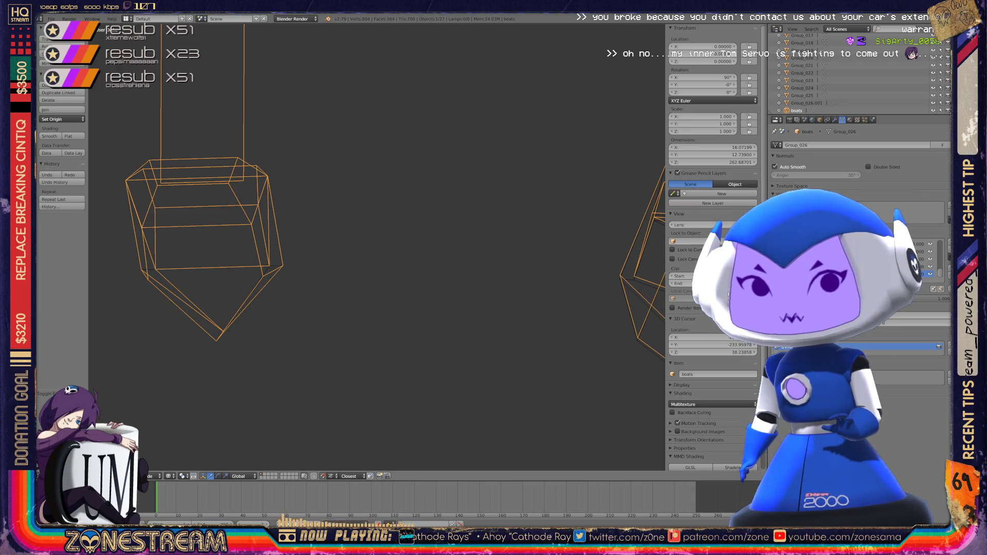
- Pan to the next boat and enter Edit Mode on its hull
key(ctrl+KP_6)
key(ctrl+KP_6)
key(ctrl+KP_6)
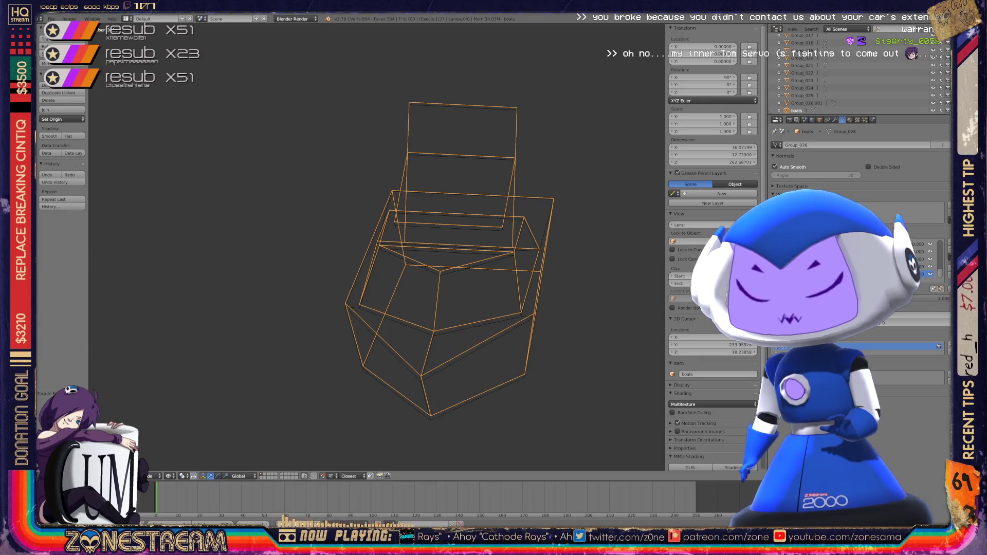
key(Tab)
scroll(495, 453, up, 3)
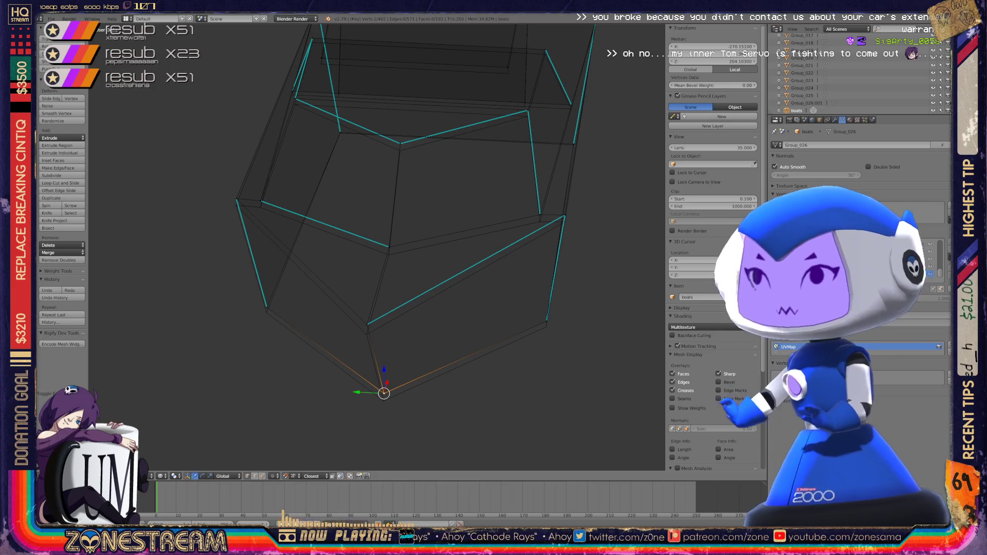
- Lower the bottom vertex and both matching cabin corner vertices slightly
drag(384, 394, 383, 401)
right_click(367, 324)
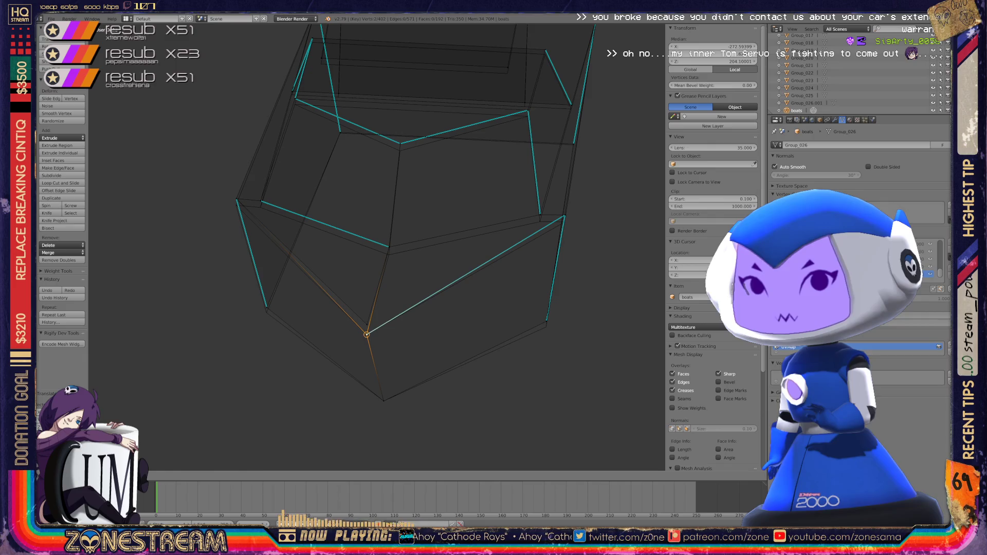
drag(367, 325, 367, 335)
right_click(267, 307)
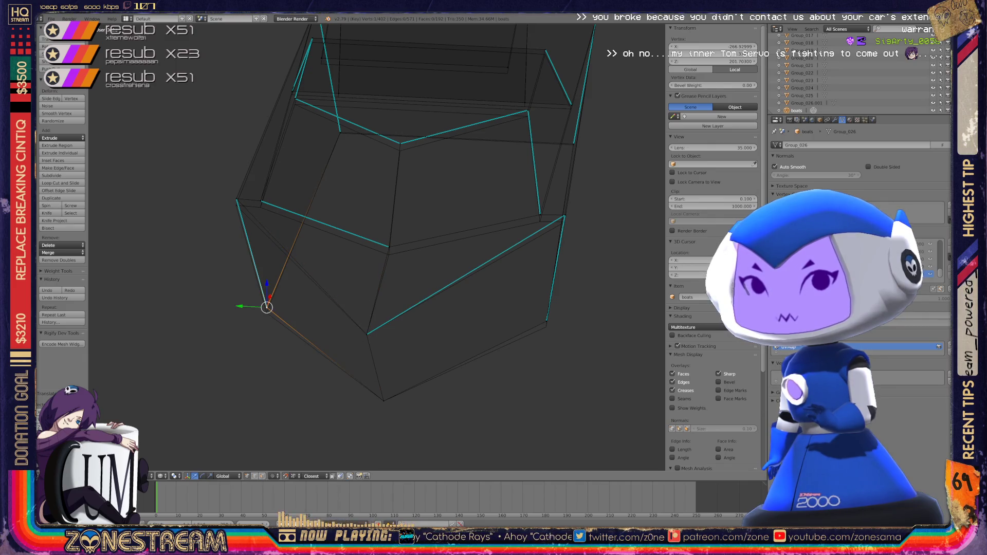
drag(267, 307, 267, 312)
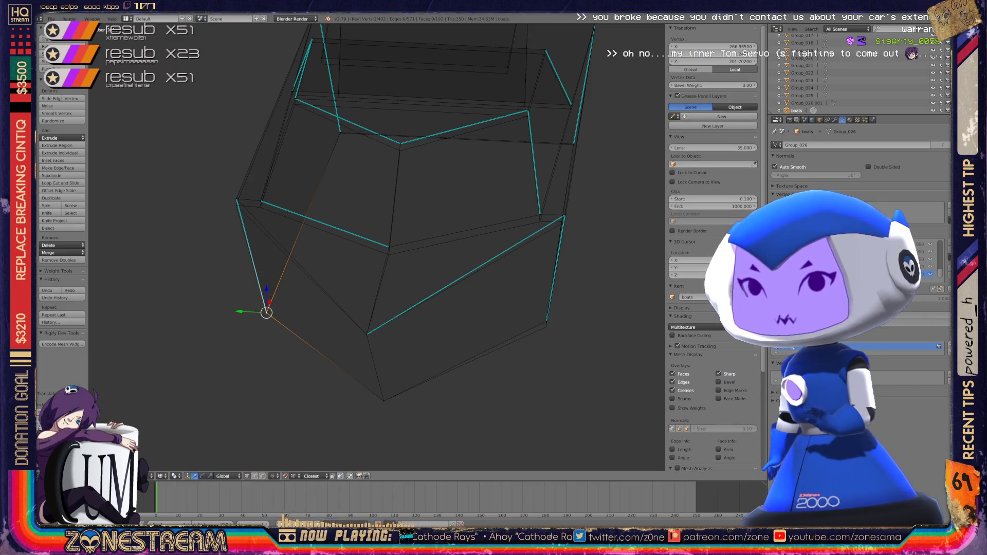
right_click(546, 321)
drag(546, 321, 547, 326)
- Pull the cabin's lower corner vertex left onto the outline
scroll(378, 247, up, 5)
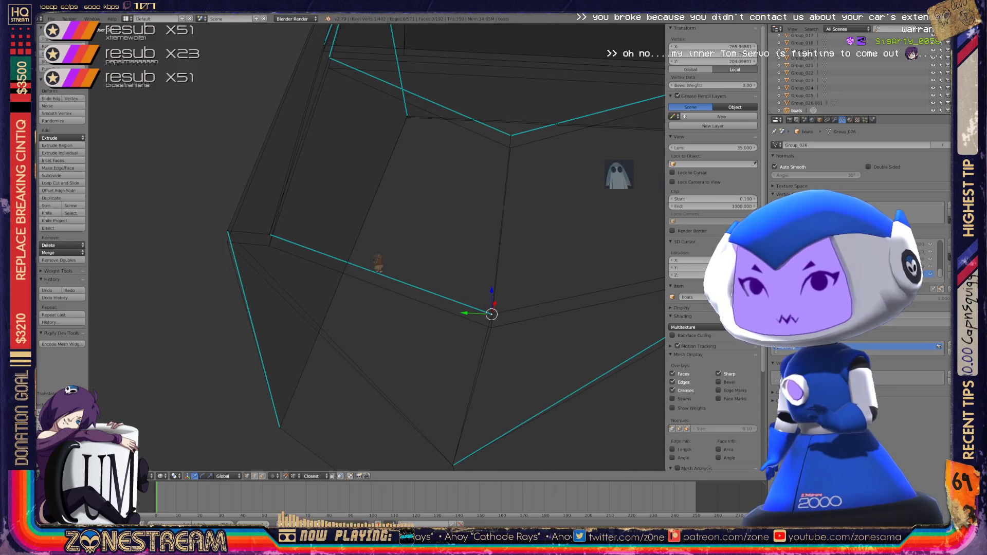
right_click(488, 326)
right_click(269, 234)
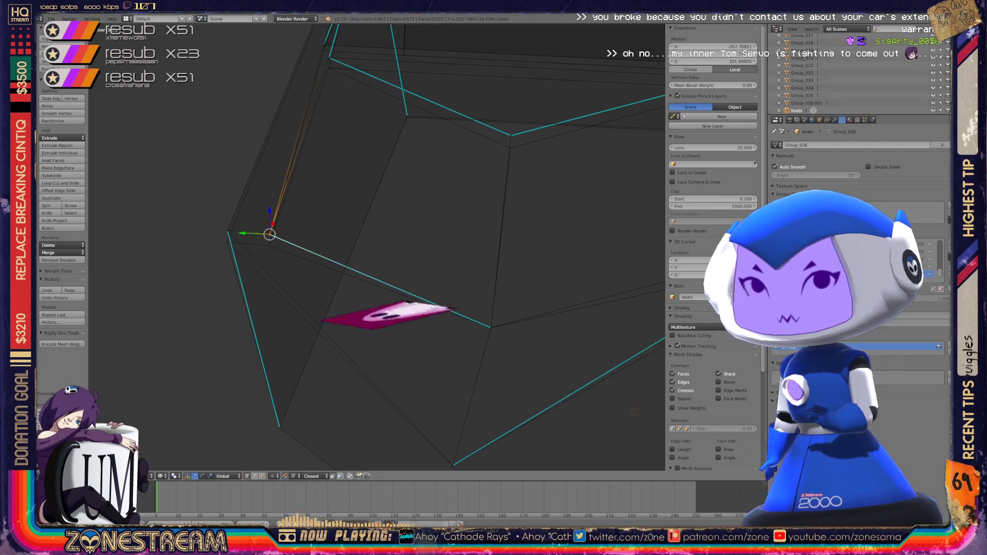
drag(269, 234, 228, 231)
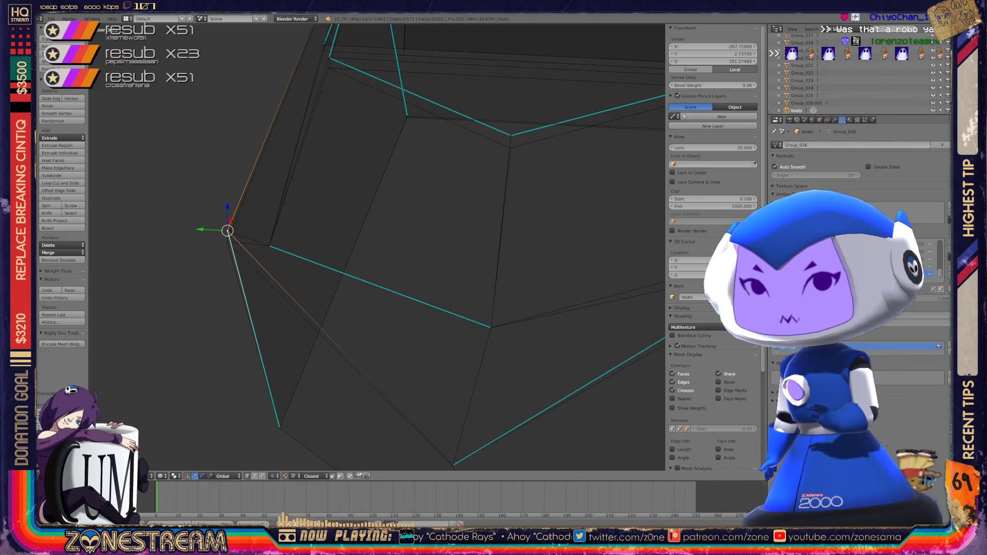
shift+right_click(227, 252)
middle_drag(227, 252, 370, 221)
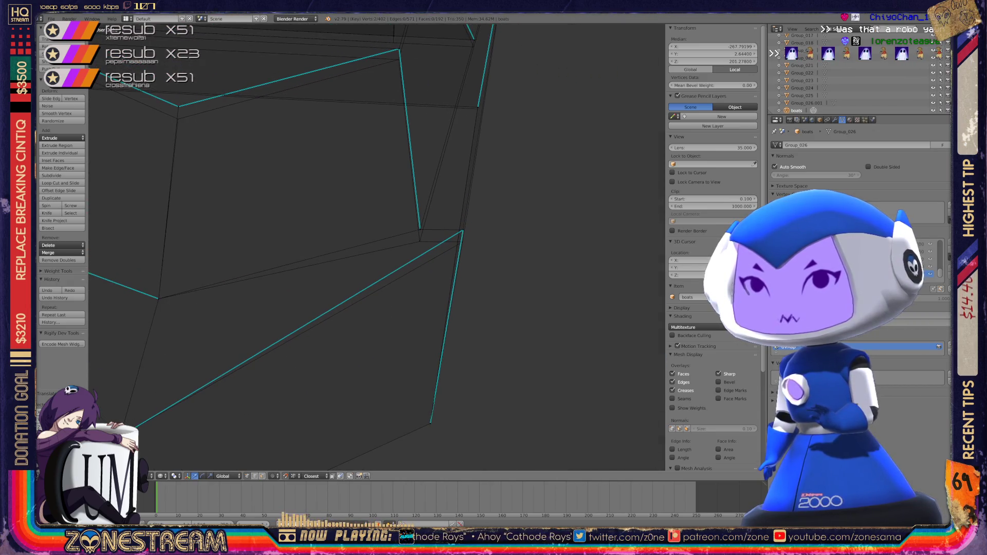
- Move the right-hand corner vertex down onto its corner with G
right_click(420, 229)
key(g)
click(462, 230)
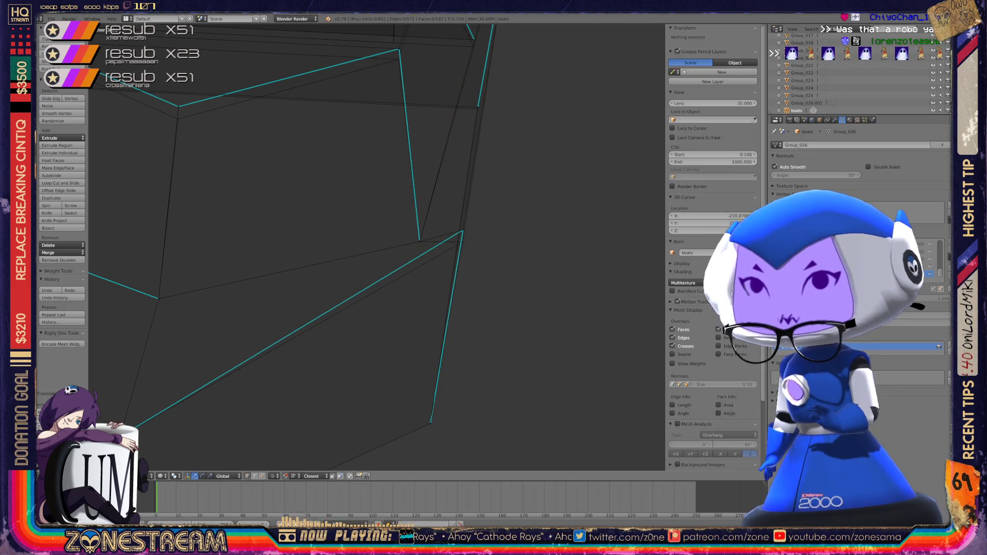
key(g)
click(462, 242)
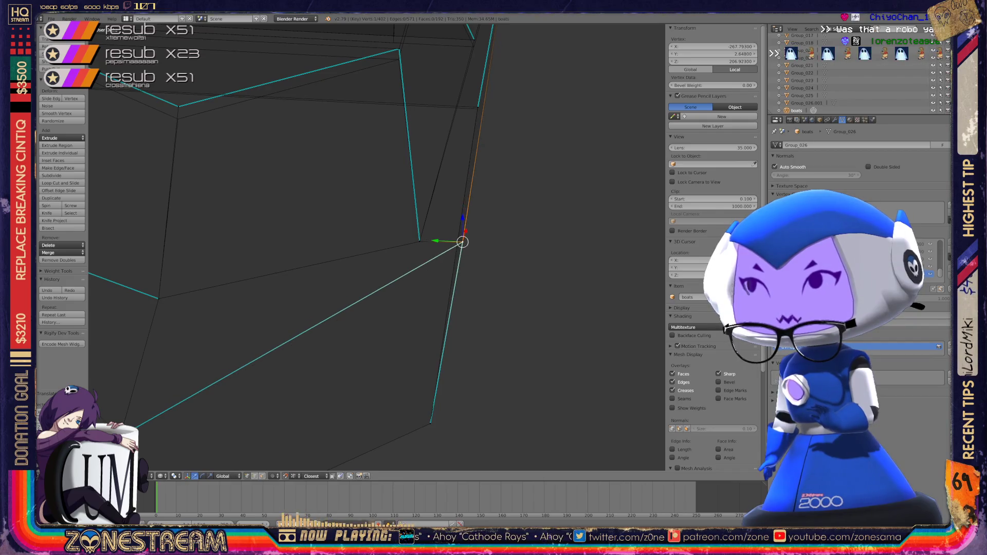
- Select vertices toward the cabin front from a new viewing angle
mouse_move(463, 242)
shift+middle_down()
mouse_move(653, 318)
mouse_move(414, 256)
shift+middle_up()
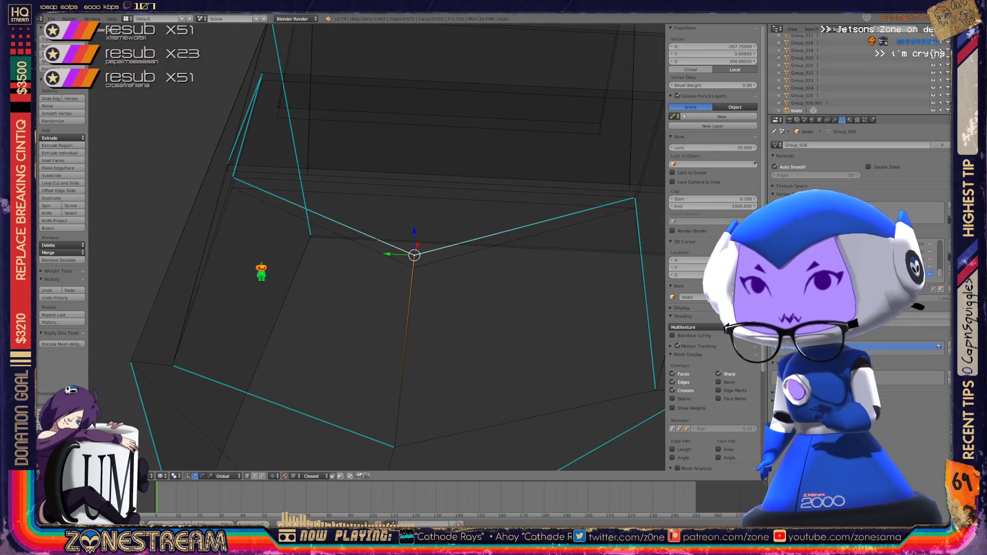
shift+middle_drag(415, 255, 221, 323)
shift+click(442, 255)
click(441, 254)
middle_drag(442, 255, 380, 239)
shift+click(272, 271)
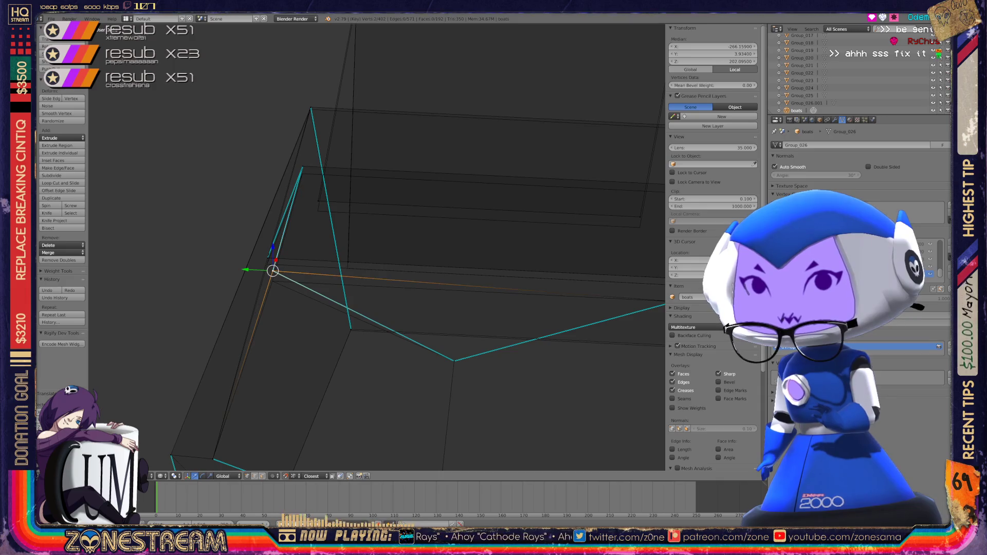
scroll(385, 260, down, 3)
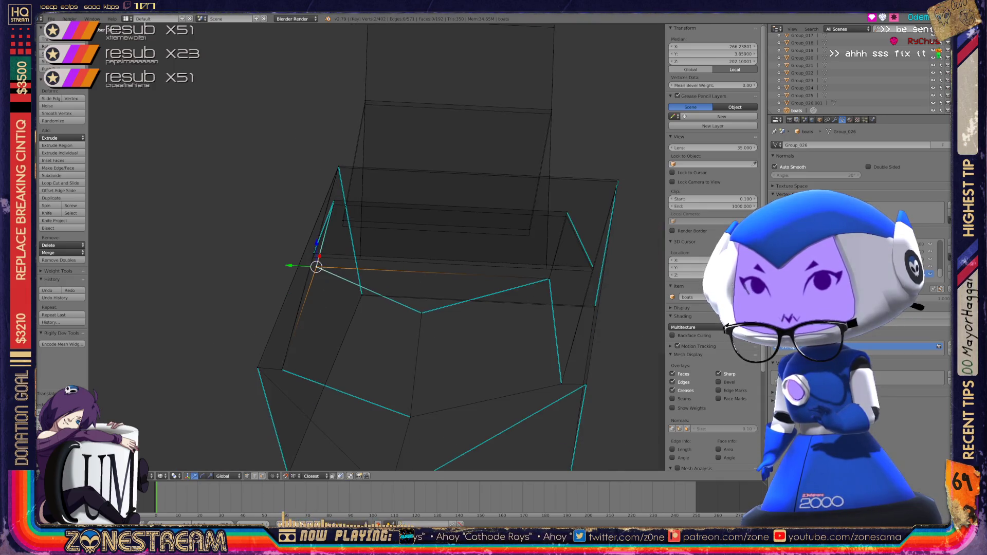
mouse_move(380, 239)
middle_down()
mouse_move(324, 206)
mouse_move(355, 211)
middle_up()
scroll(377, 247, up, 10)
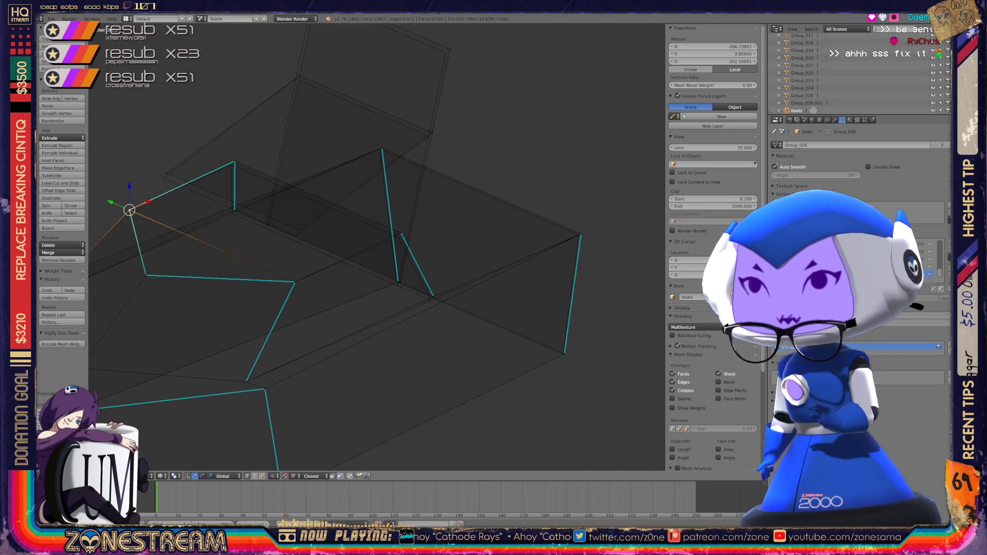
- Nudge the lower corner vertex slightly with G
shift+middle_drag(565, 253, 493, 253)
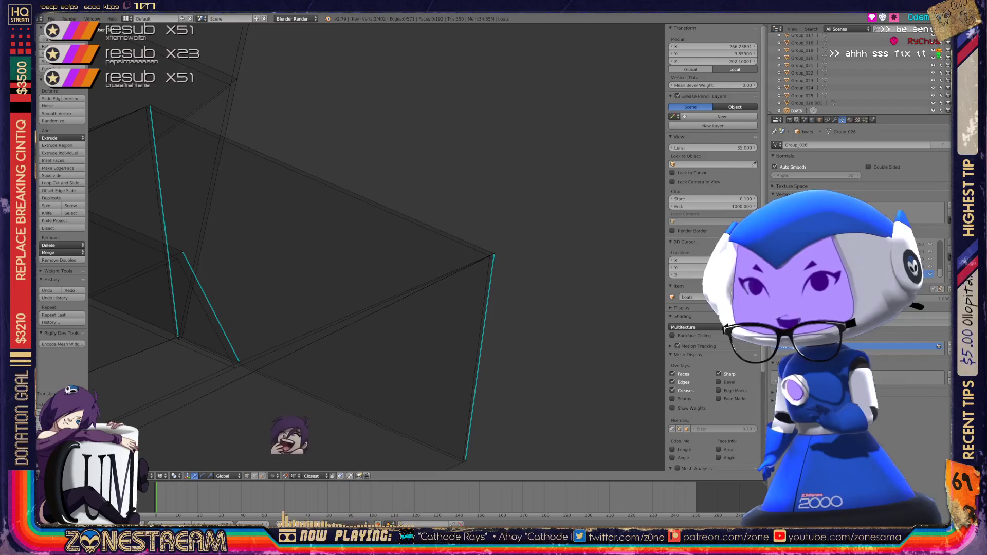
right_click(493, 254)
shift+right_click(493, 254)
key(g)
click(492, 256)
- Shift another corner vertex down-left and check it from several angles
shift+middle_drag(492, 256, 523, 189)
right_click(497, 395)
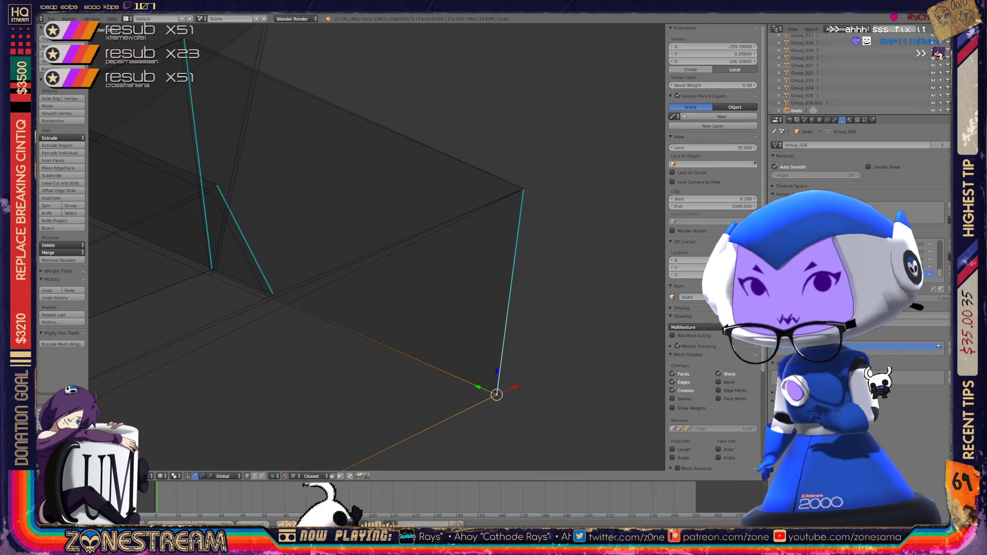
mouse_move(497, 394)
shift+middle_down()
mouse_move(661, 391)
mouse_move(727, 406)
mouse_move(760, 422)
mouse_move(793, 514)
shift+middle_up()
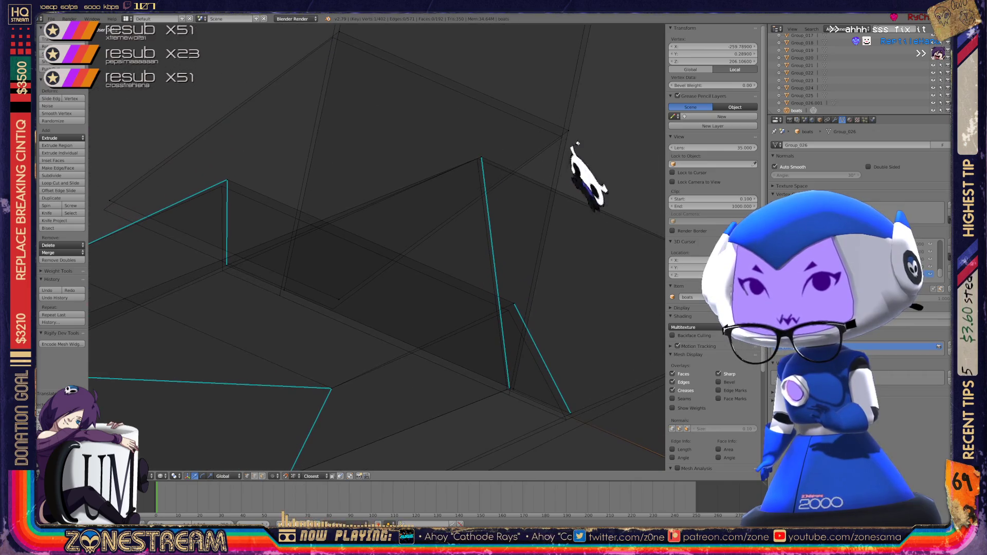
click(513, 390)
mouse_move(513, 389)
mouse_down()
mouse_move(278, 291)
mouse_move(339, 299)
mouse_move(332, 307)
mouse_move(108, 201)
mouse_move(99, 210)
mouse_move(337, 31)
mouse_move(333, 37)
mouse_move(569, 128)
mouse_move(562, 136)
mouse_up()
middle_drag(562, 137, 381, 132)
drag(380, 133, 373, 221)
- Shift an upper hull vertex down-left into alignment
scroll(377, 247, down, 4)
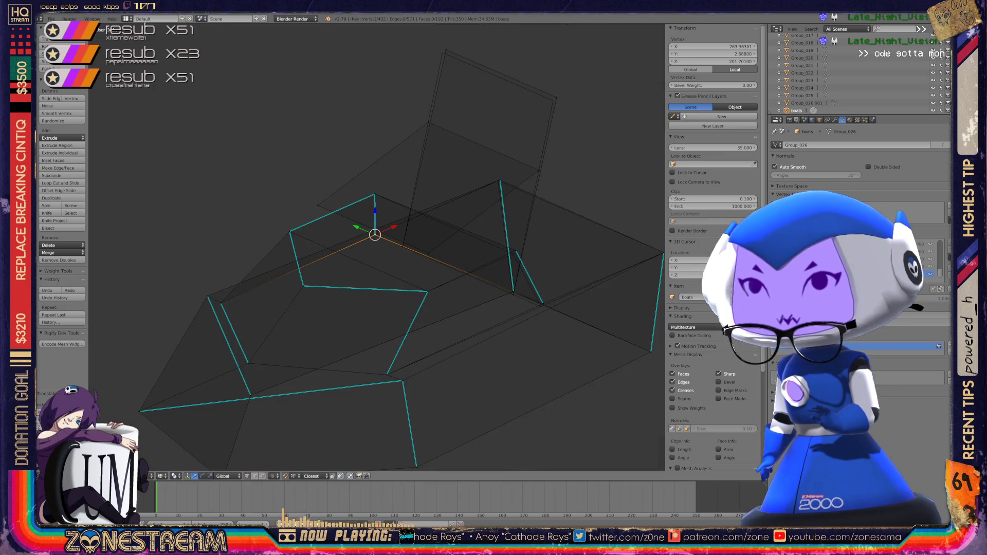
scroll(377, 247, up, 4)
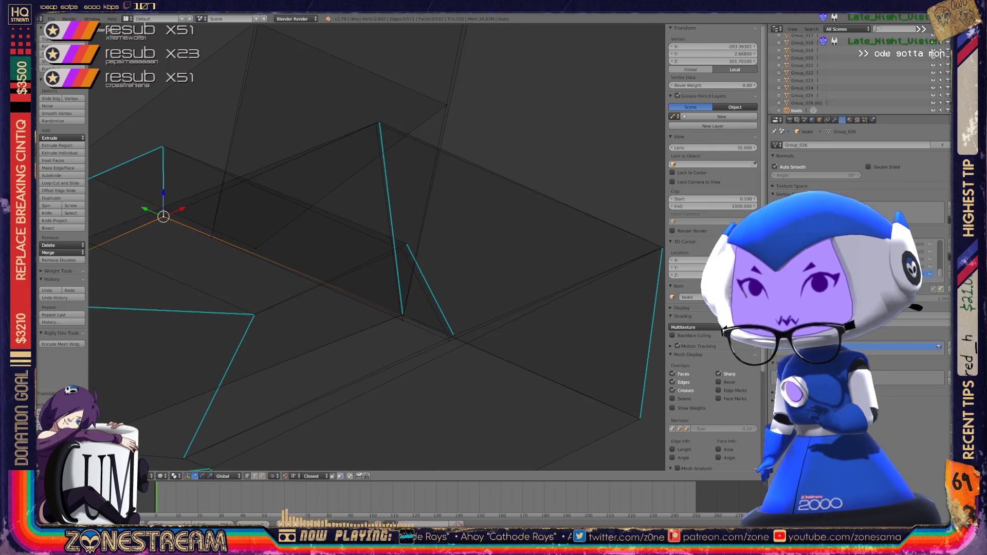
scroll(377, 247, up, 3)
shift+right_click(486, 329)
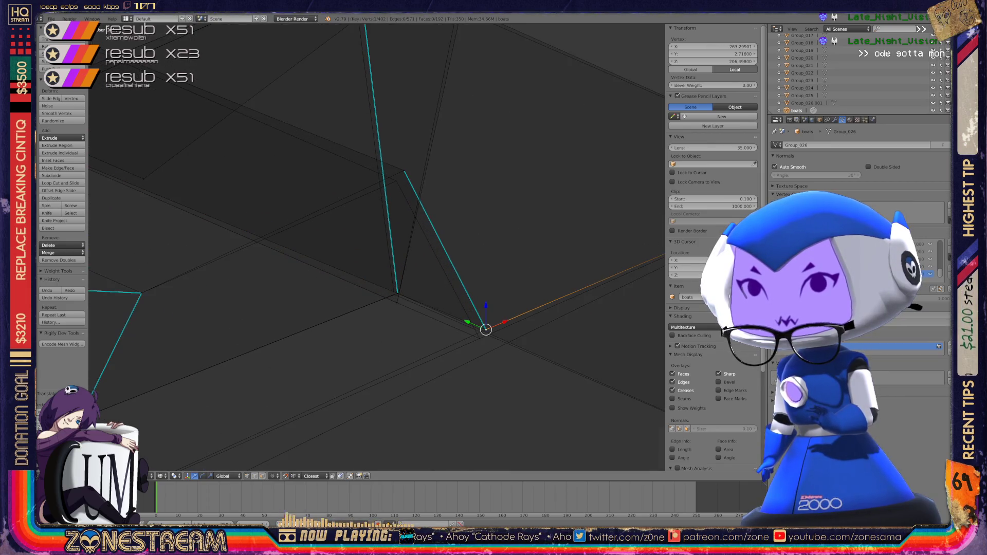
shift+right_click(472, 348)
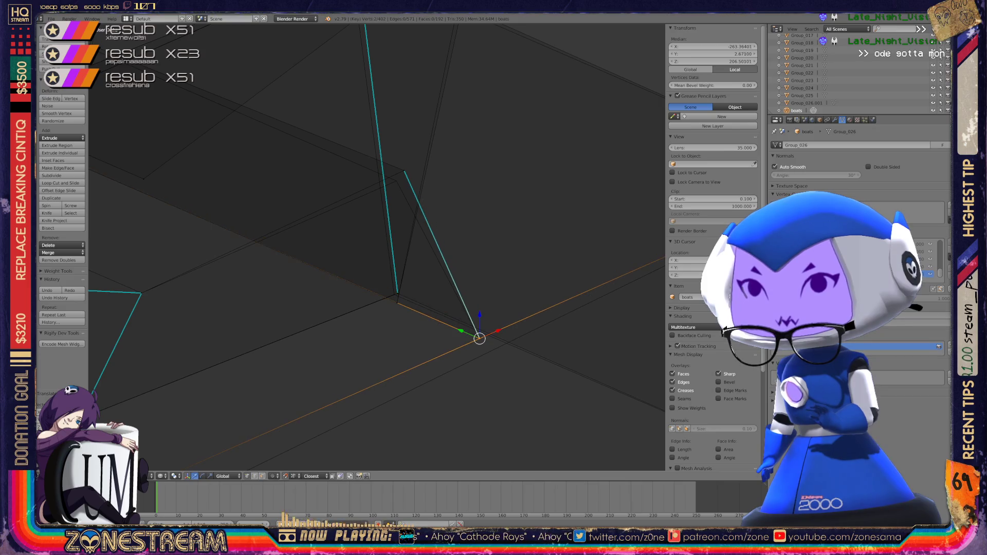
right_click(404, 170)
drag(404, 170, 397, 181)
- Select the back panel's top vertices, then return to Object Mode
scroll(377, 247, down, 3)
mouse_move(377, 247)
middle_down()
mouse_move(367, 246)
mouse_move(403, 329)
middle_up()
right_click(425, 69)
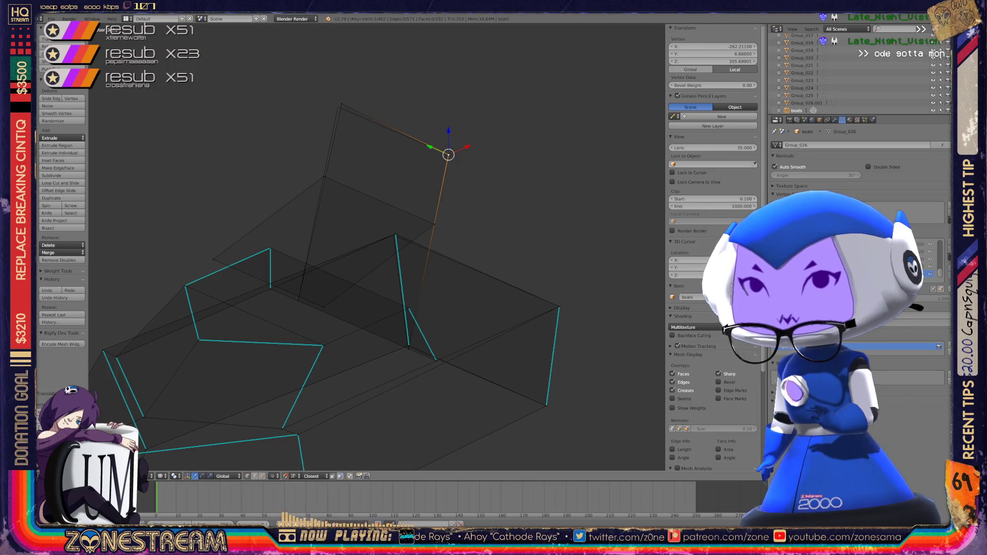
right_click(340, 105)
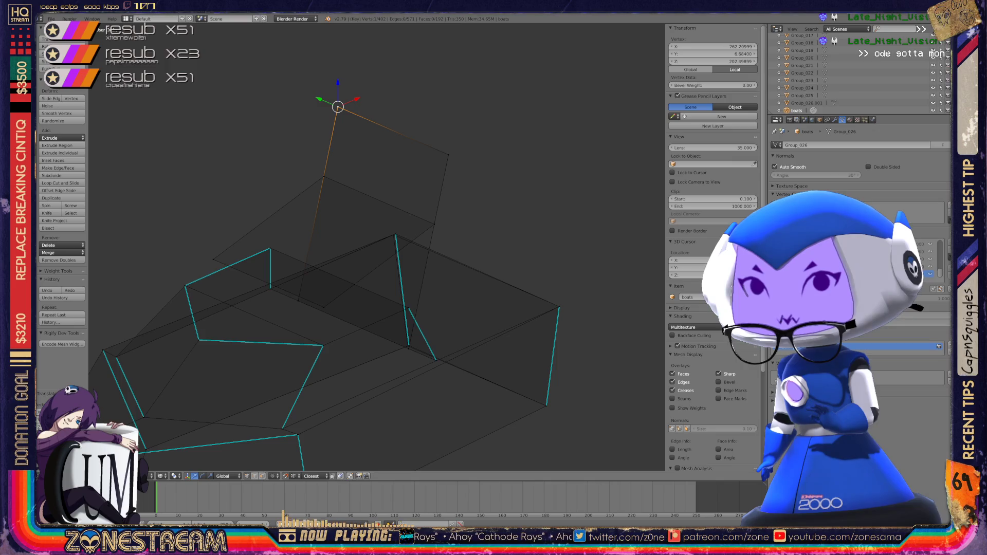
key(Tab)
scroll(376, 247, down, 10)
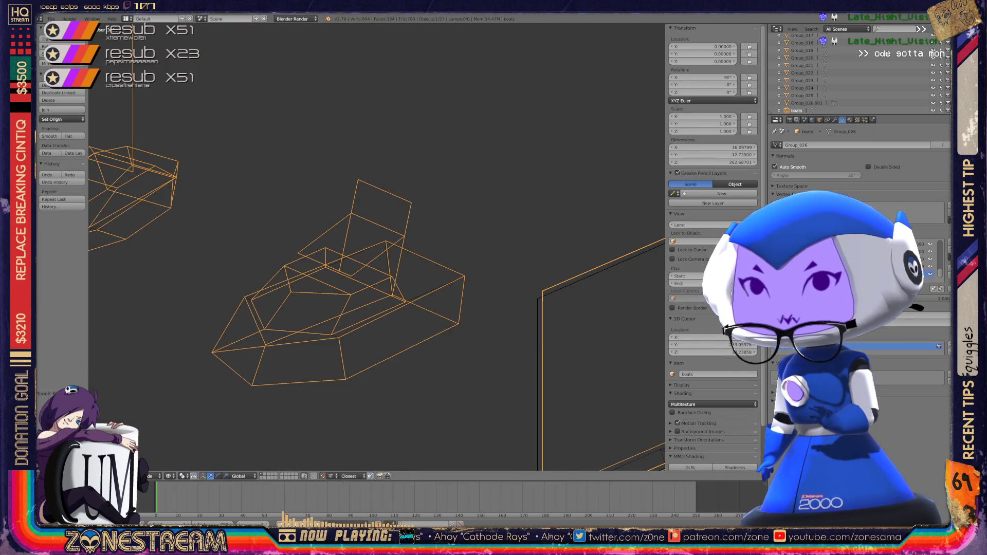
mouse_move(375, 247)
middle_down()
mouse_move(360, 242)
mouse_move(391, 257)
mouse_move(370, 247)
mouse_move(381, 249)
middle_up()
key(x)
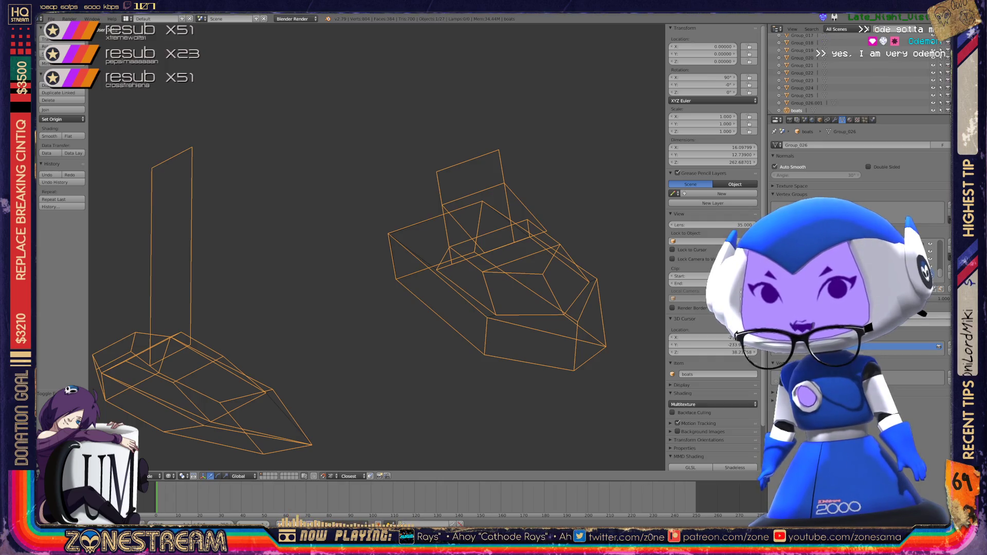
scroll(378, 250, down, 2)
middle_drag(378, 249, 304, 232)
scroll(377, 246, up, 4)
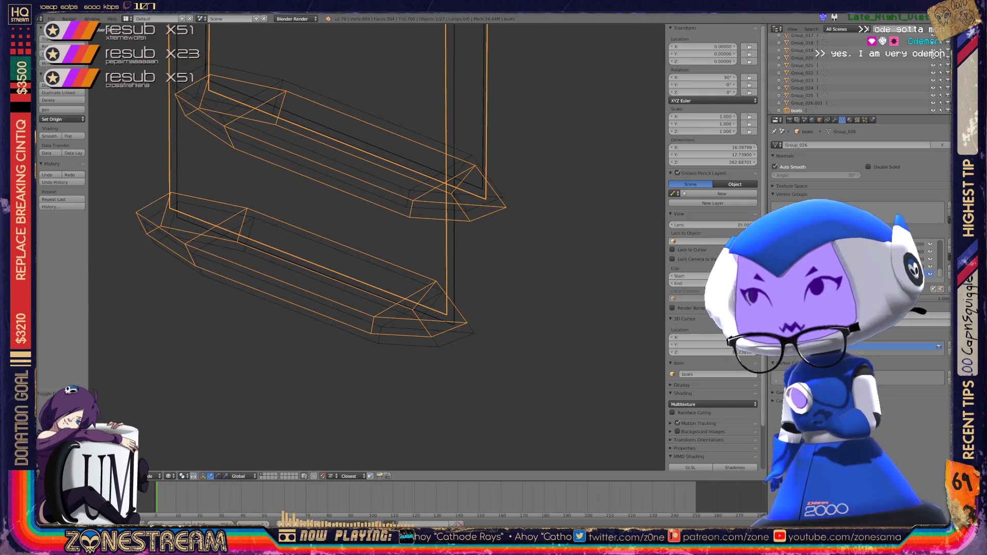
key(Tab)
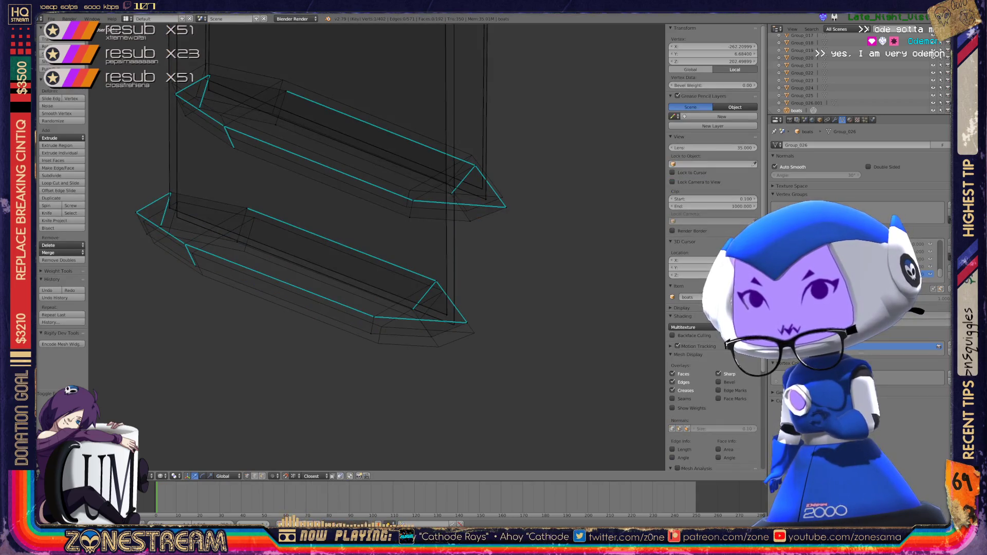
- Grab the selected vertex at the boat's pointed end and drop it in a new spot
scroll(412, 323, up, 2)
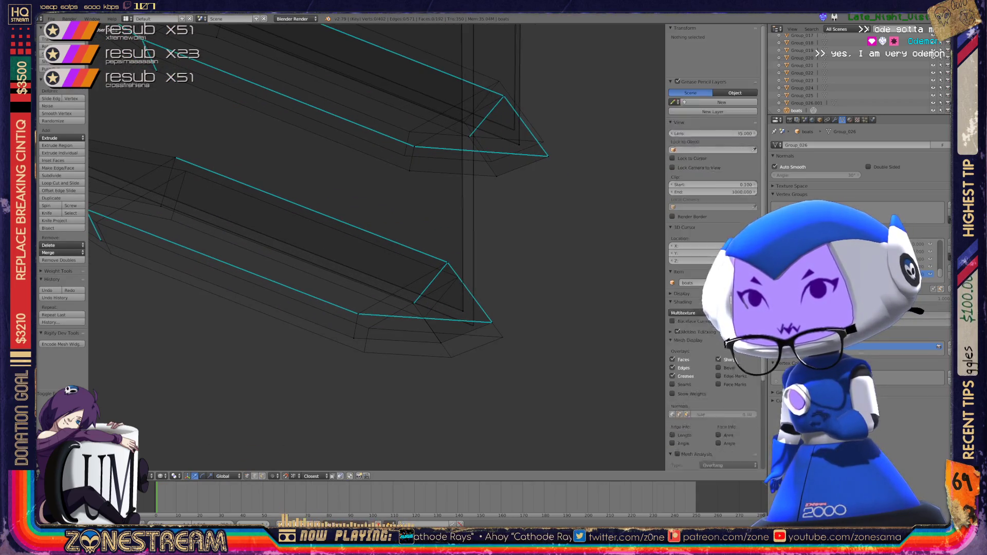
key(g)
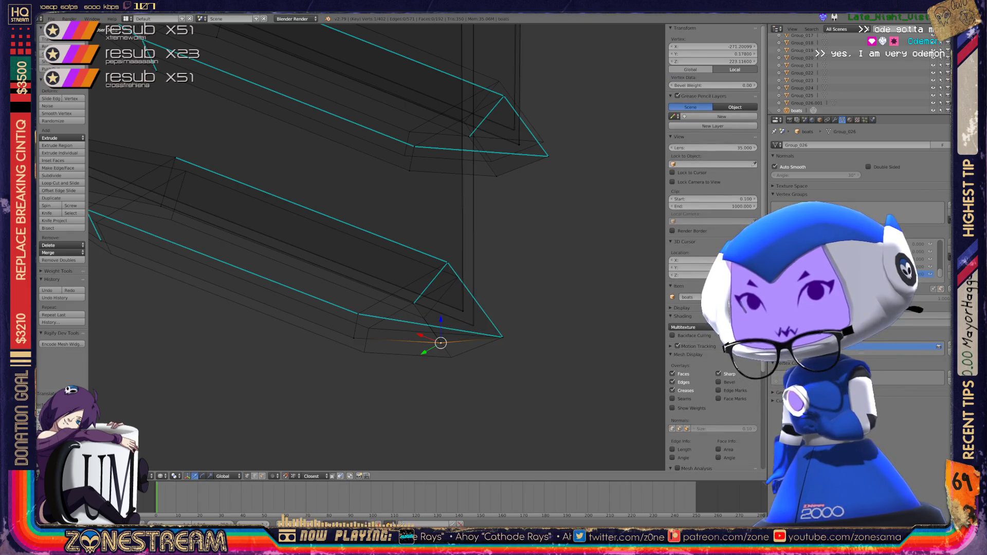
key(g)
click(451, 357)
- Pull the lower hull vertices down along the hull, one down and to the right
right_click(354, 338)
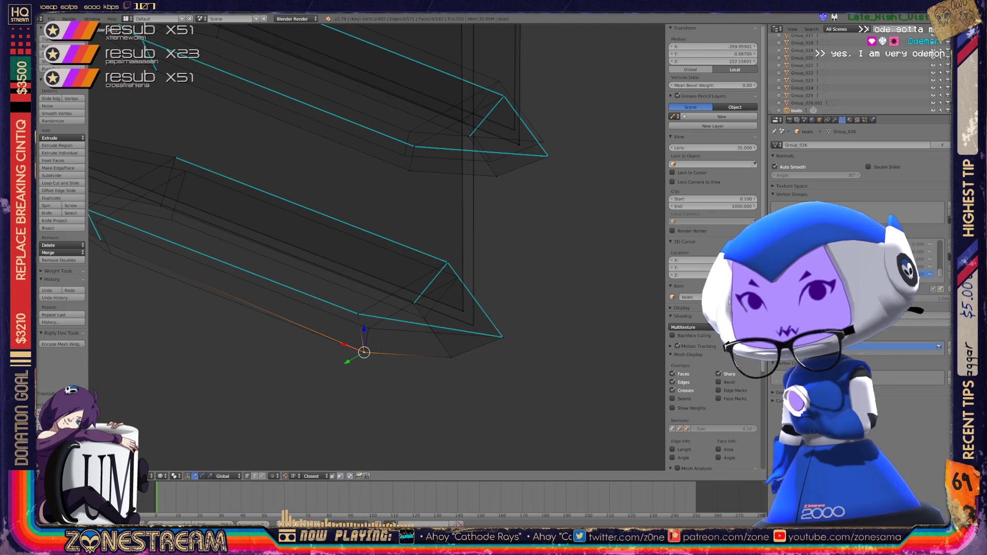
right_click(359, 314)
right_drag(359, 314, 369, 329)
scroll(450, 287, up, 6)
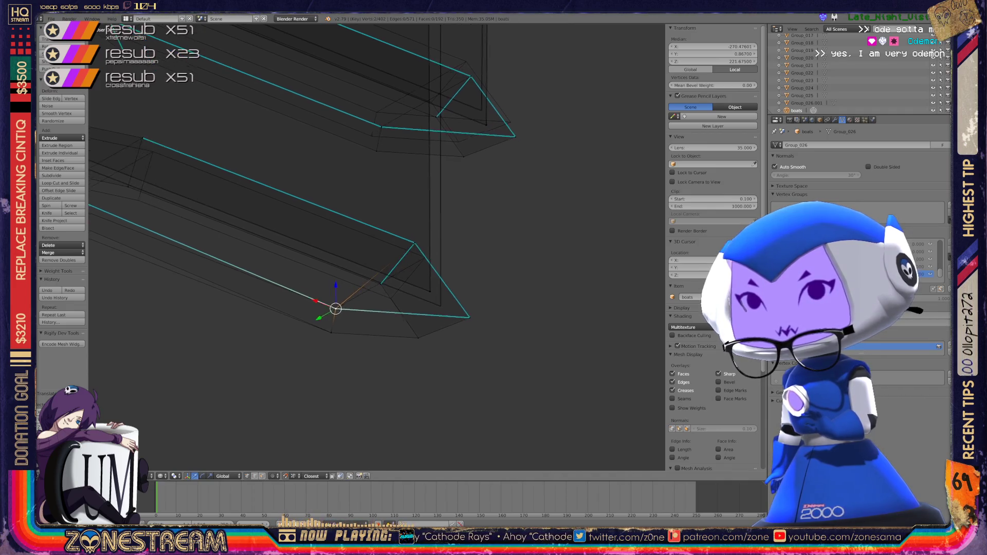
right_click(341, 338)
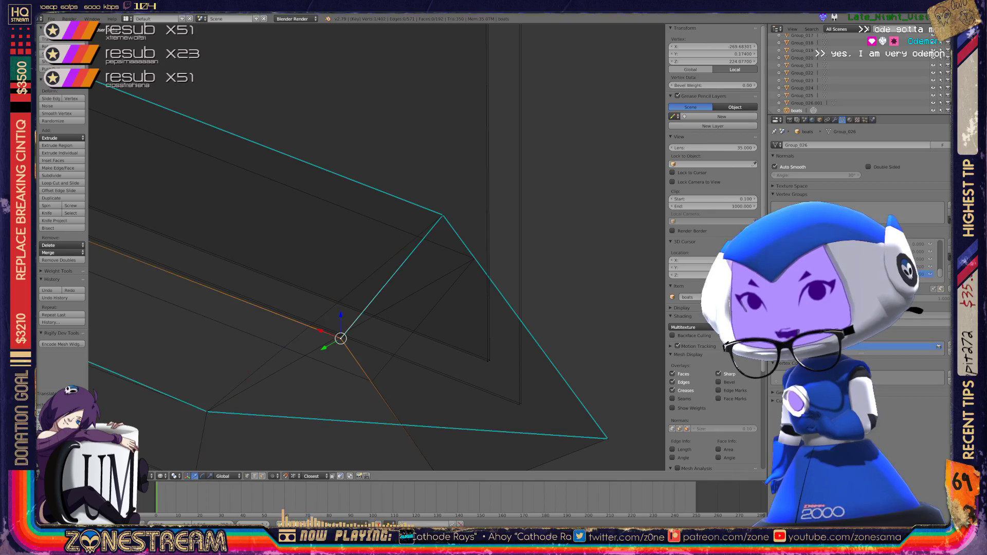
shift+right_click(341, 338)
right_click(341, 338)
mouse_move(341, 338)
right_down()
mouse_move(364, 334)
mouse_move(372, 381)
right_up()
- Move the hull's top vertex and a corner vertex down-right along the hull corner
right_click(442, 215)
right_drag(442, 215, 475, 258)
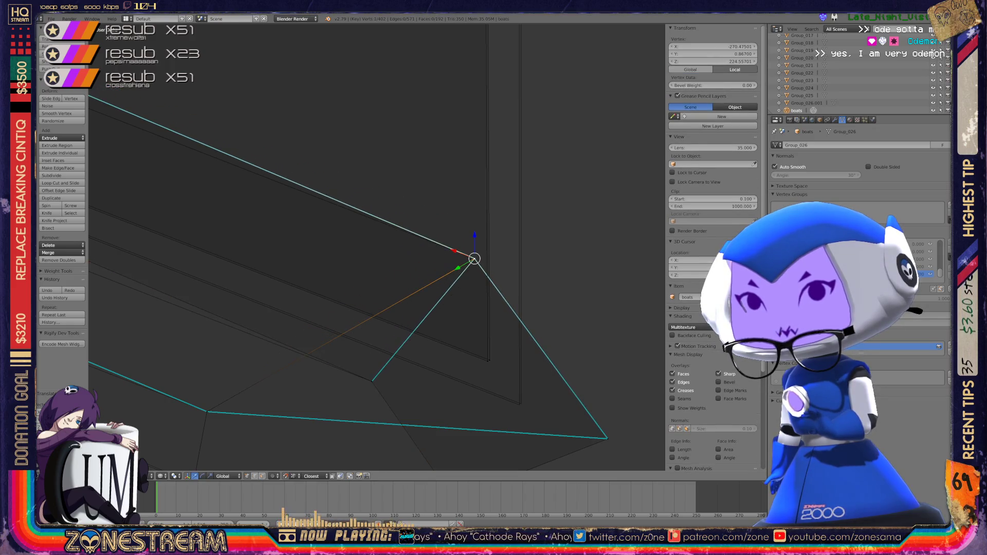
mouse_move(491, 363)
mouse_down()
mouse_move(521, 403)
mouse_move(487, 360)
mouse_move(452, 401)
mouse_move(519, 405)
mouse_up()
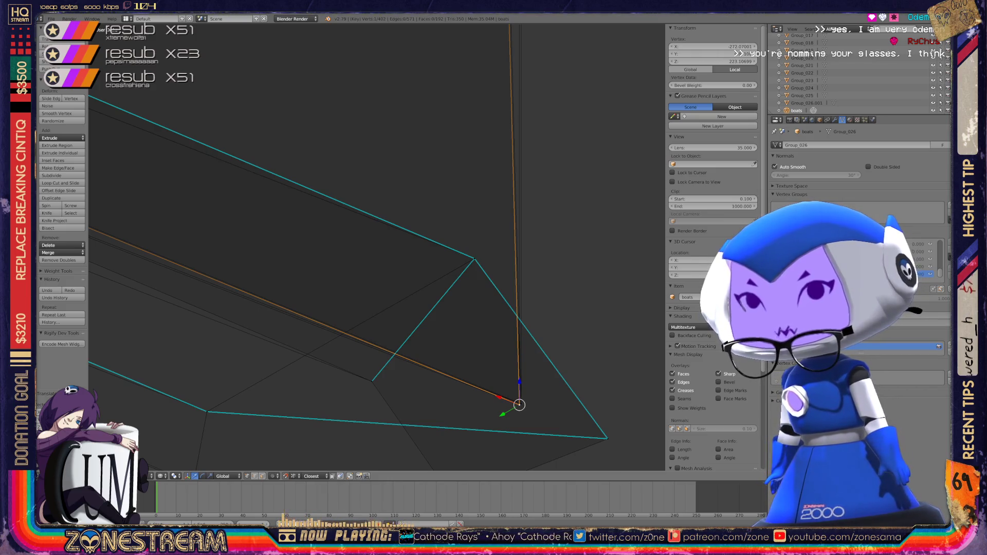
scroll(377, 250, down, 4)
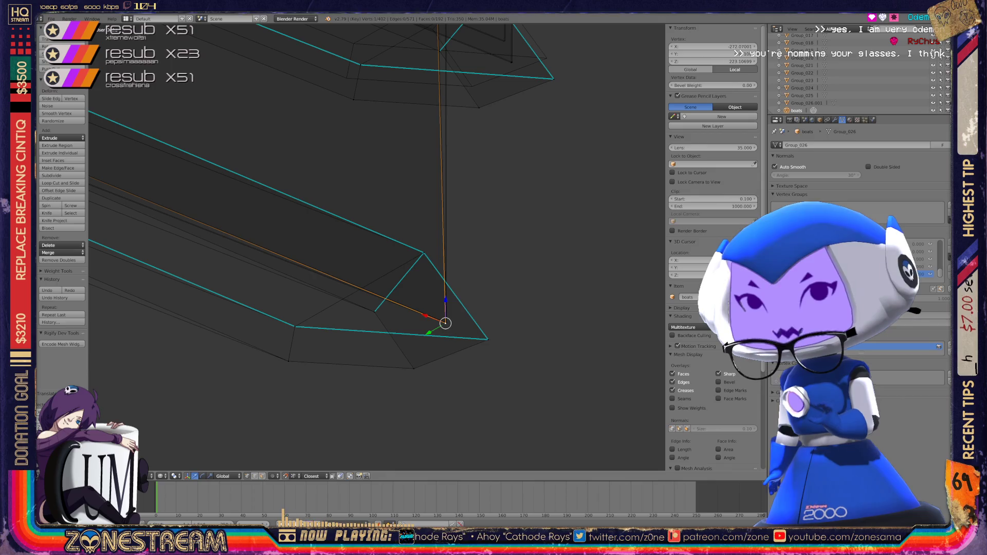
- Reposition another hull vertex just up-left of the hull corner
middle_drag(377, 250, 319, 237)
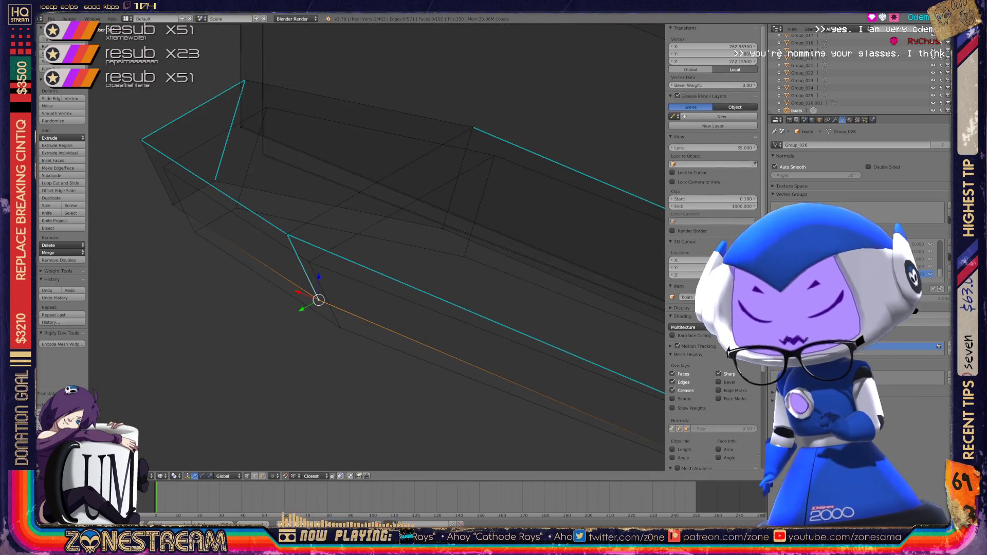
key(g)
right_click(287, 235)
key(g)
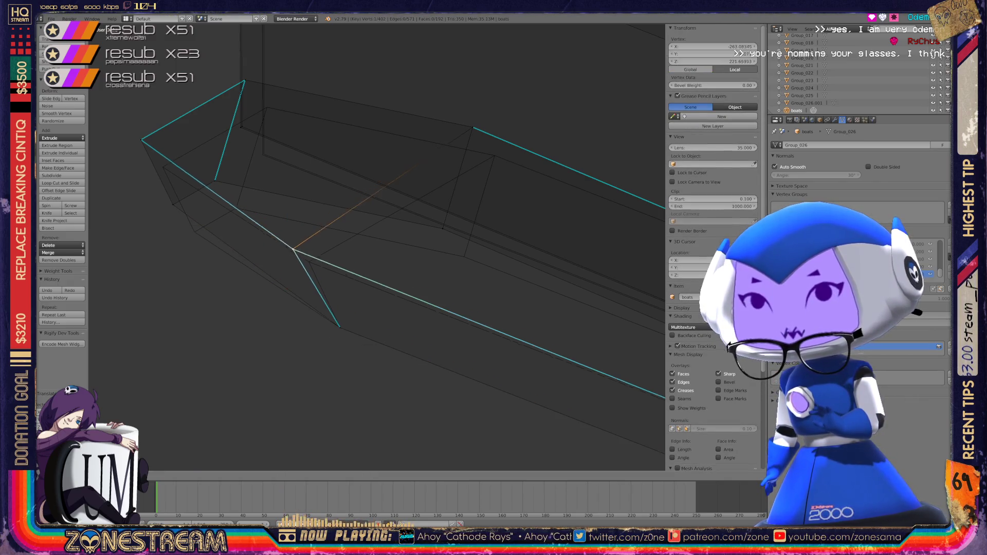
shift+middle_drag(309, 262, 419, 309)
key(g)
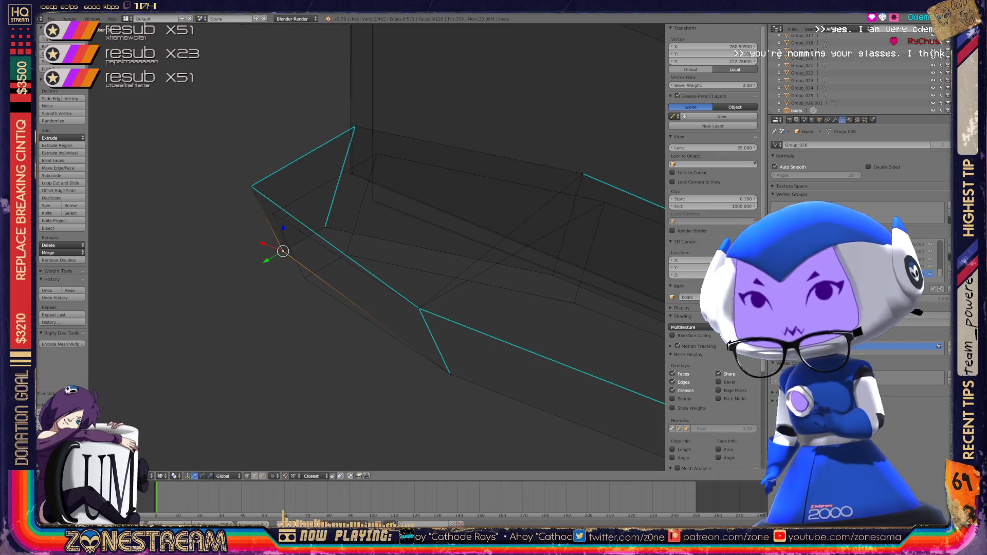
- Add a second vertex to the selection and move it down-right onto the neighbouring edge
shift+right_click(304, 278)
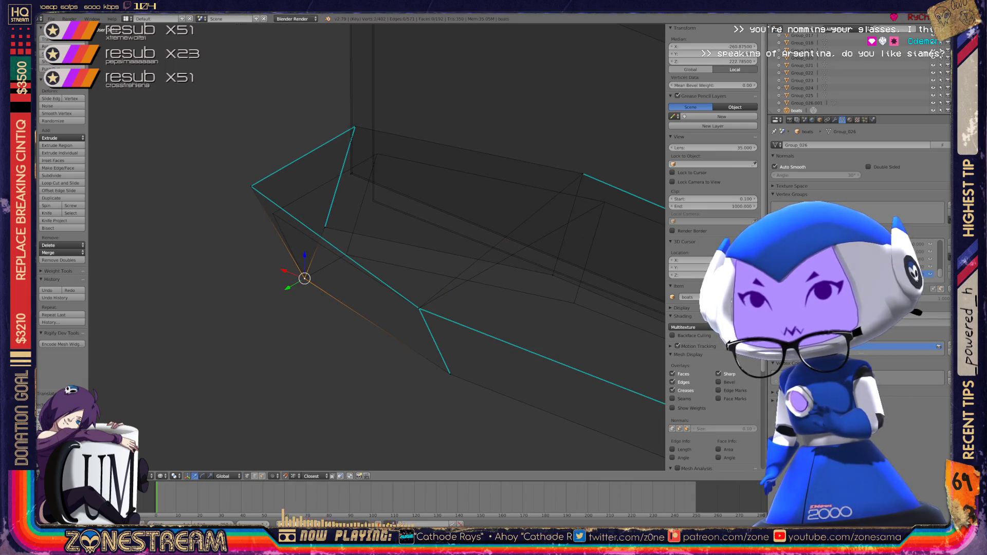
key(g)
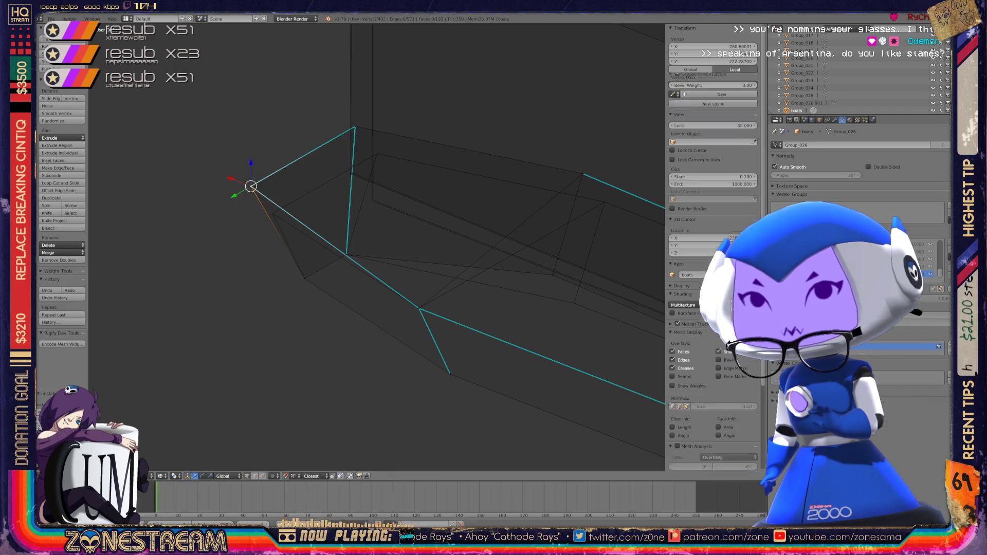
key(g)
scroll(377, 247, up, 4)
shift+middle_drag(377, 247, 377, 375)
- Move the hull end's top vertex down-right and its lower corner vertex vertically, to Z about 222.2
right_click(337, 124)
key(g)
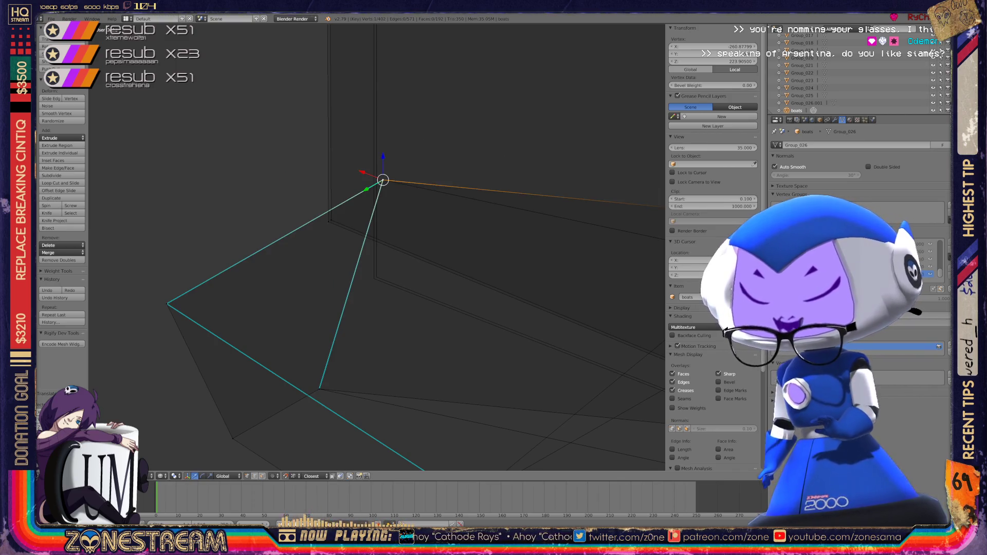
right_click(377, 277)
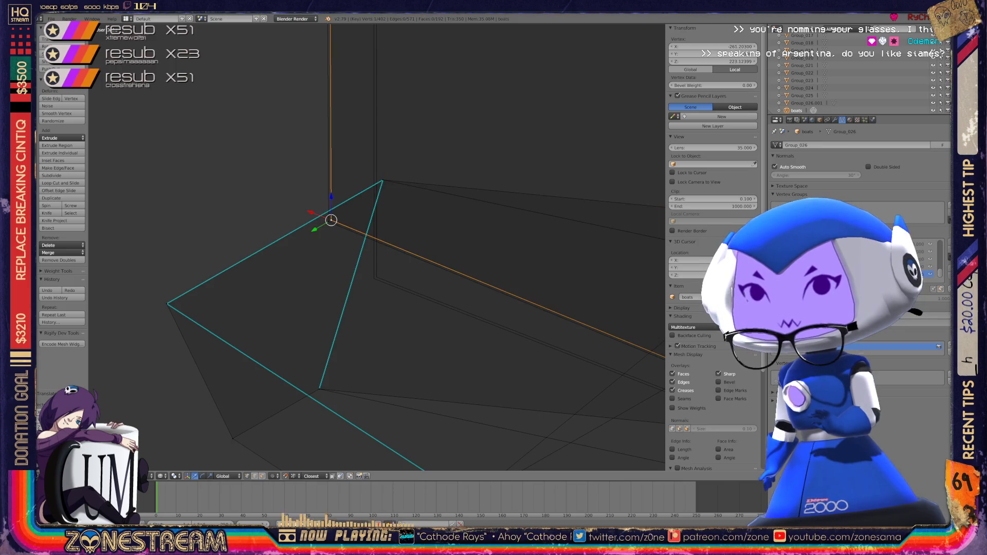
key(g)
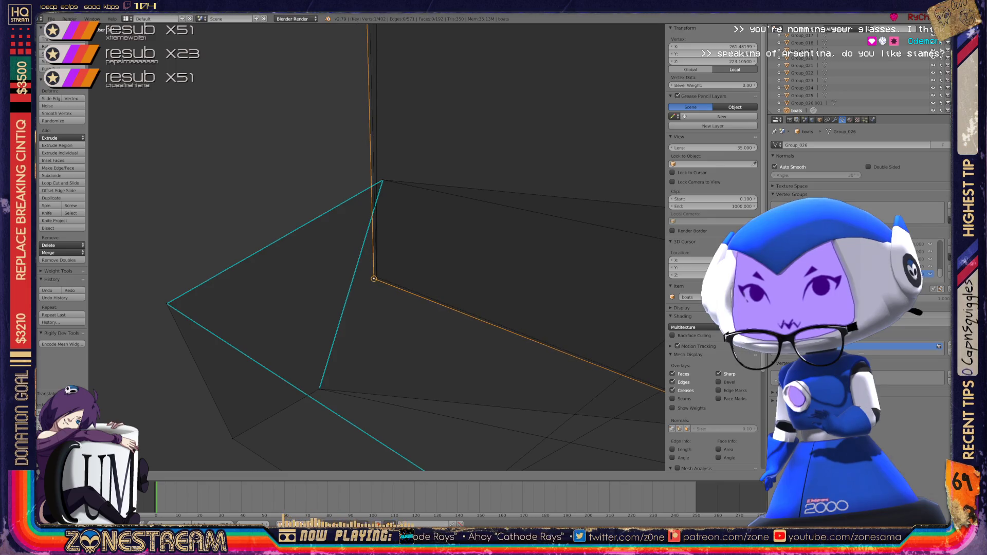
scroll(378, 246, down, 6)
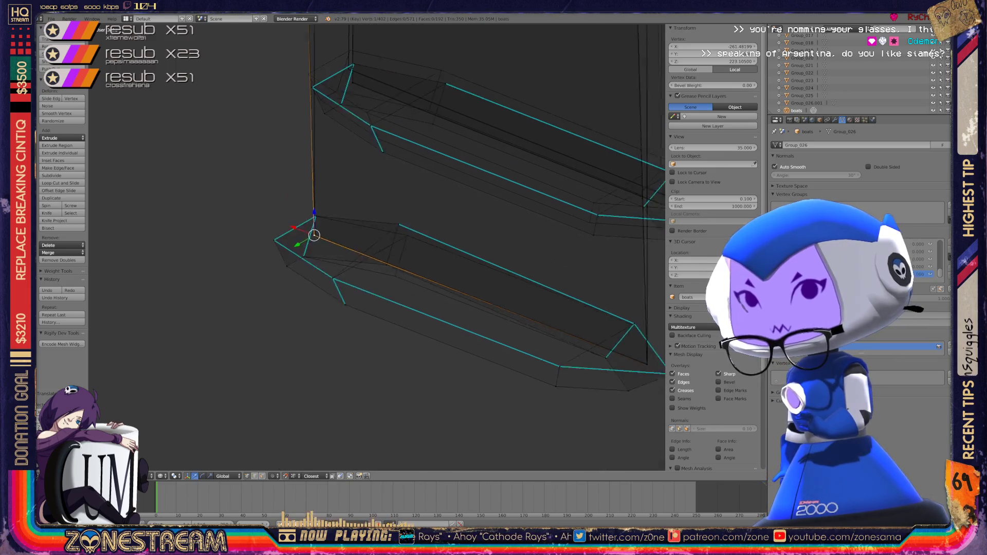
- Move the tall flat panel's corner vertex to the panel's inner corner
middle_drag(378, 247, 378, 195)
scroll(378, 196, up, 8)
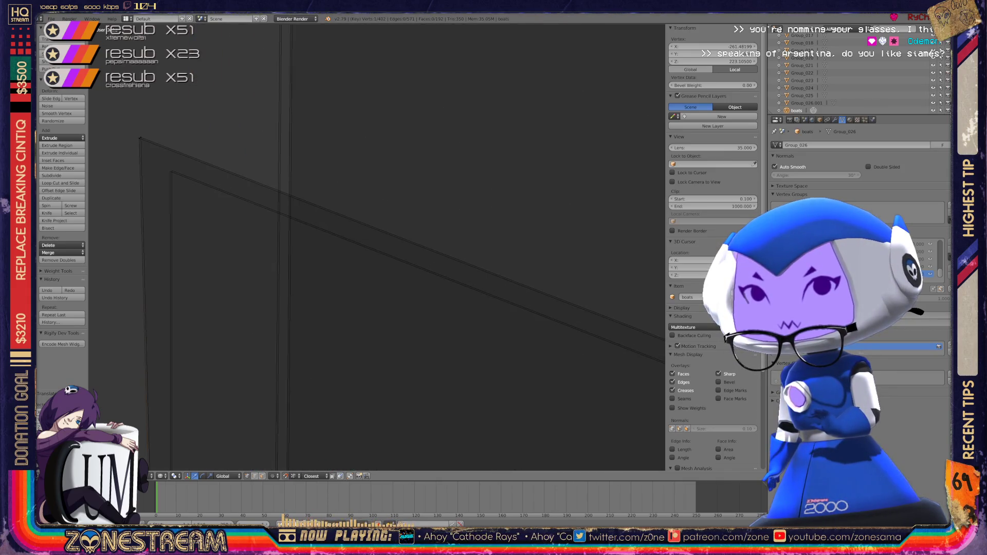
right_click(335, 199)
key(g)
key(ctrl+z)
key(g)
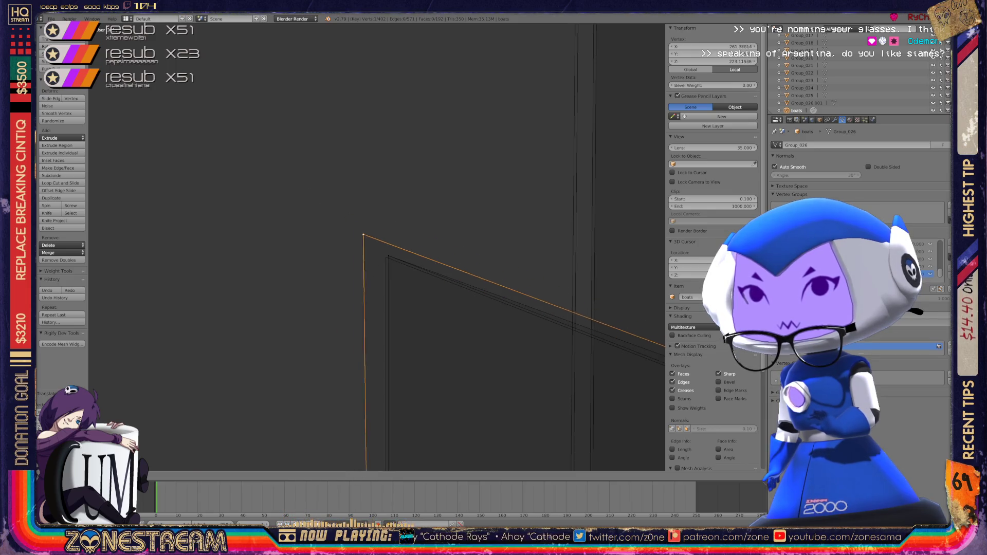
key(Return)
- Select two vertices on the panel's edge and shift them to new positions along the hull
scroll(377, 248, down, 6)
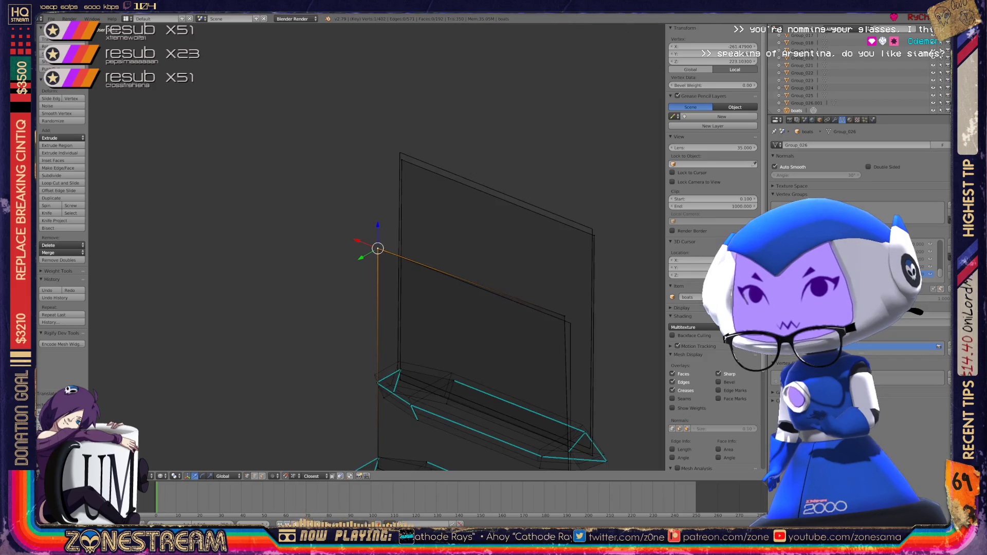
scroll(377, 248, up, 10)
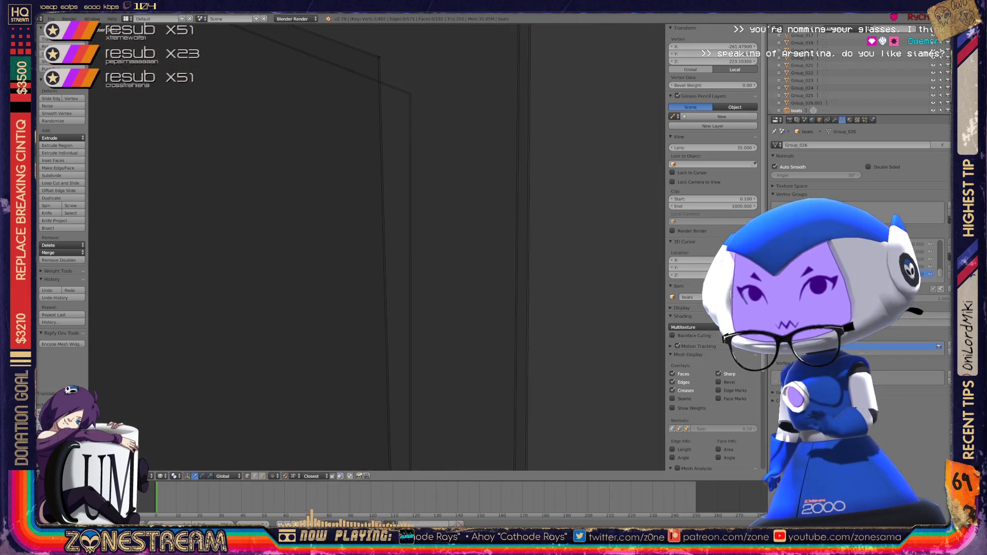
scroll(377, 248, up, 2)
right_click(305, 99)
right_click(370, 175)
middle_drag(377, 248, 412, 239)
scroll(399, 247, down, 5)
key(Tab)
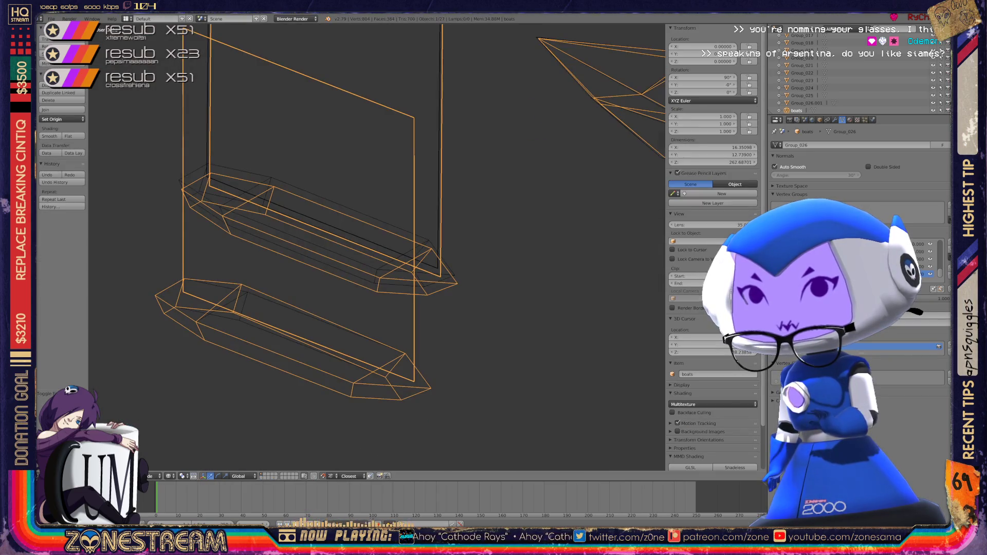
key(Tab)
scroll(411, 239, up, 6)
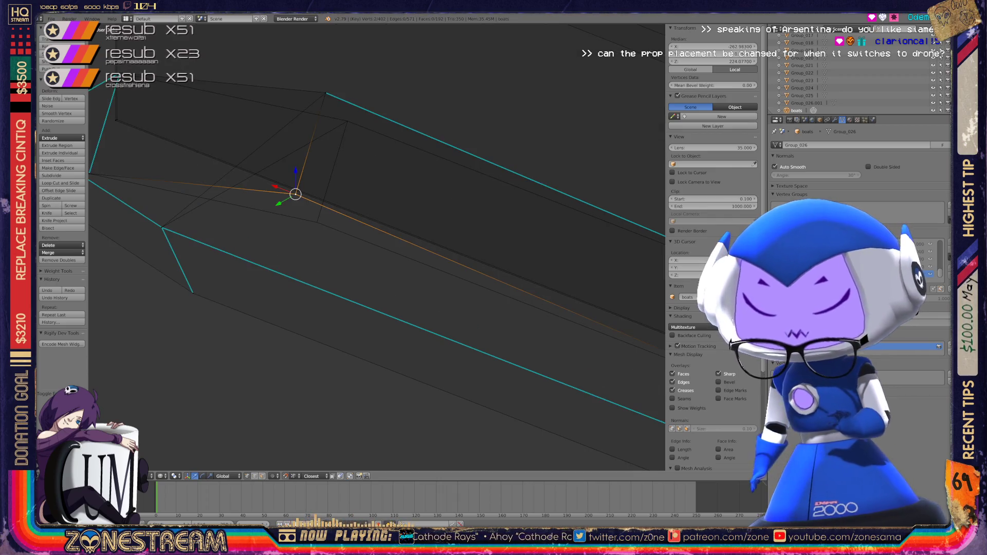
key(g)
key(Return)
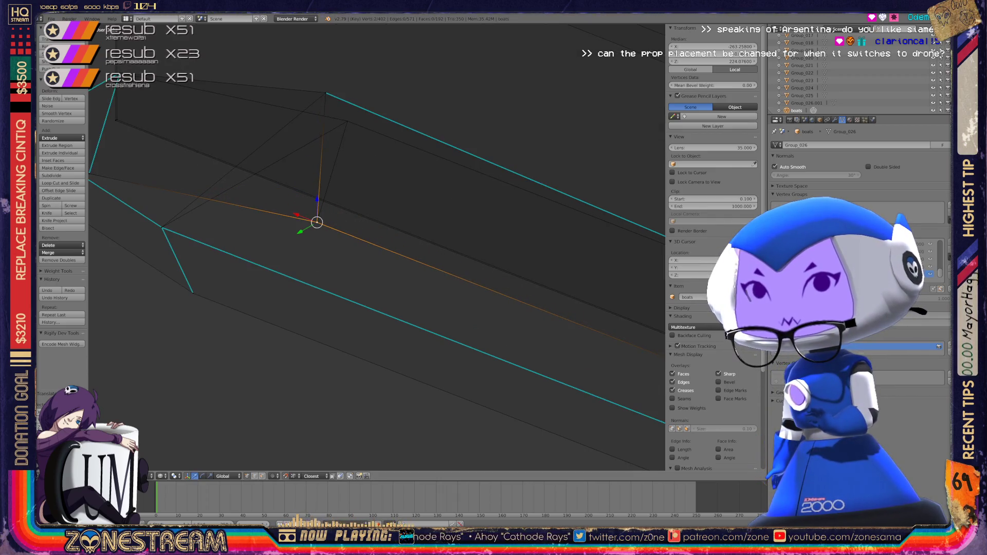
- Move the hull's upper-corner vertex down-right, leaving it at Z about 224.5
right_click(326, 93)
key(g)
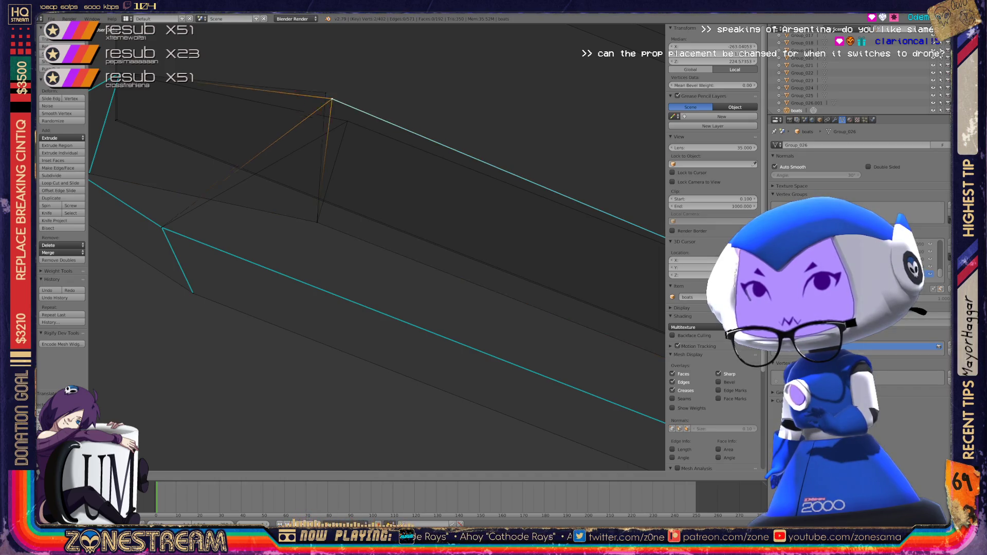
key(Return)
key(g)
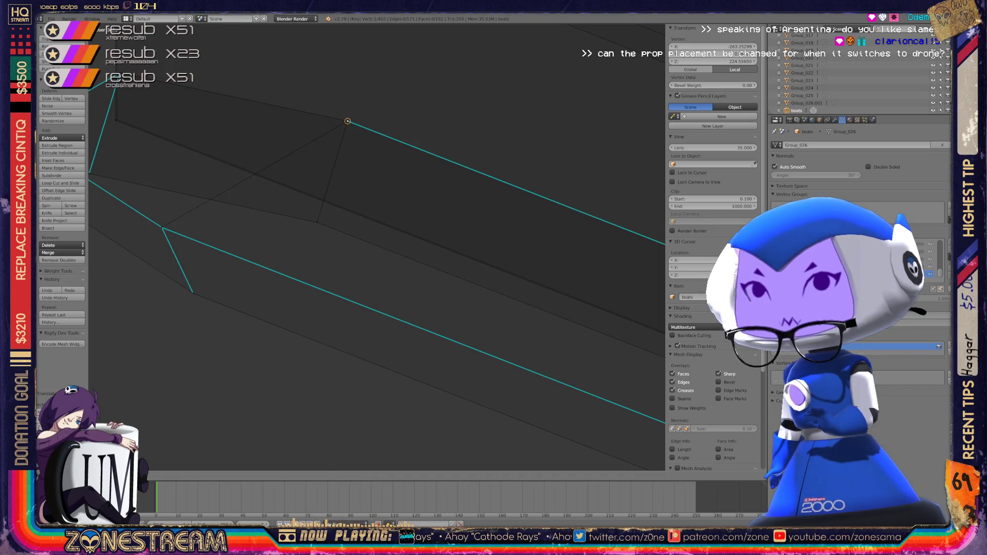
key(Return)
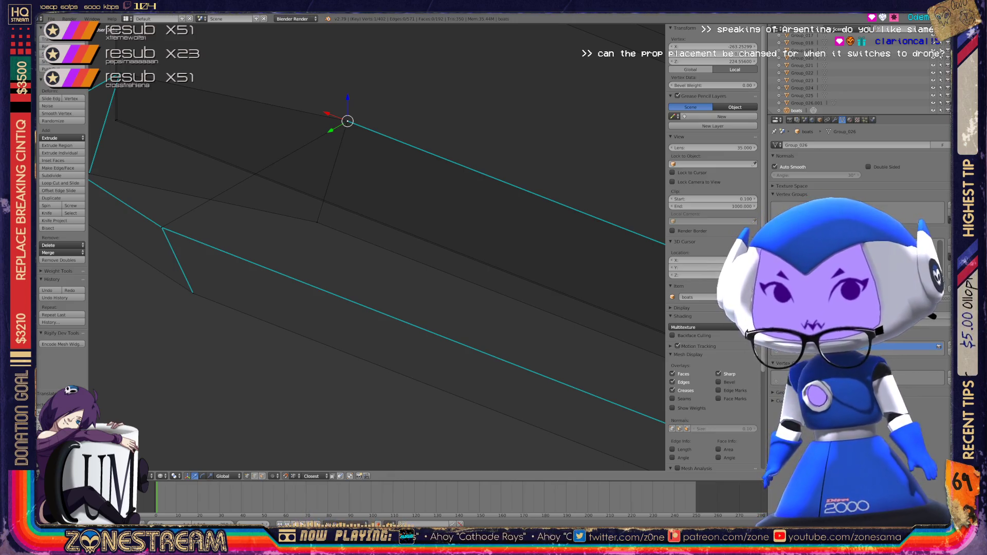
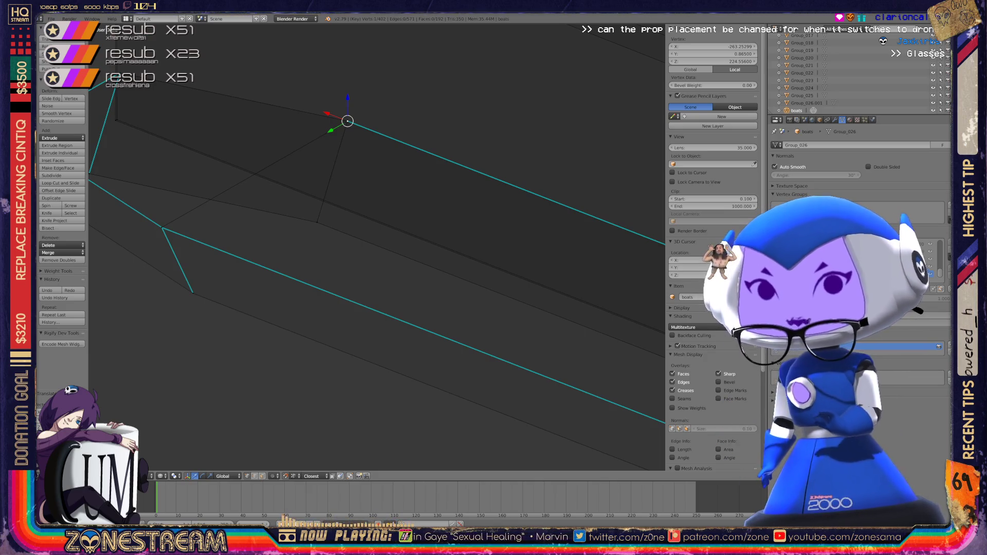
- Raise the bottom corner vertex and the selected vertices upward into line
scroll(376, 247, down, 5)
mouse_move(375, 247)
middle_down()
mouse_move(314, 252)
mouse_move(355, 242)
mouse_move(334, 247)
middle_up()
scroll(355, 242, up, 5)
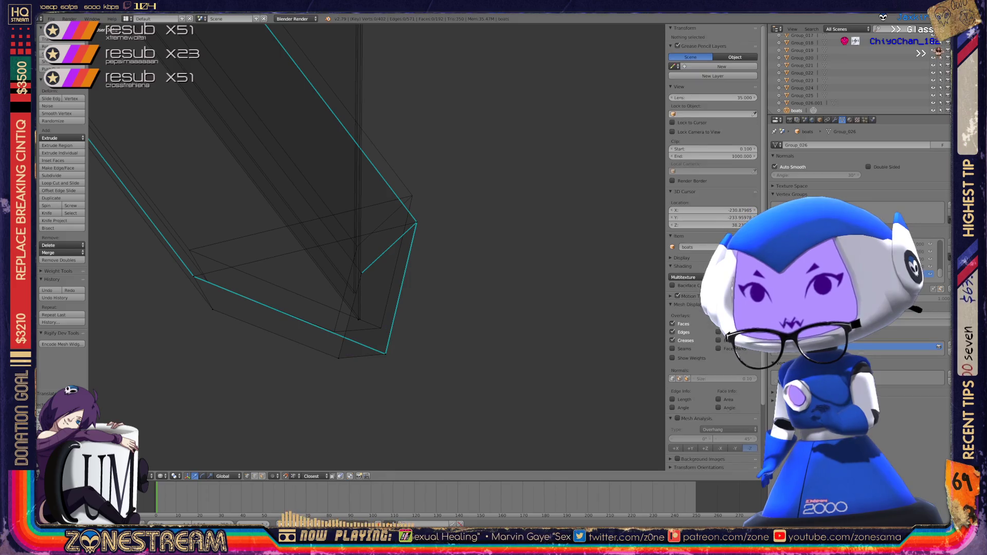
drag(385, 354, 381, 328)
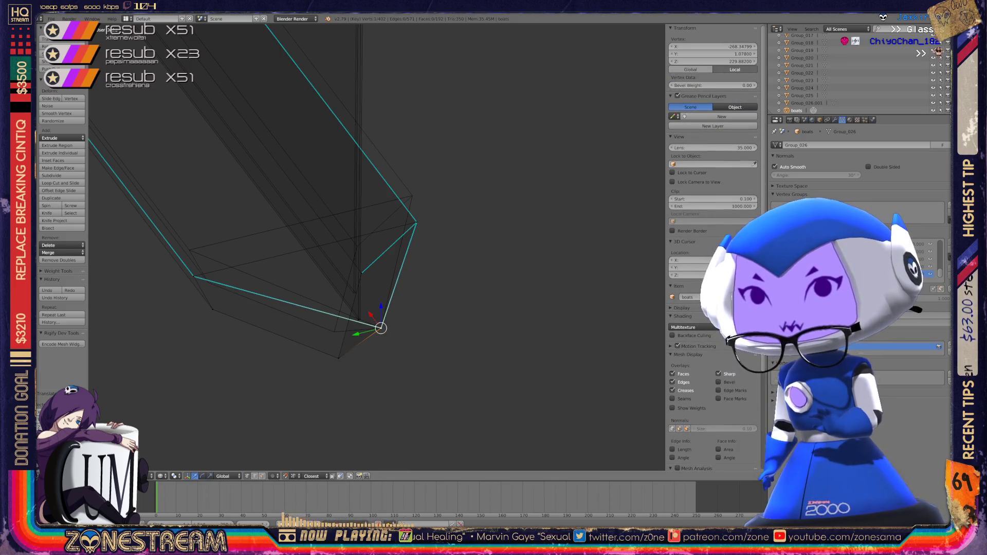
drag(338, 358, 334, 332)
shift+middle_drag(334, 332, 430, 381)
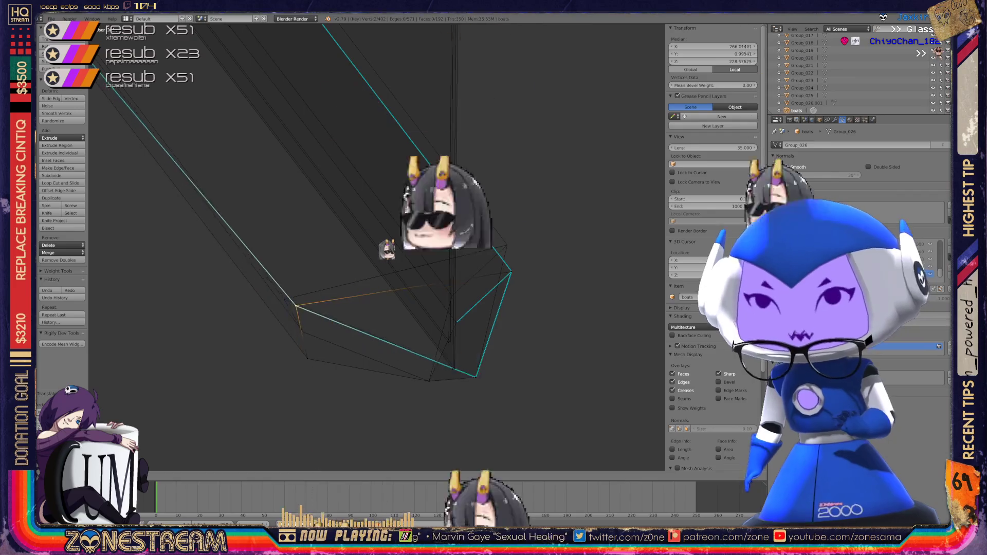
- Undo the last four vertex edits
key(ctrl+z)
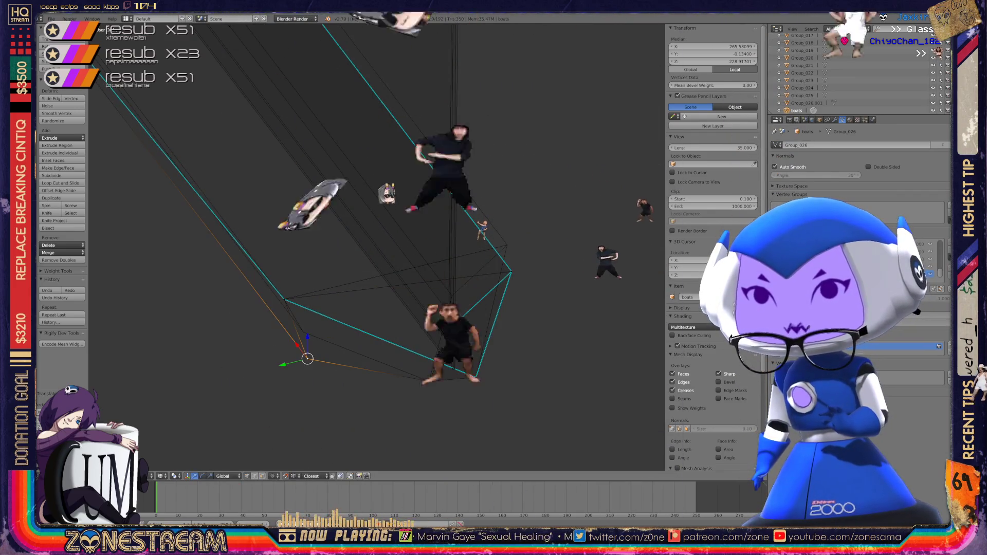
key(ctrl+z)
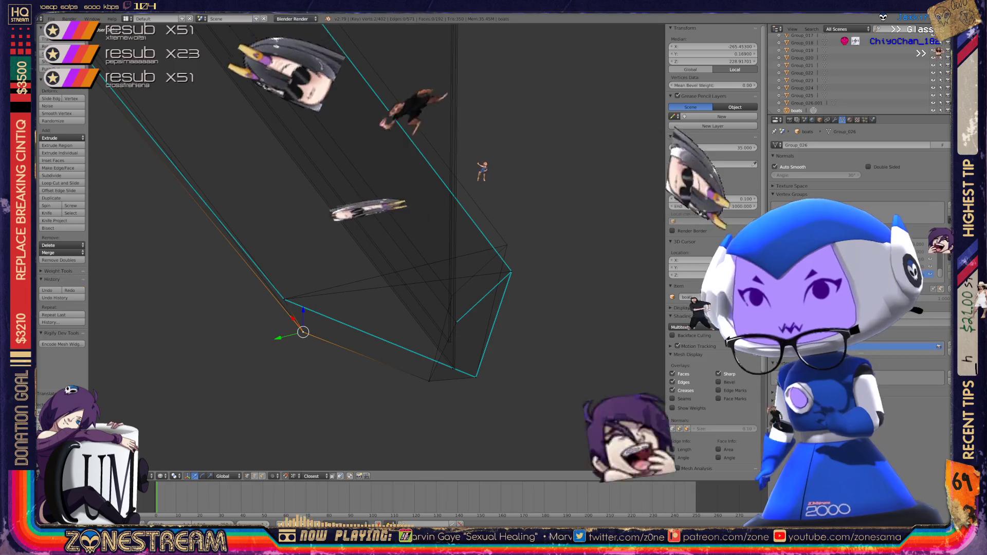
key(ctrl+z)
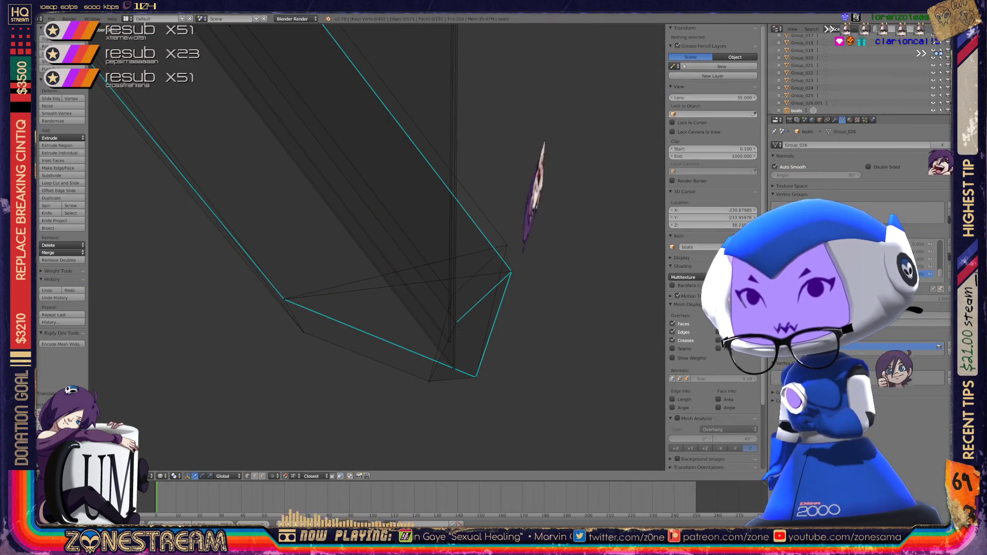
key(ctrl+z)
key(ctrl+z)
key(ctrl+z)
key(ctrl+z)
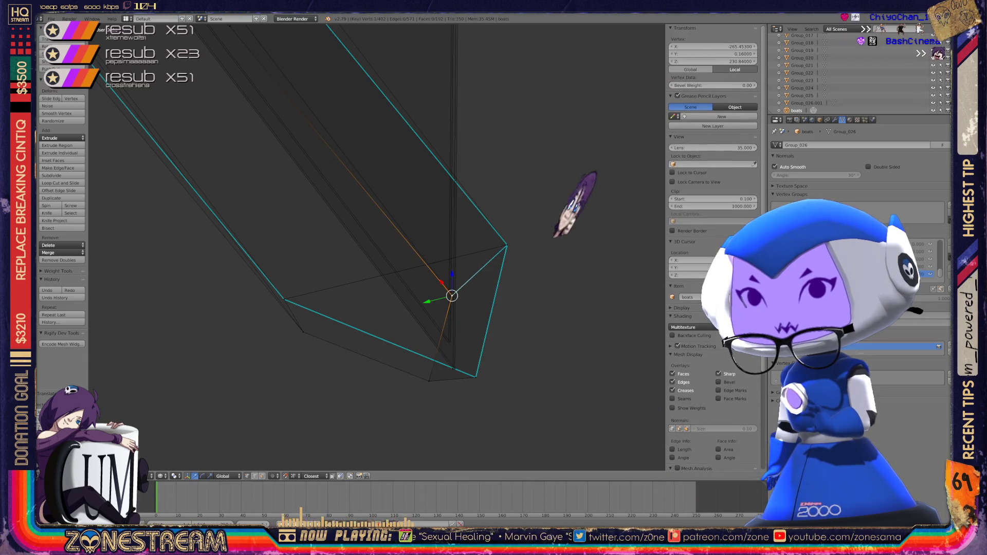
- Snap the lower corner vertex up-left onto its neighbouring vertex
scroll(377, 247, up, 2)
shift+middle_drag(377, 247, 300, 213)
scroll(376, 247, up, 3)
shift+middle_drag(376, 247, 345, 162)
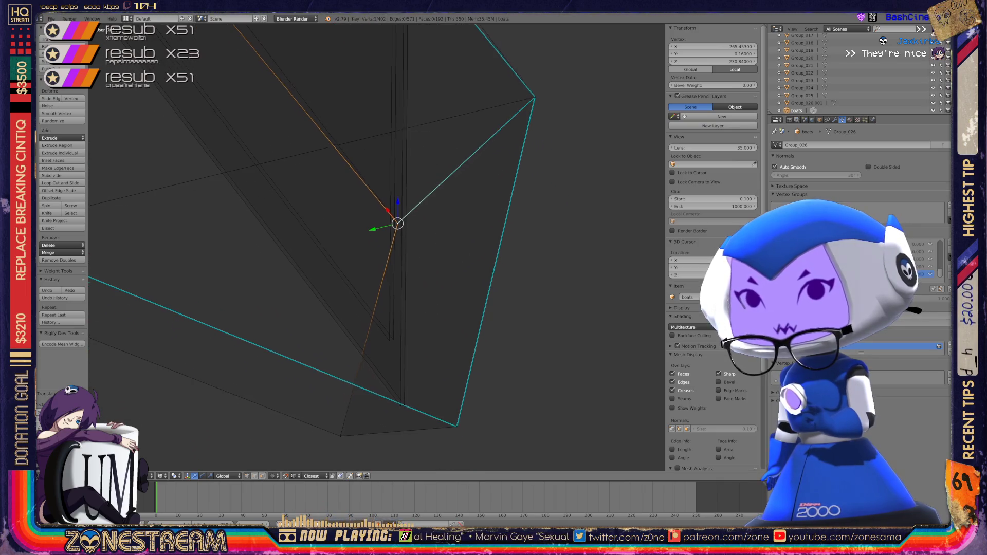
right_click(404, 404)
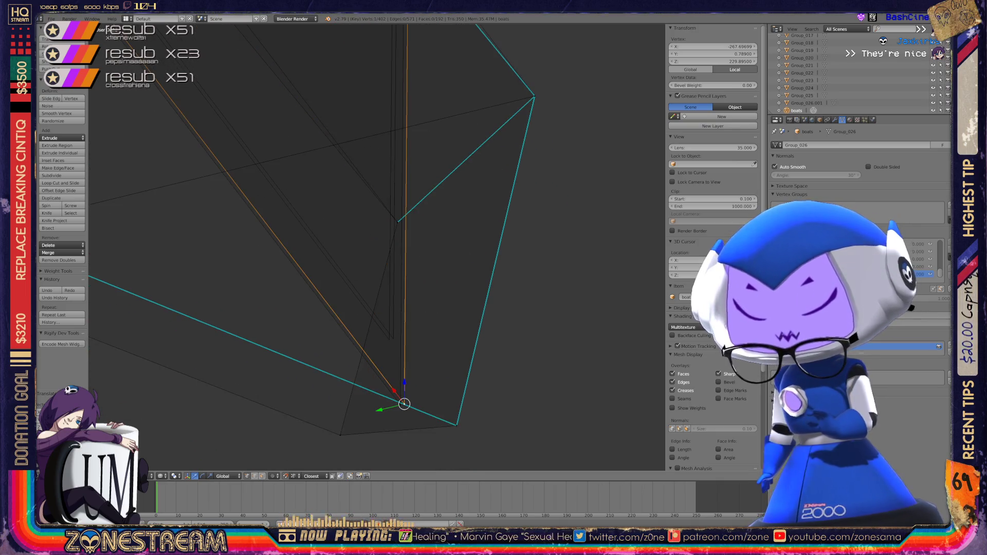
key(g)
click(393, 339)
key(g)
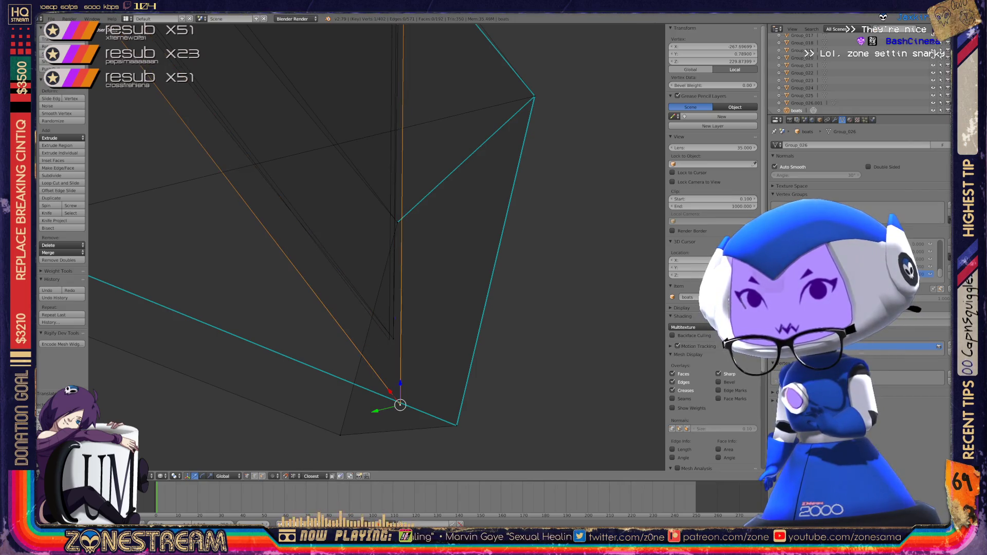
- Move the upper vertex upward, then bring the lower vertex into place
middle_drag(376, 247, 319, 234)
mouse_move(585, 334)
middle_down()
mouse_move(569, 397)
mouse_move(514, 313)
middle_up()
key(g)
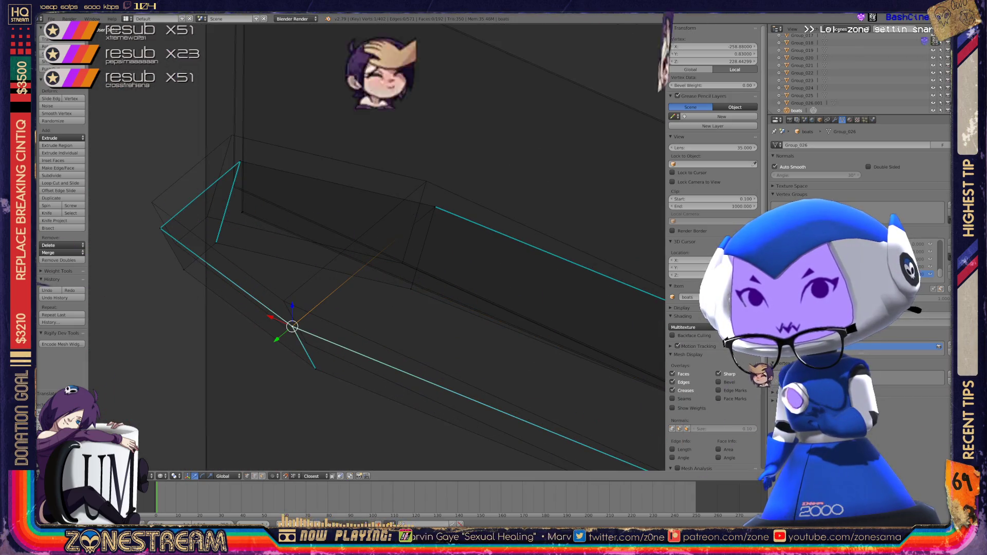
key(Return)
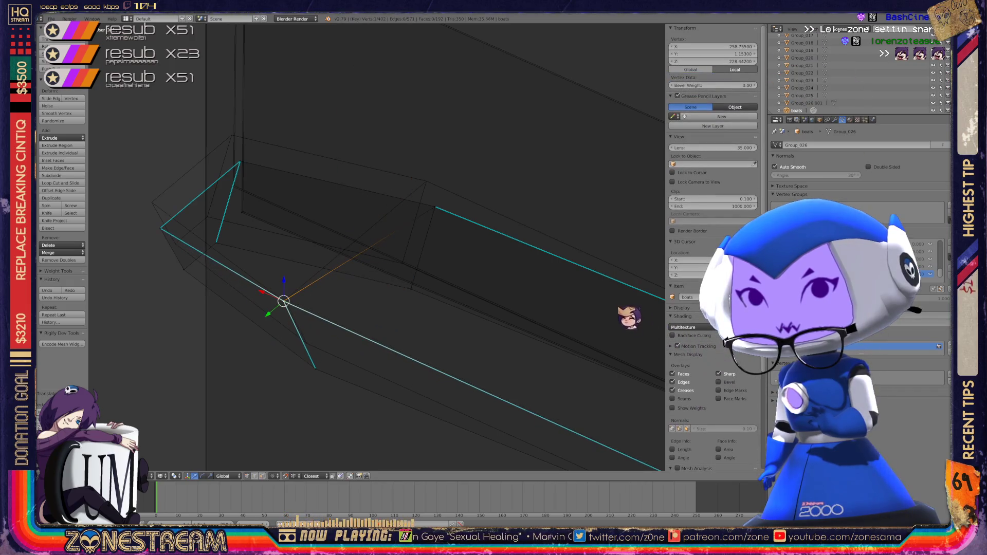
right_click(316, 369)
key(g)
key(Return)
- Snap the vertex onto the cyan edge's endpoint, leaving one vertex selected
middle_drag(391, 319, 360, 350)
key(g)
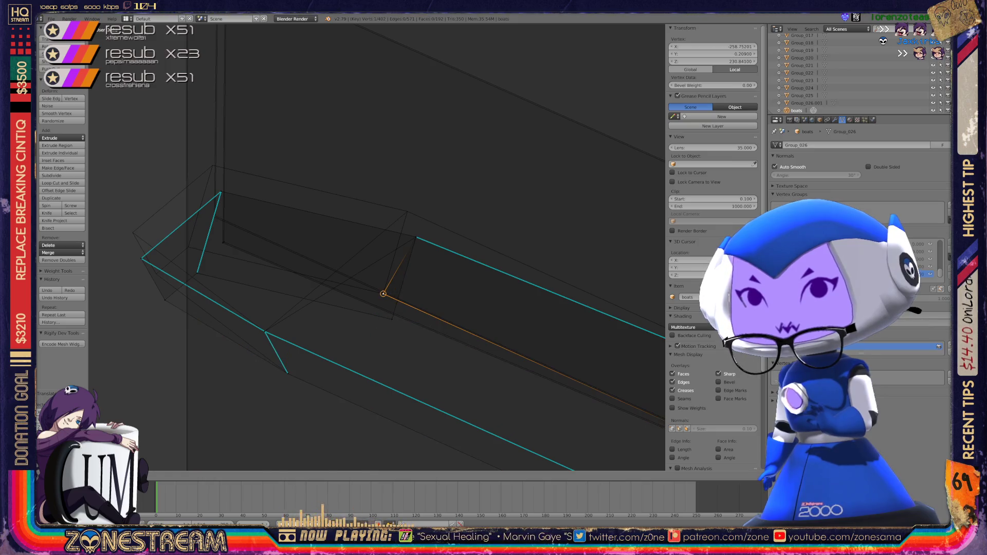
key(g)
drag(383, 293, 416, 237)
key(g)
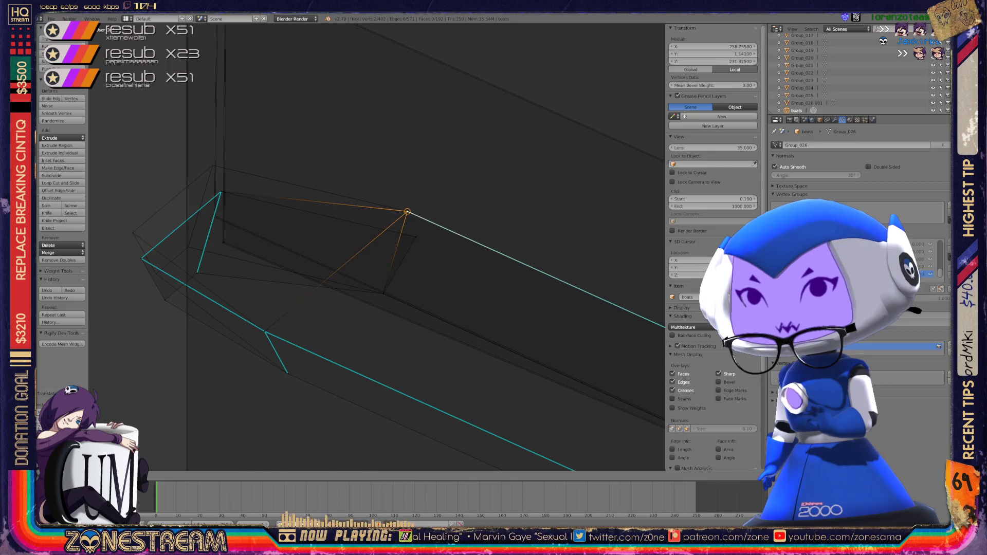
click(408, 212)
- Raise the selected vertex and pull the lower vertex up-left into line
key(g)
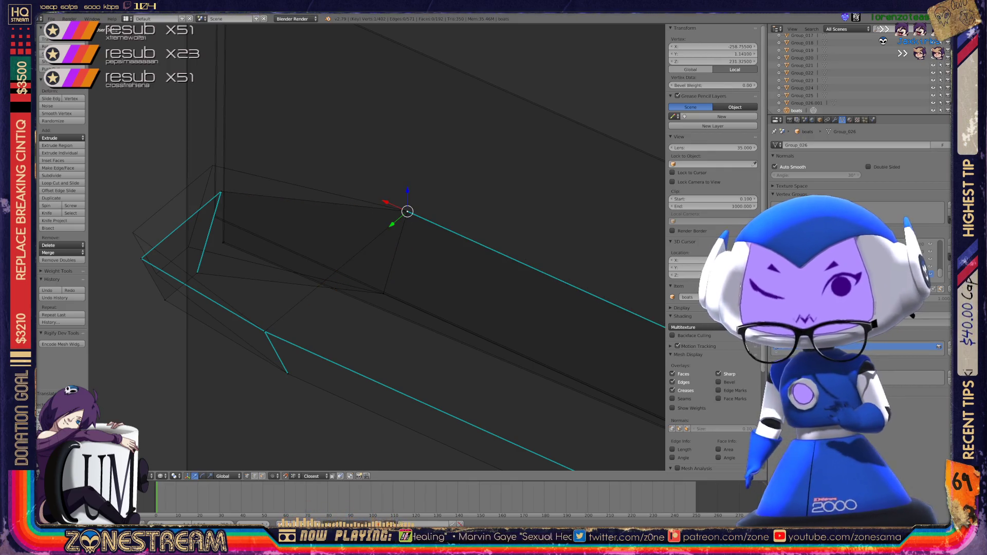
shift+middle_drag(408, 212, 498, 262)
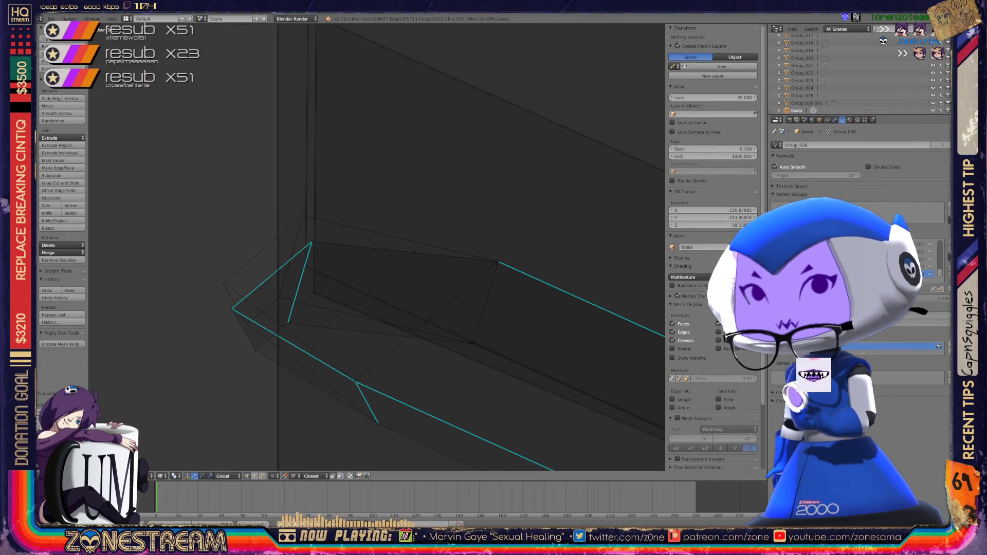
drag(312, 241, 303, 216)
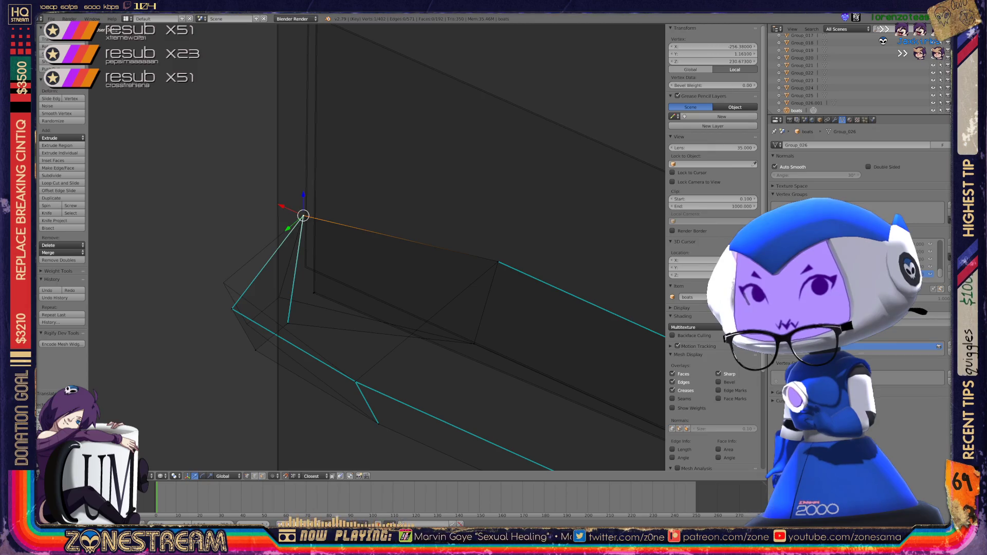
right_click(288, 323)
drag(288, 323, 279, 298)
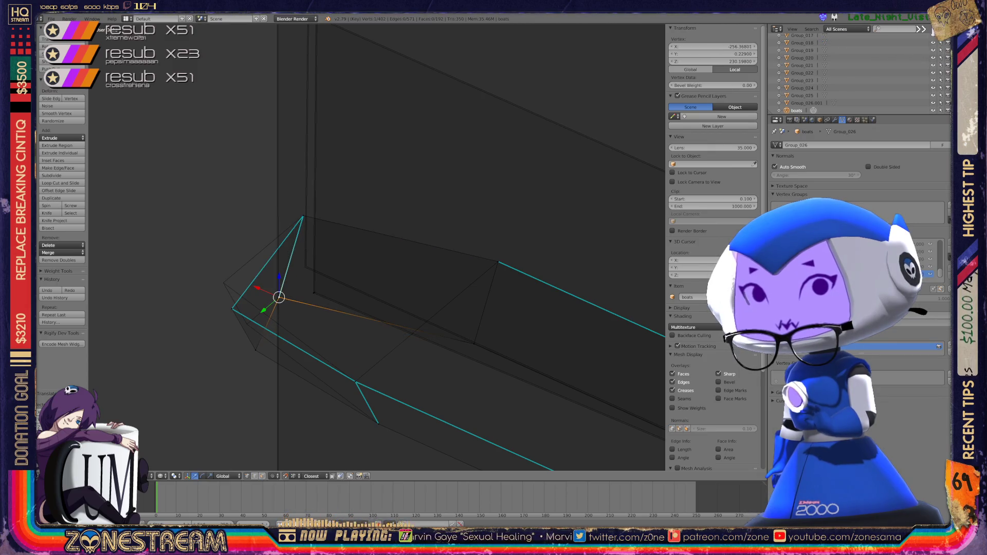
drag(255, 350, 225, 285)
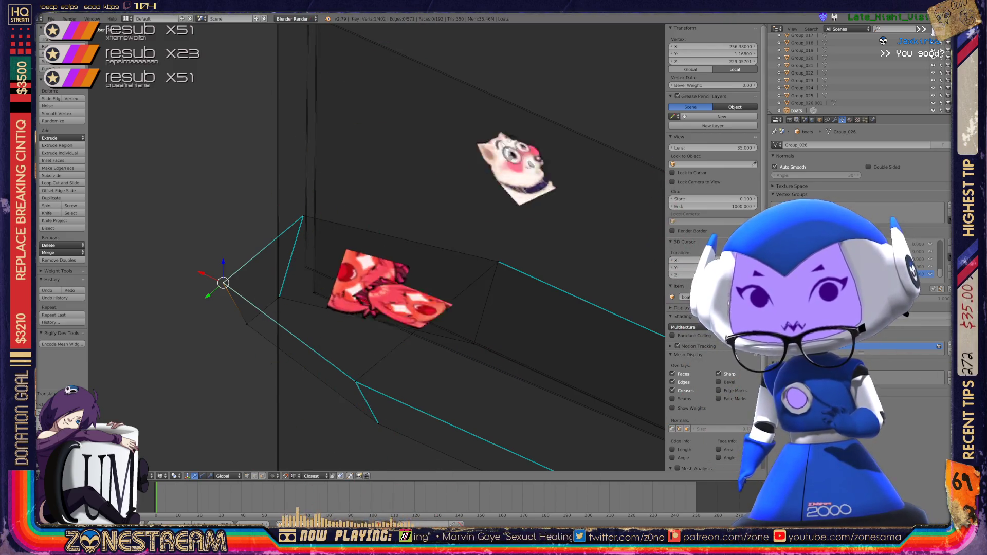
right_click(315, 292)
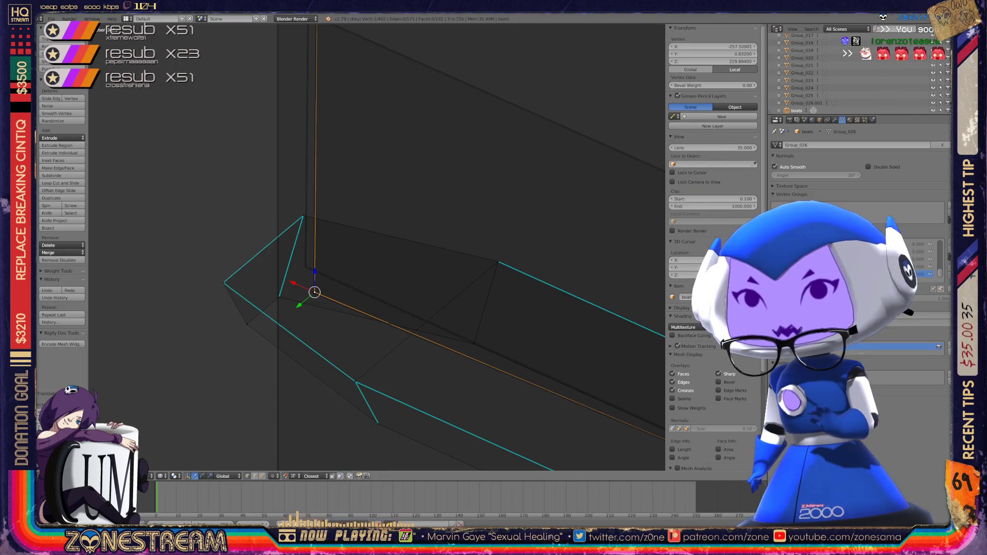
scroll(377, 247, up, 4)
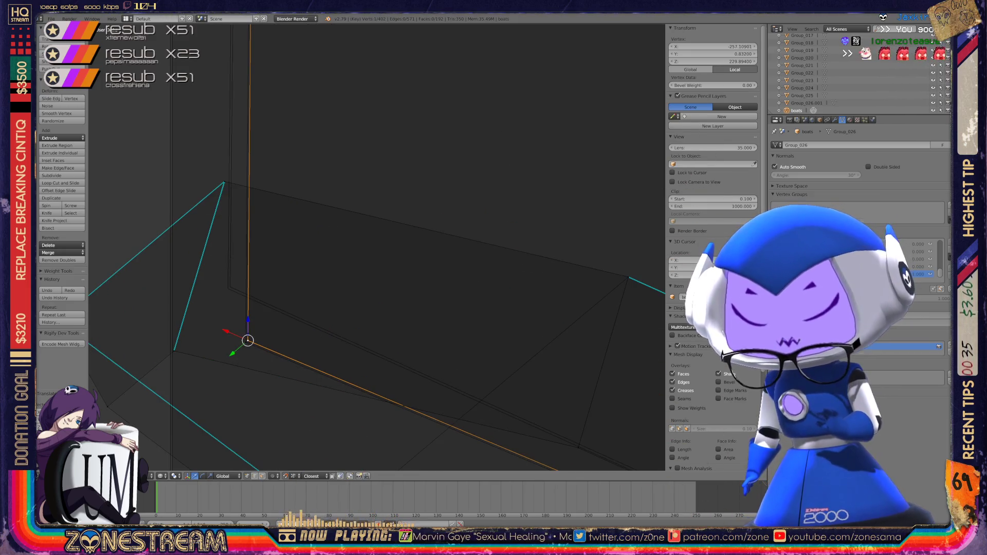
key(g)
mouse_move(231, 266)
mouse_down()
mouse_move(232, 321)
mouse_move(231, 266)
mouse_up()
scroll(376, 247, down, 3)
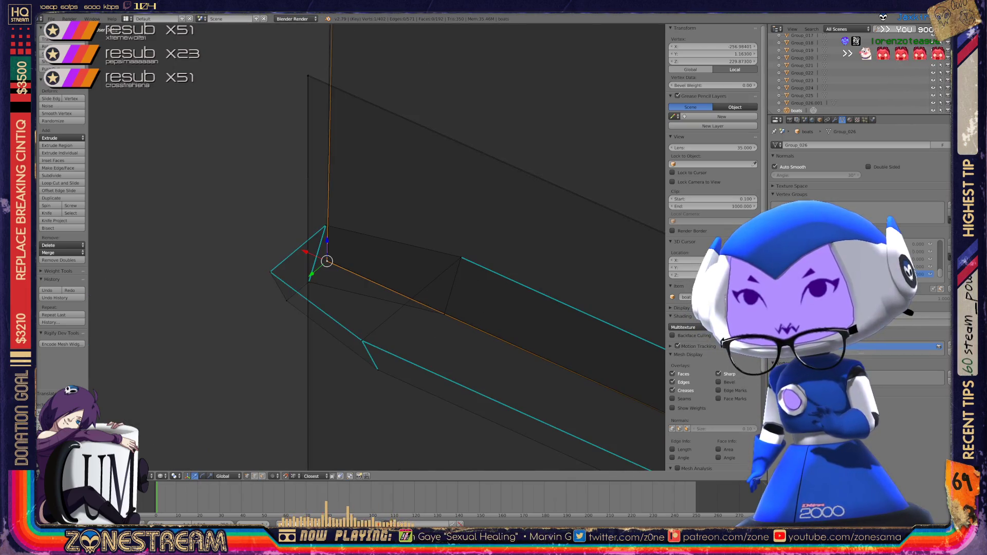
scroll(377, 247, down, 5)
scroll(377, 247, up, 3)
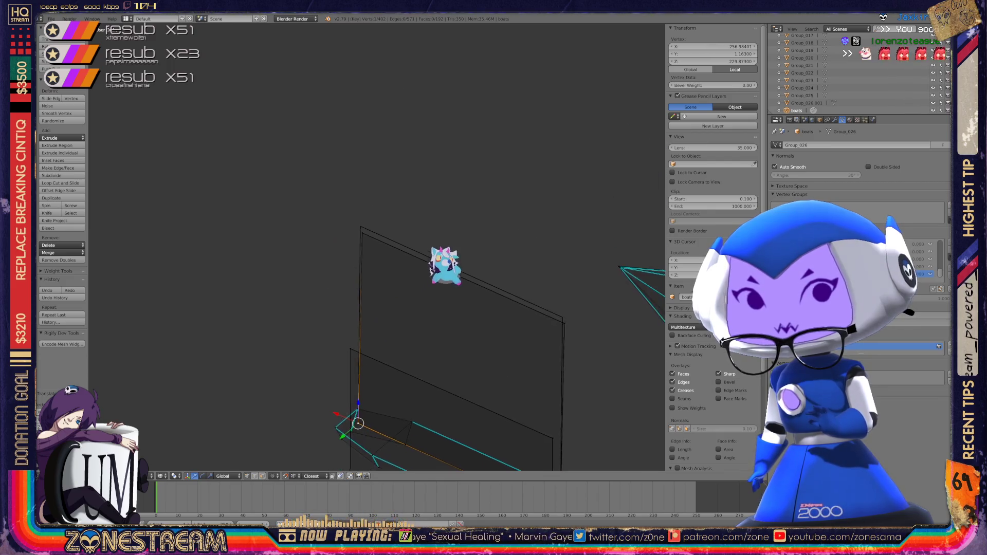
scroll(377, 248, up, 6)
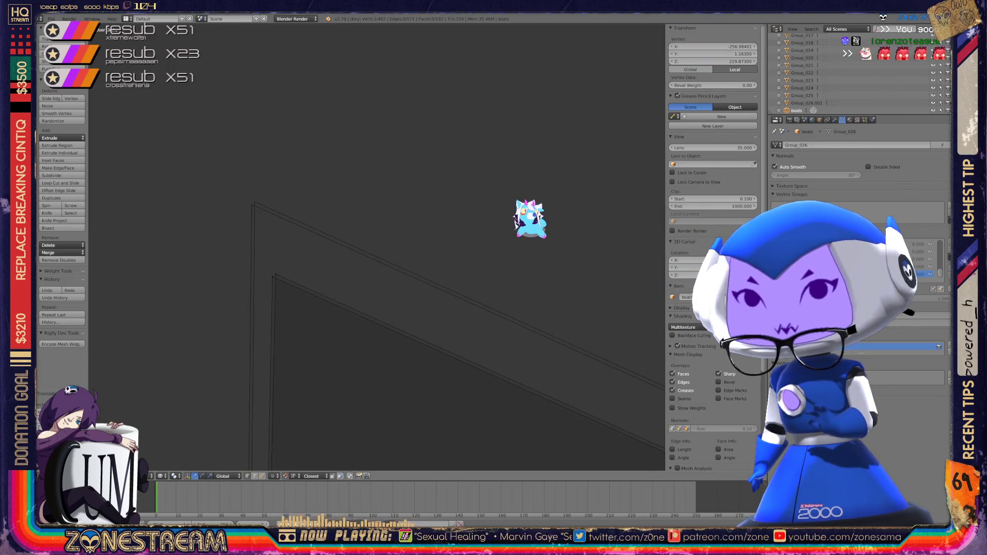
drag(276, 276, 255, 202)
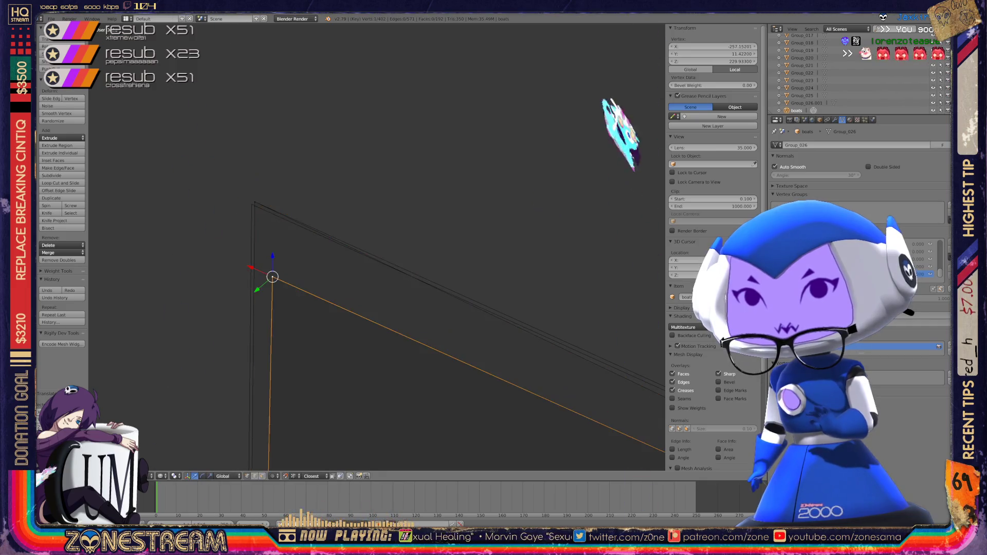
key(KP_Decimal)
mouse_move(360, 242)
shift+middle_down()
mouse_move(221, 164)
mouse_move(242, 216)
mouse_move(218, 179)
shift+middle_up()
scroll(221, 165, up, 5)
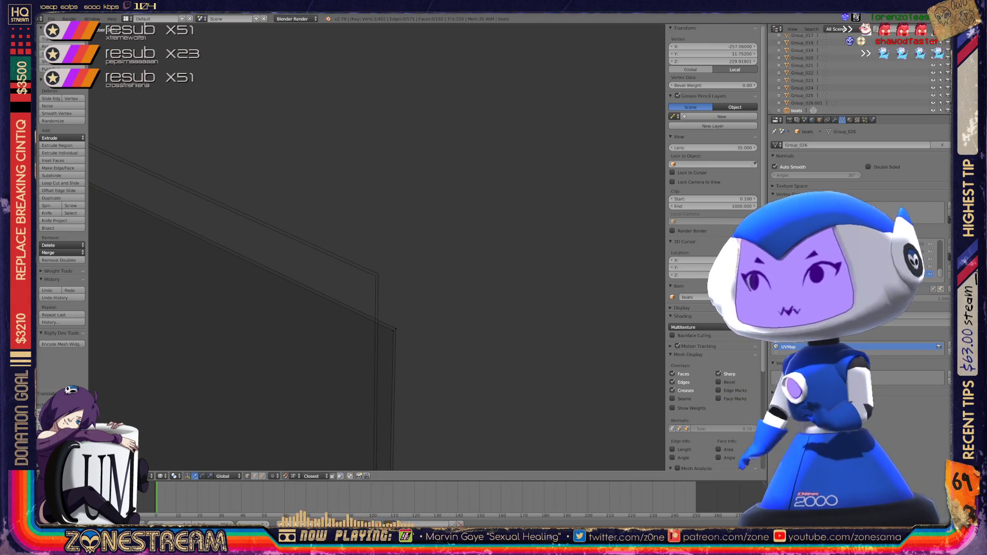
right_click(395, 329)
right_click(379, 275)
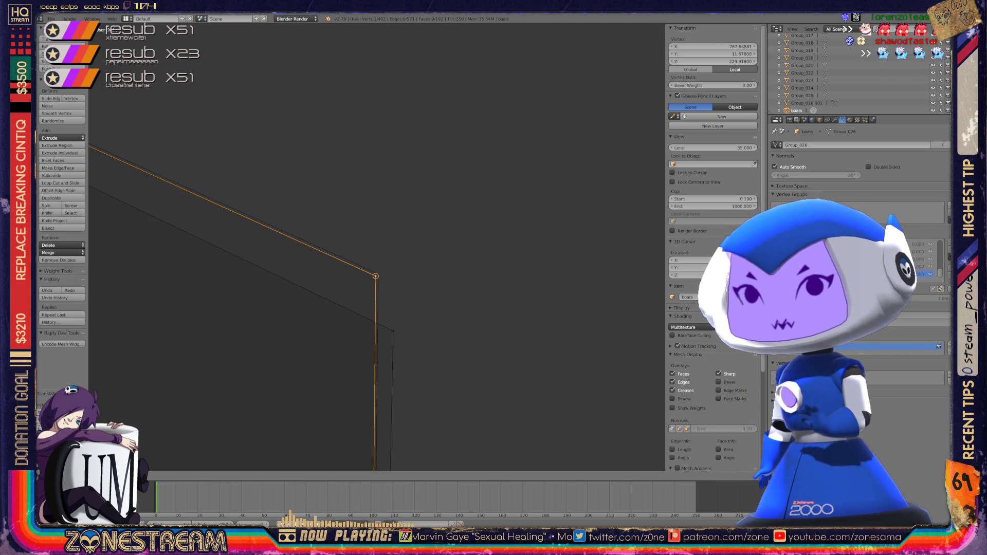
key(g)
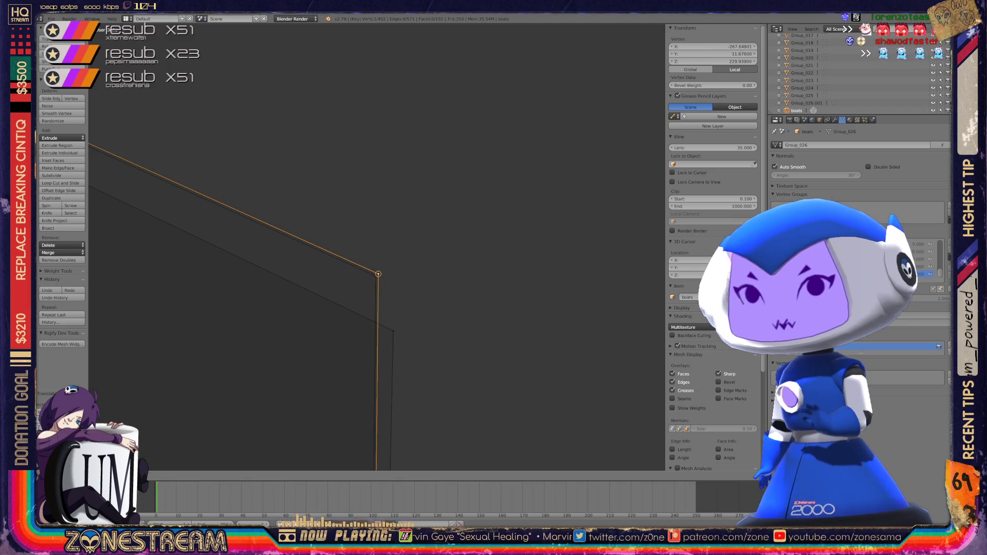
key(g)
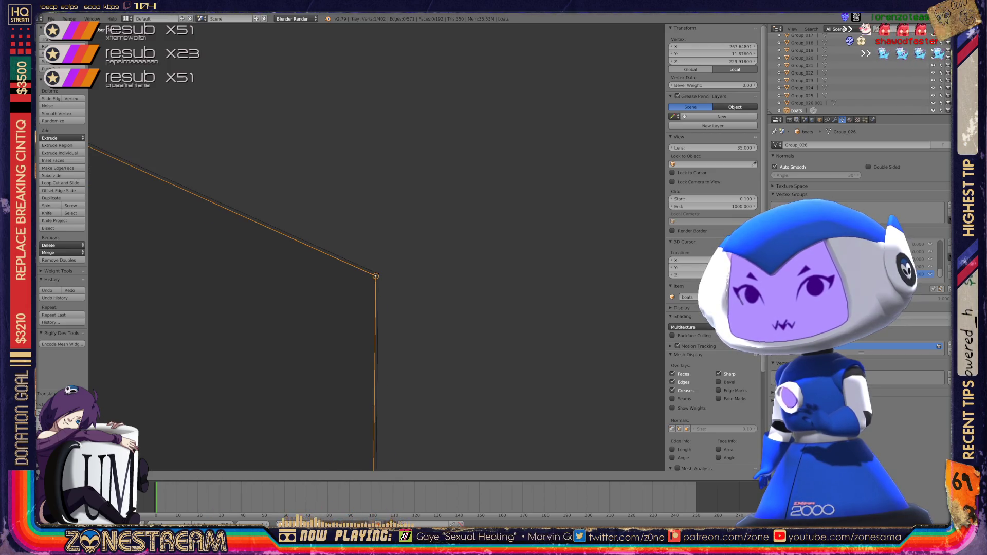
scroll(377, 247, down, 4)
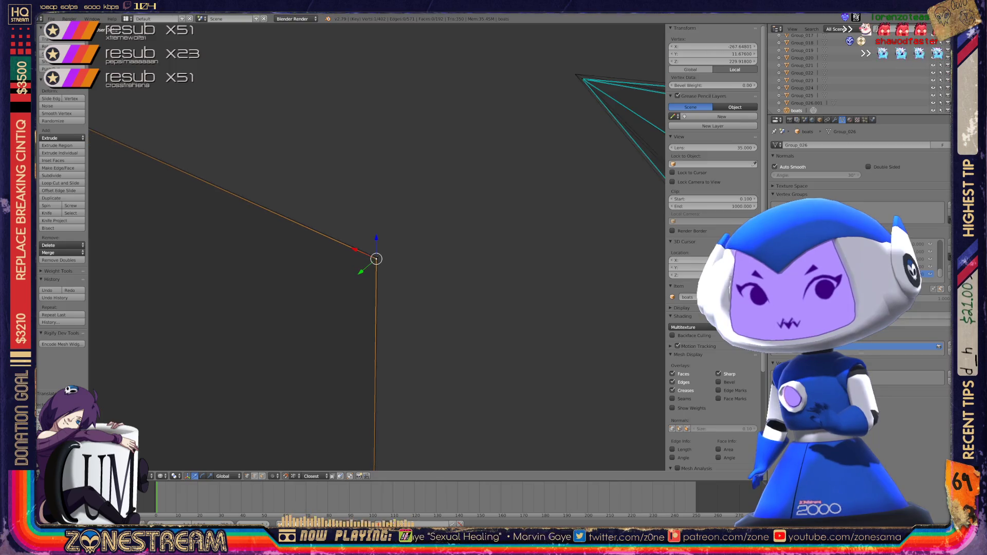
scroll(377, 247, down, 10)
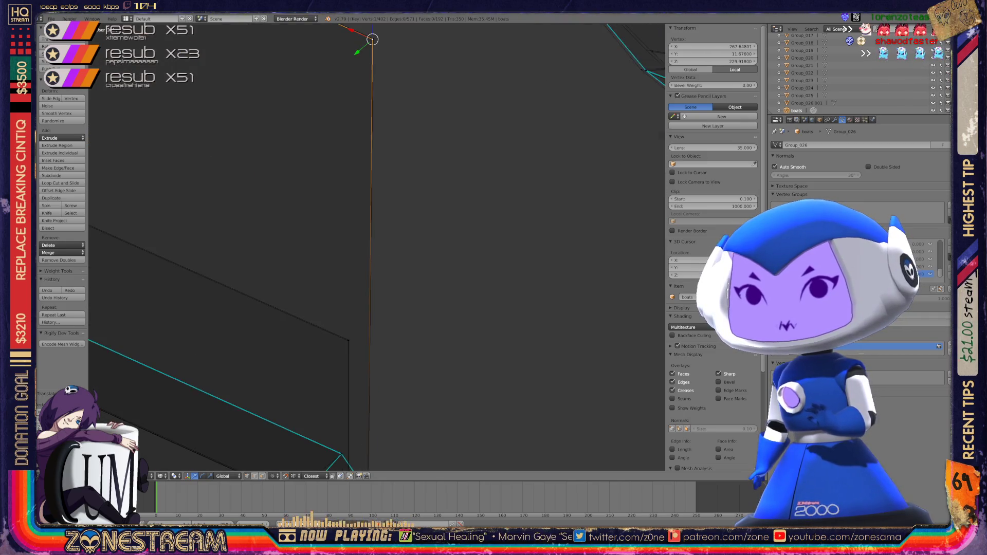
key(Tab)
mouse_move(377, 247)
middle_down()
mouse_move(384, 175)
mouse_move(329, 144)
middle_up()
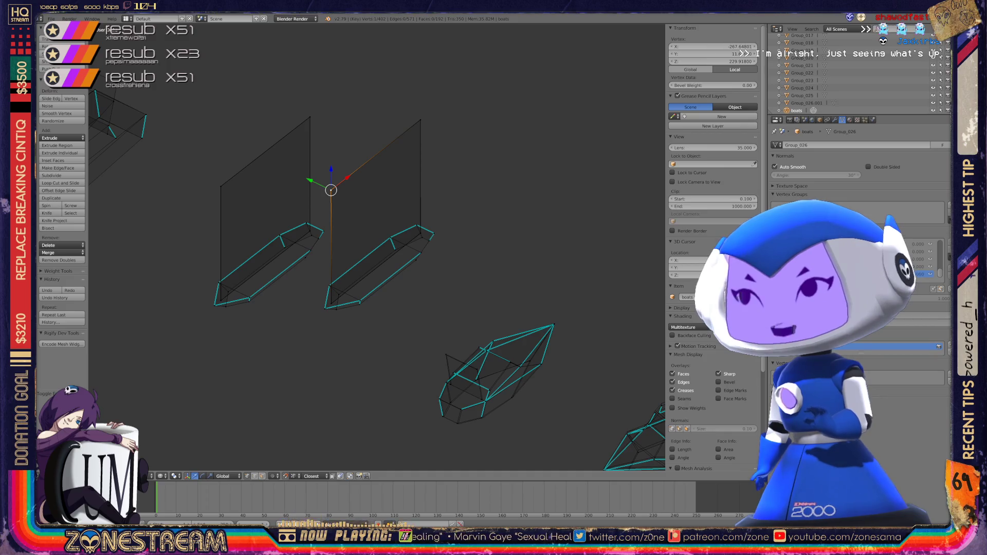
- Toggle Edit Mode on the boat mesh and zoom in on its vertices
mouse_move(360, 258)
middle_down()
mouse_move(329, 262)
mouse_move(370, 257)
mouse_move(349, 257)
mouse_move(318, 232)
middle_up()
scroll(370, 258, up, 3)
key(Tab)
scroll(360, 231, down, 3)
key(Tab)
key(Tab)
scroll(360, 231, up, 4)
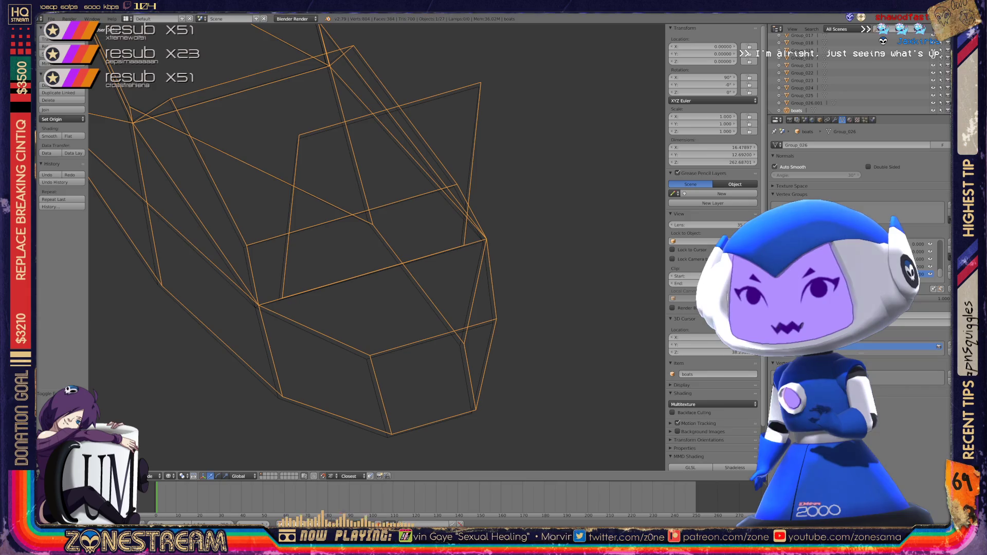
scroll(360, 232, up, 3)
scroll(360, 231, up, 3)
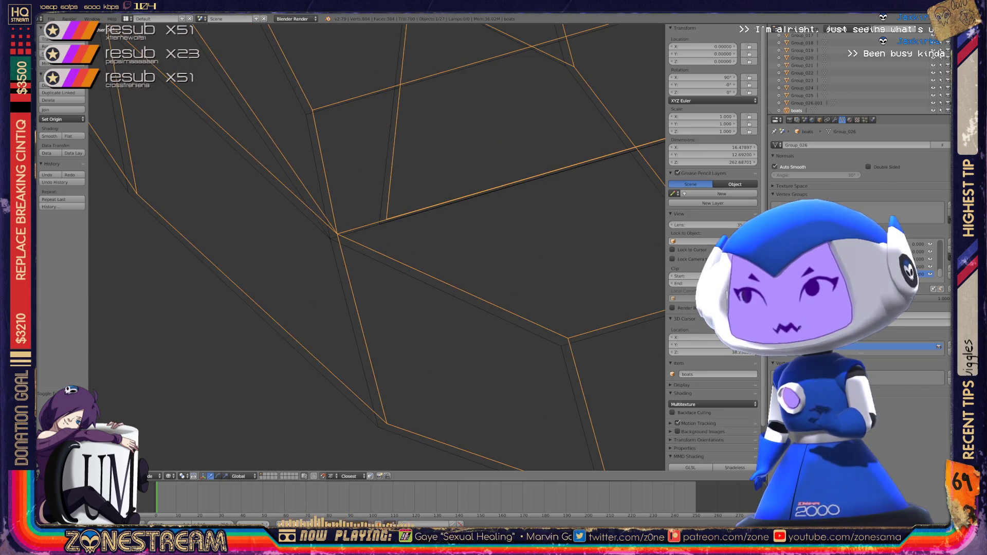
key(Tab)
- Select the stray vertices and slightly nudge a corner vertex
right_click(337, 235)
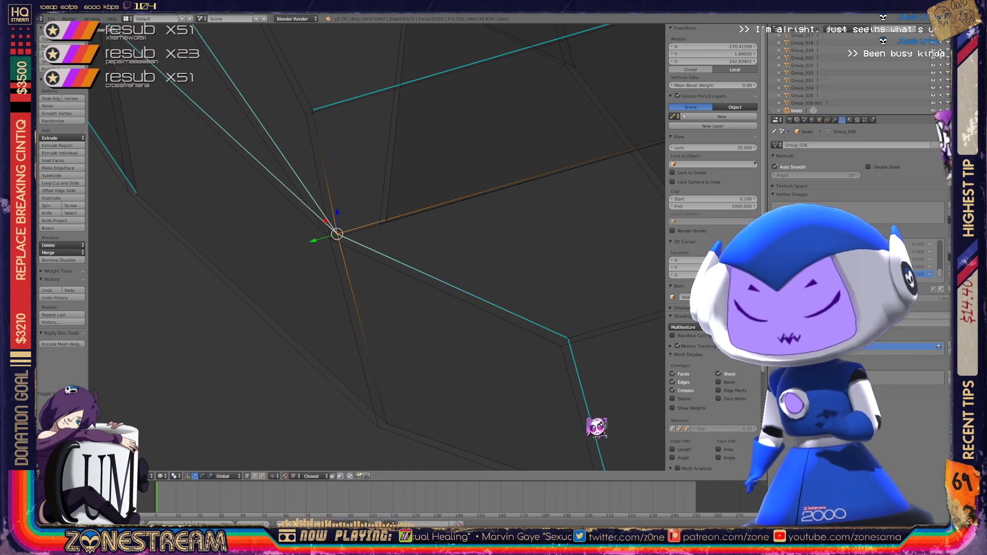
key(g)
click(668, 544)
shift+middle_drag(376, 308, 330, 216)
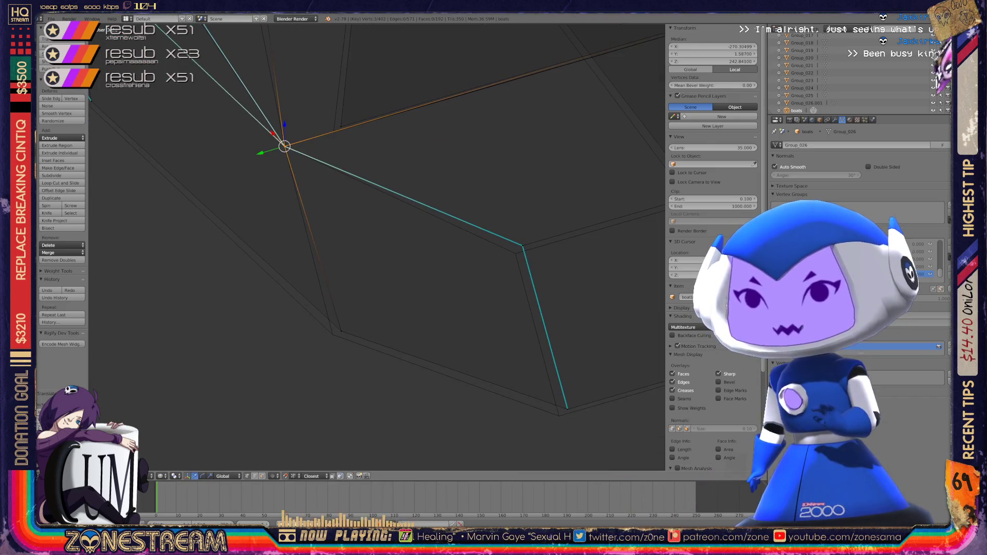
right_click(341, 331)
shift+middle_drag(568, 408, 397, 393)
right_click(397, 393)
right_click(352, 229)
key(g)
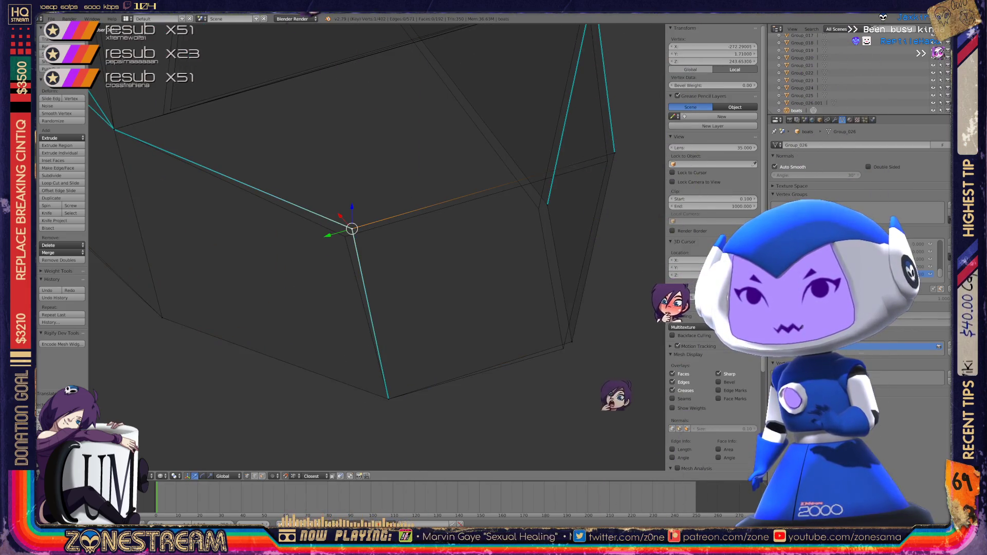
click(345, 235)
- Move the lower corner vertex toward the neighbouring edge
shift+middle_drag(345, 236, 185, 276)
right_click(378, 250)
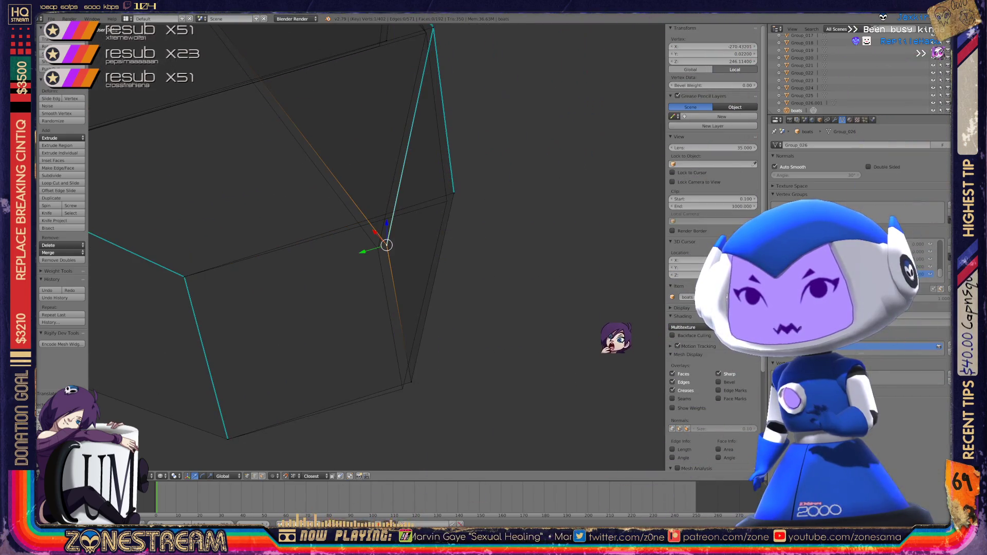
right_click(402, 389)
key(g)
shift+middle_drag(411, 258, 399, 306)
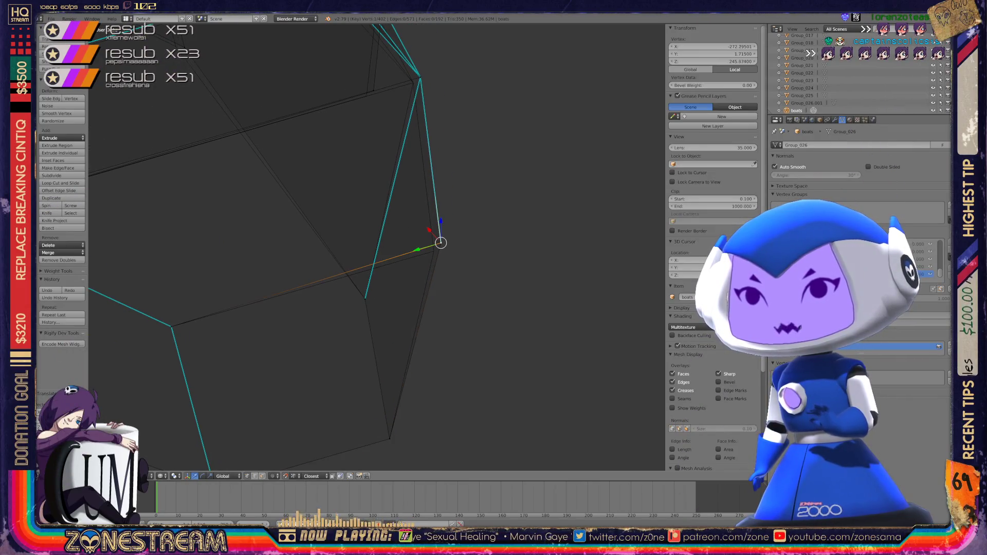
key(g)
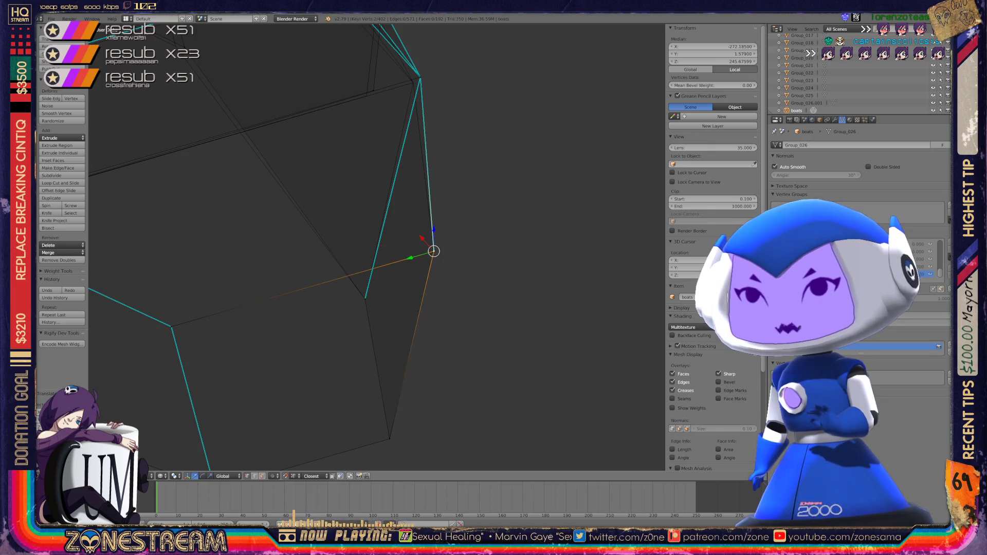
shift+middle_drag(412, 257, 444, 352)
middle_drag(412, 257, 473, 206)
mouse_move(375, 247)
middle_down()
mouse_move(406, 226)
mouse_move(386, 258)
mouse_move(359, 256)
mouse_move(355, 206)
mouse_move(421, 290)
middle_up()
key(g)
mouse_move(360, 247)
middle_down()
mouse_move(381, 268)
mouse_move(402, 227)
middle_up()
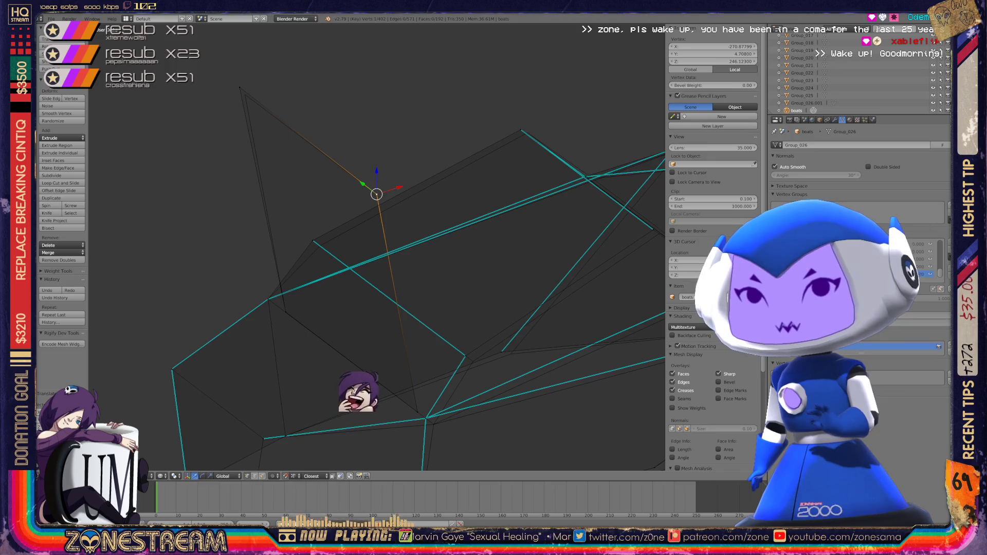
- Move the vertex sitting off the junction onto the edge junction
shift+middle_drag(376, 257, 269, 163)
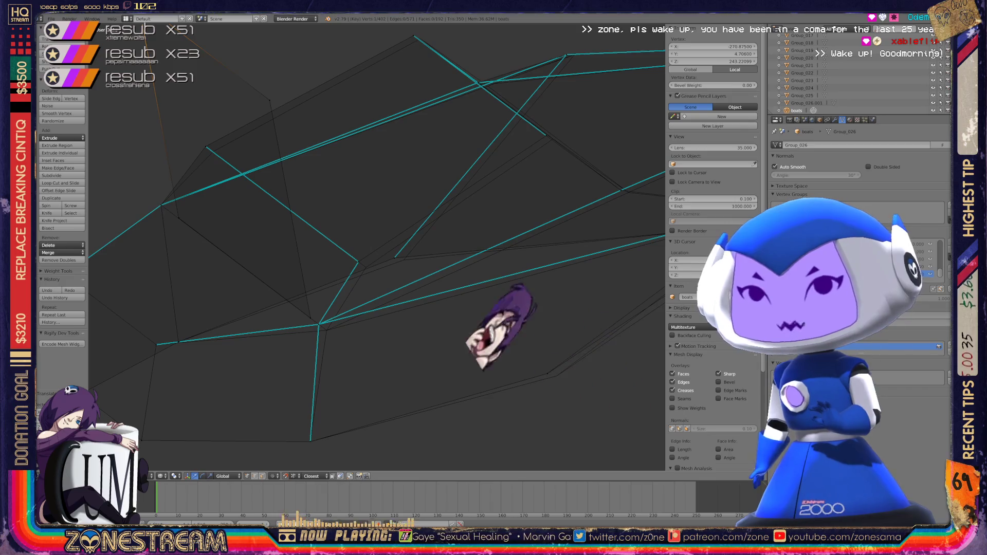
right_click(206, 146)
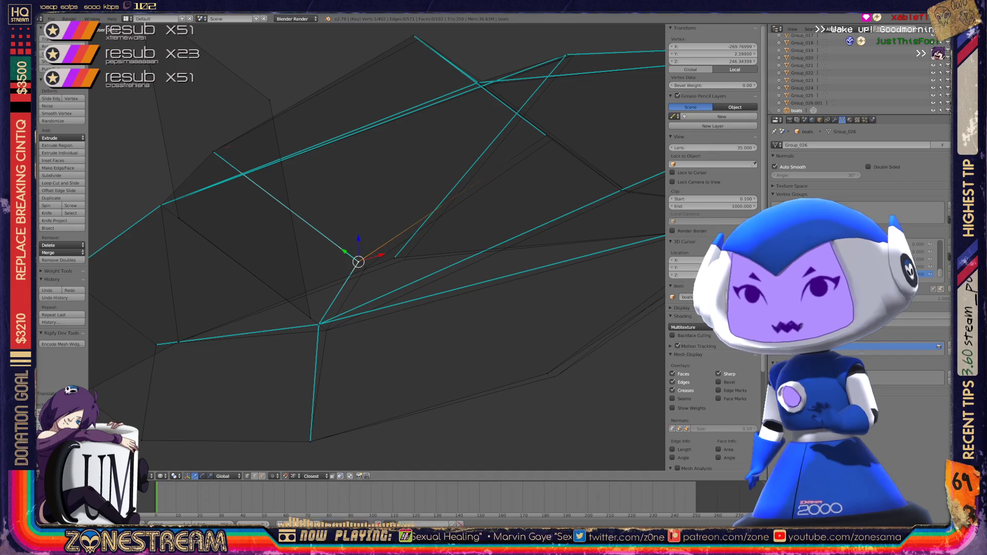
key(g)
mouse_move(360, 308)
shift+middle_down()
mouse_move(314, 183)
mouse_move(194, 161)
shift+middle_up()
key(ctrl+z)
scroll(377, 247, up, 3)
key(g)
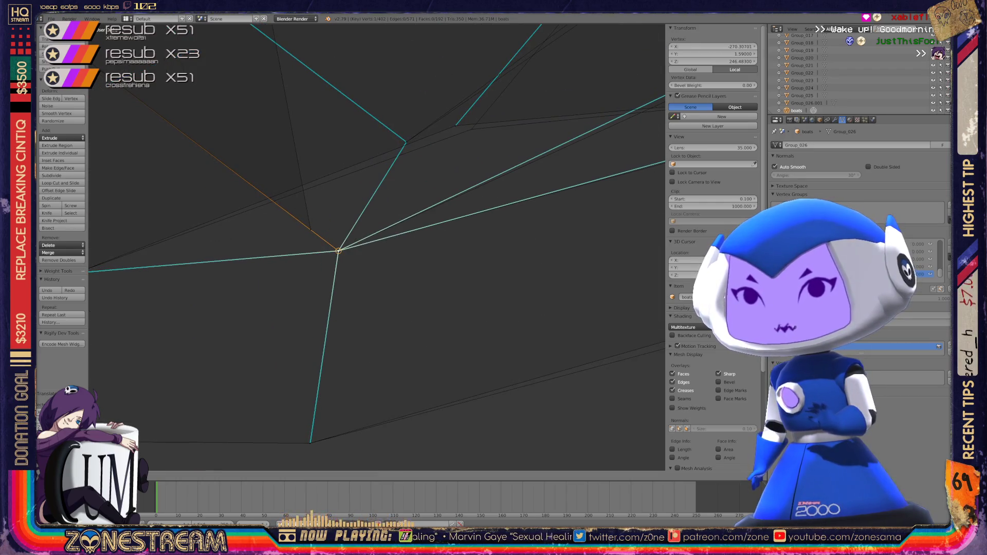
middle_drag(360, 257, 216, 301)
scroll(377, 247, down, 5)
- Centre the view on the selected vertex and snap it to the nearby edge
key(KP_Decimal)
mouse_move(377, 247)
middle_down()
mouse_move(384, 243)
mouse_move(254, 234)
middle_up()
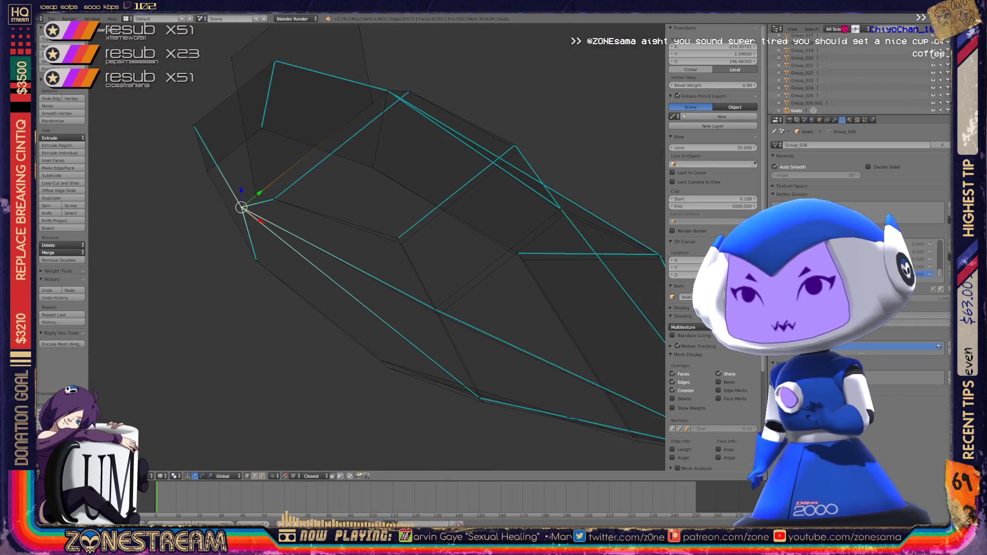
key(g)
scroll(377, 247, up, 5)
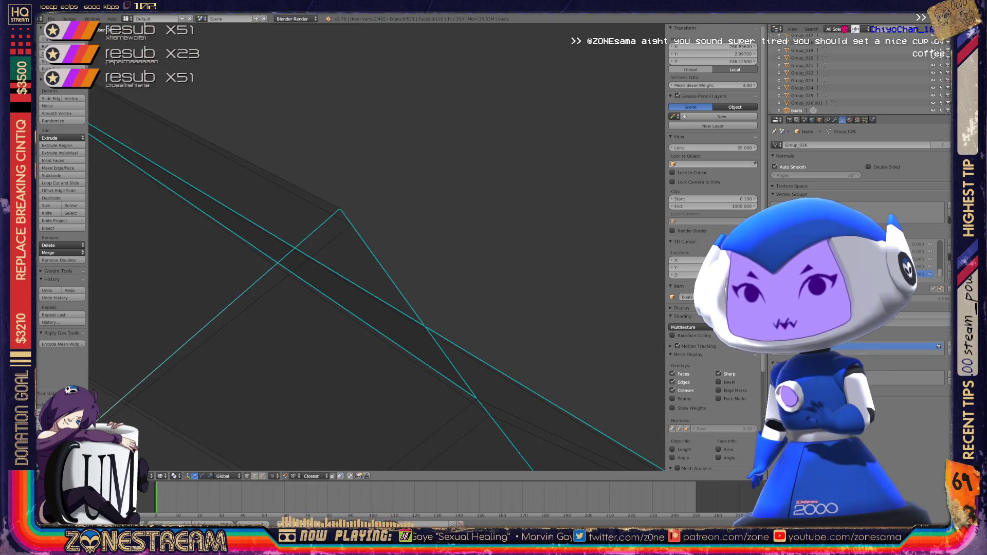
scroll(377, 247, down, 5)
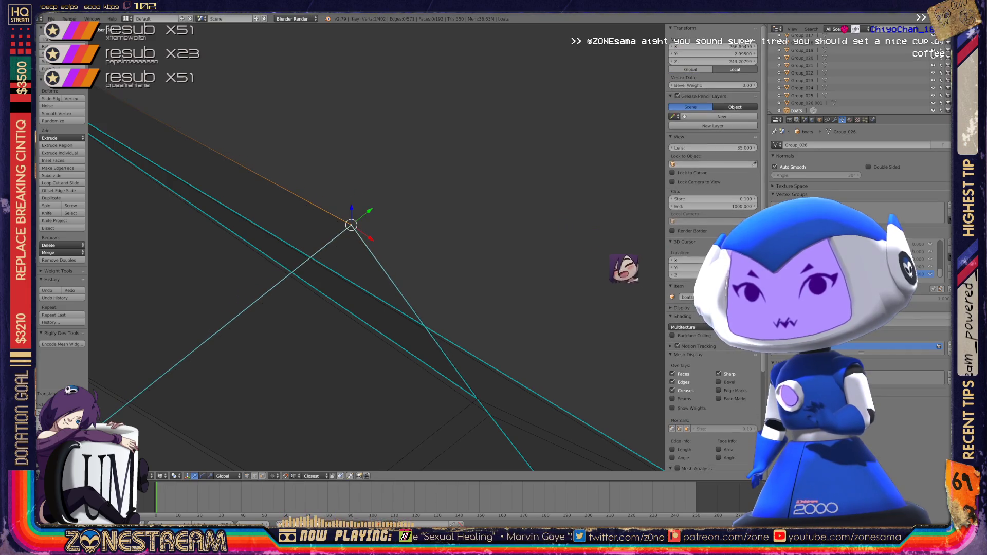
scroll(377, 247, up, 5)
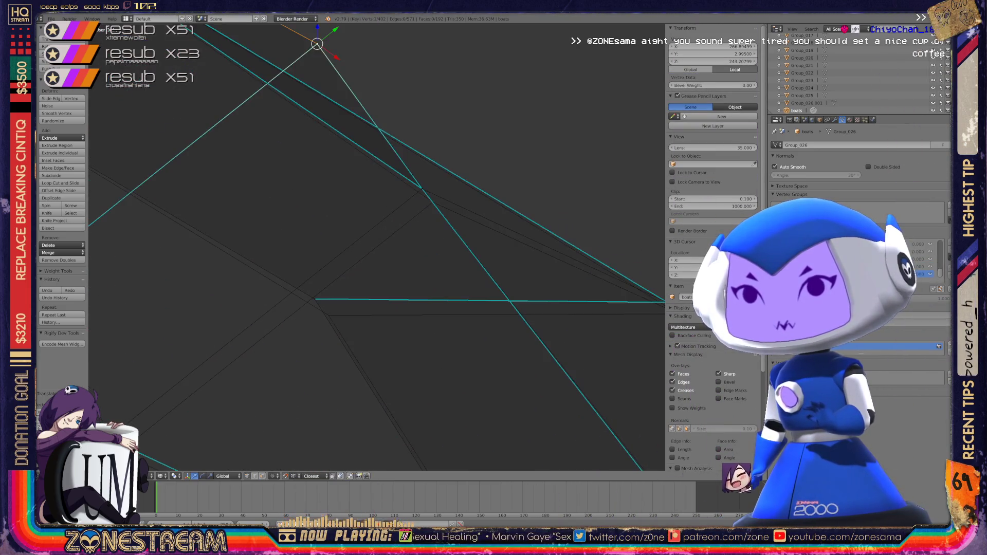
key(g)
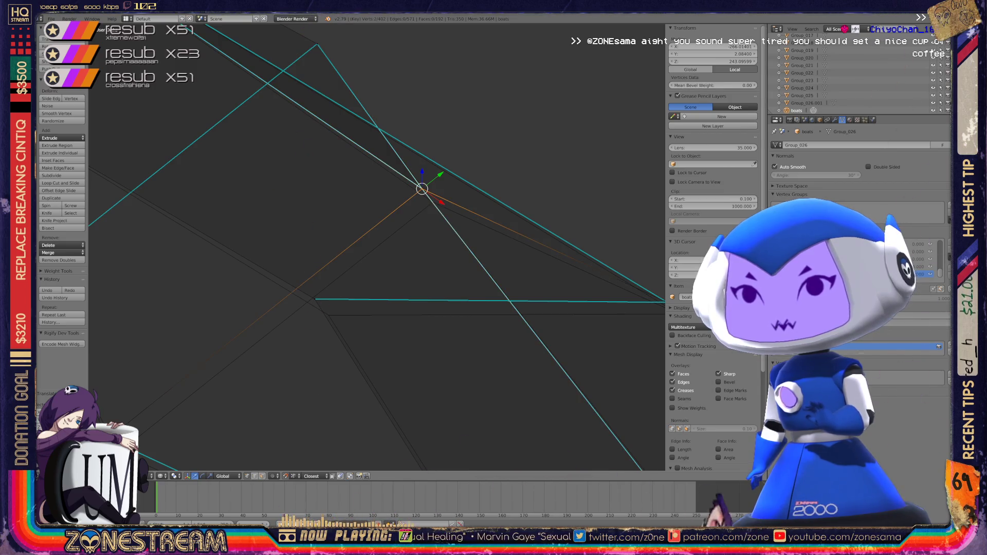
click(433, 202)
- Snap the selected vertices onto the edge crossing and grow the selection
mouse_move(433, 202)
middle_down()
mouse_move(331, 265)
mouse_move(338, 278)
middle_up()
key(g)
click(338, 229)
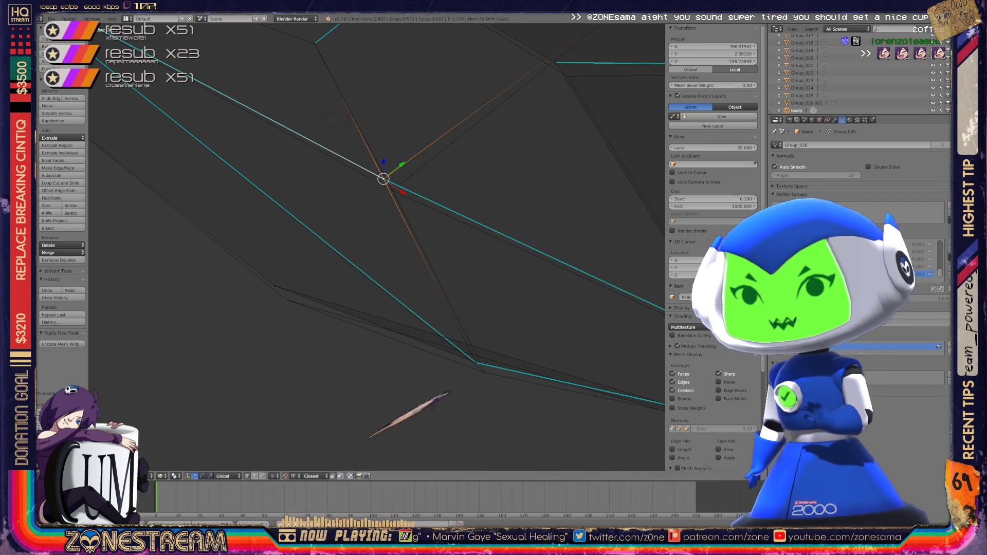
key(ctrl+KP_Add)
key(g)
right_click(392, 189)
- Select the overlapping vertex pair on the edge and move it into place
shift+middle_drag(393, 190, 423, 135)
right_click(318, 245)
shift+click(318, 244)
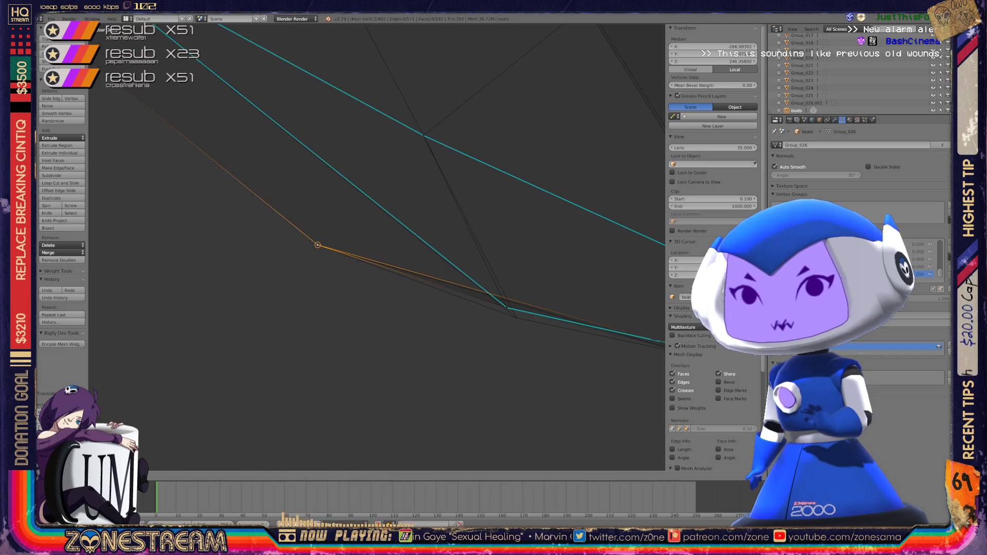
shift+middle_drag(318, 245, 146, 185)
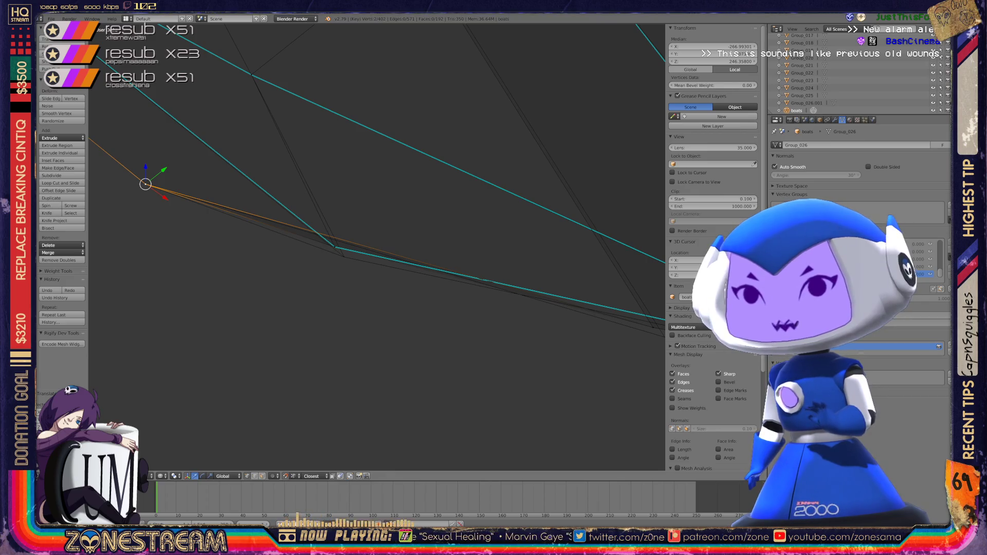
right_click(335, 246)
shift+right_click(335, 246)
key(g)
click(344, 256)
- Clear the selection and select the apex vertex of the hull
mouse_move(345, 256)
middle_down()
mouse_move(364, 247)
mouse_move(99, 159)
mouse_move(31, 124)
middle_up()
right_click(346, 202)
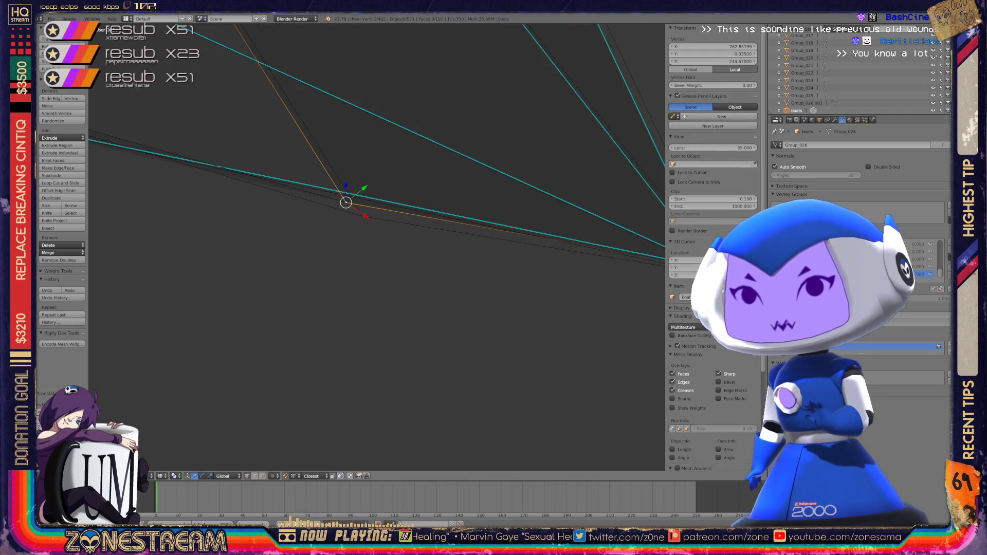
key(g)
mouse_move(363, 216)
middle_down()
mouse_move(368, 227)
mouse_move(236, 201)
mouse_move(435, 227)
middle_up()
key(a)
right_click(446, 237)
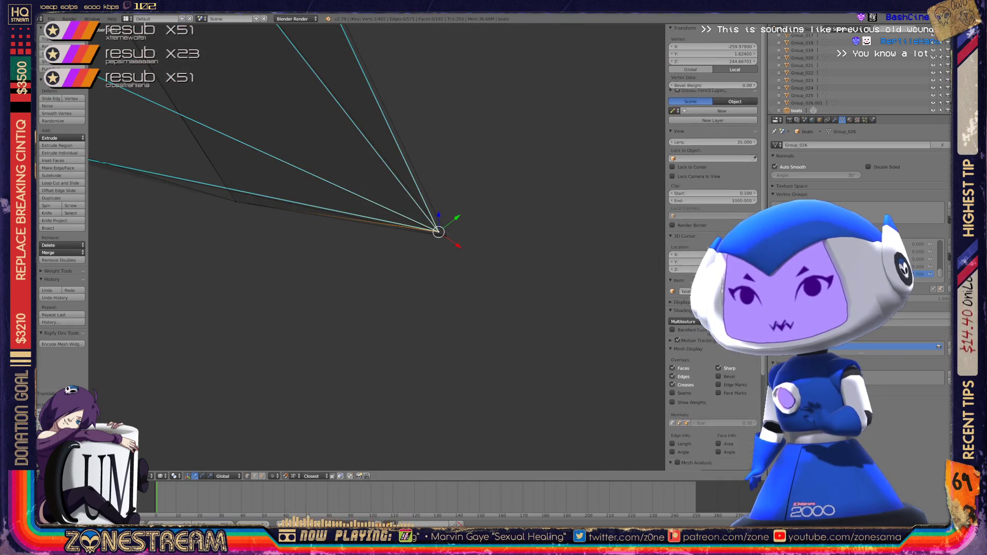
scroll(360, 205, up, 6)
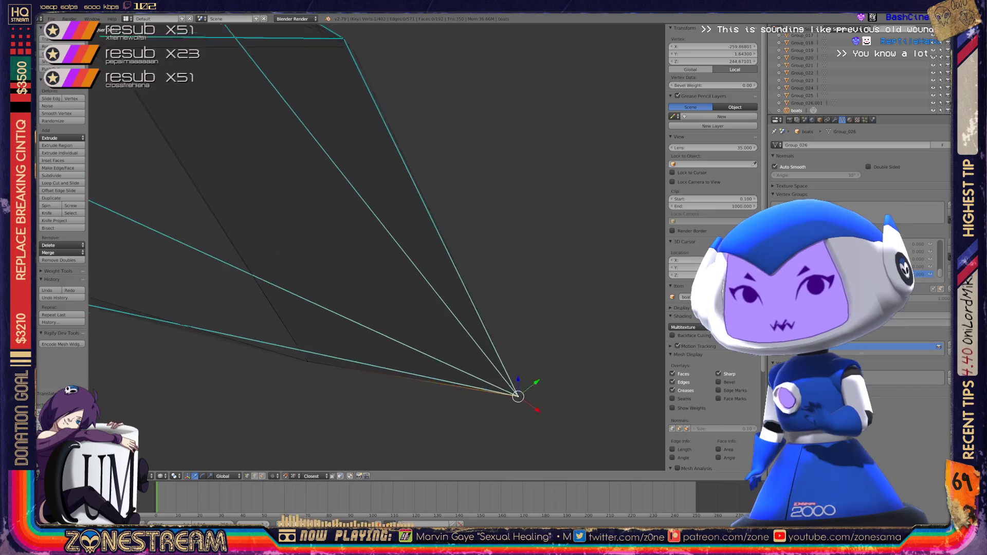
- Nudge the top-edge vertex and the far corner vertex into line
right_click(257, 124)
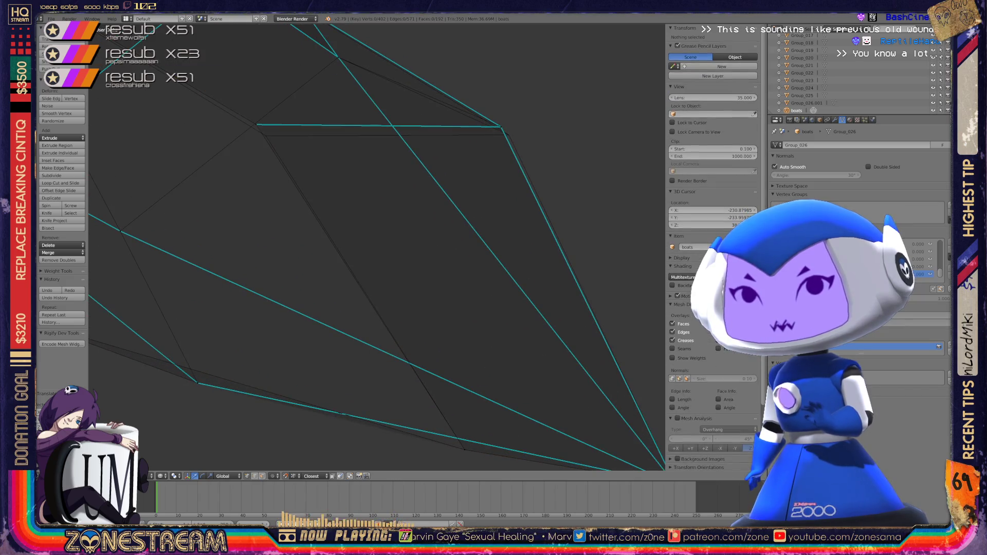
key(g)
click(265, 136)
right_click(501, 126)
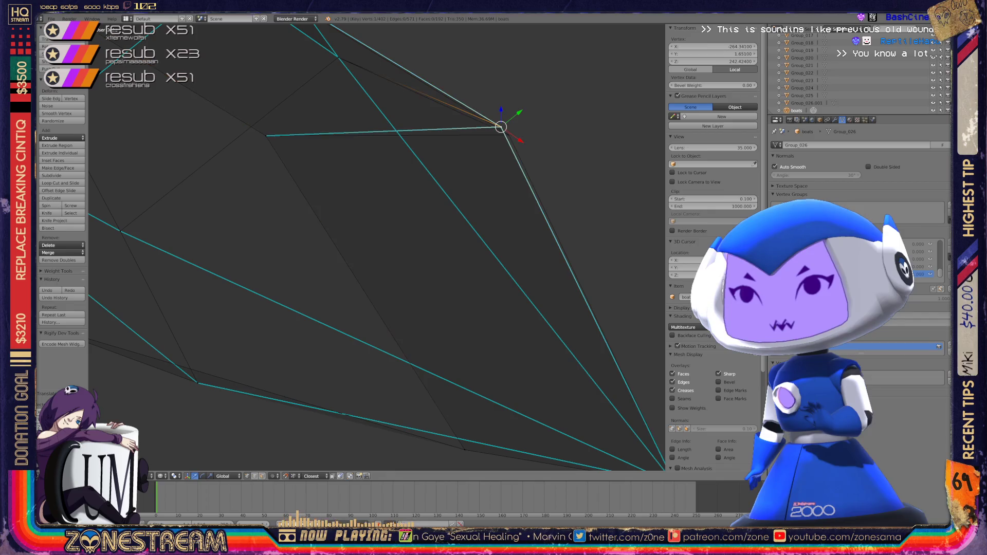
key(g)
click(507, 131)
mouse_move(360, 257)
middle_down()
mouse_move(330, 298)
mouse_move(299, 257)
mouse_move(257, 298)
middle_up()
shift+middle_drag(360, 283, 218, 189)
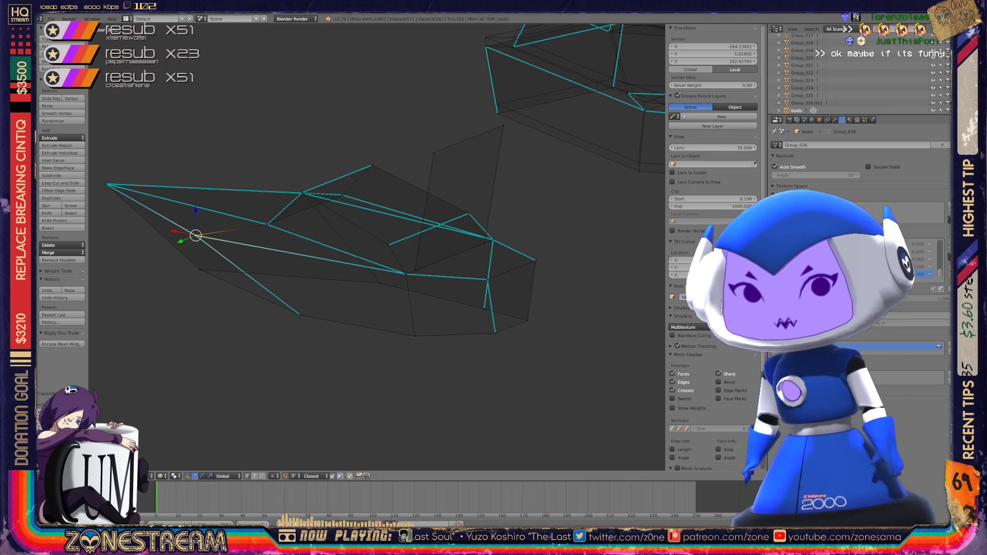
middle_drag(360, 257, 412, 236)
key(Tab)
- Enter Edit Mode on the boat and pull a vertex toward the hull's lower left
key(a)
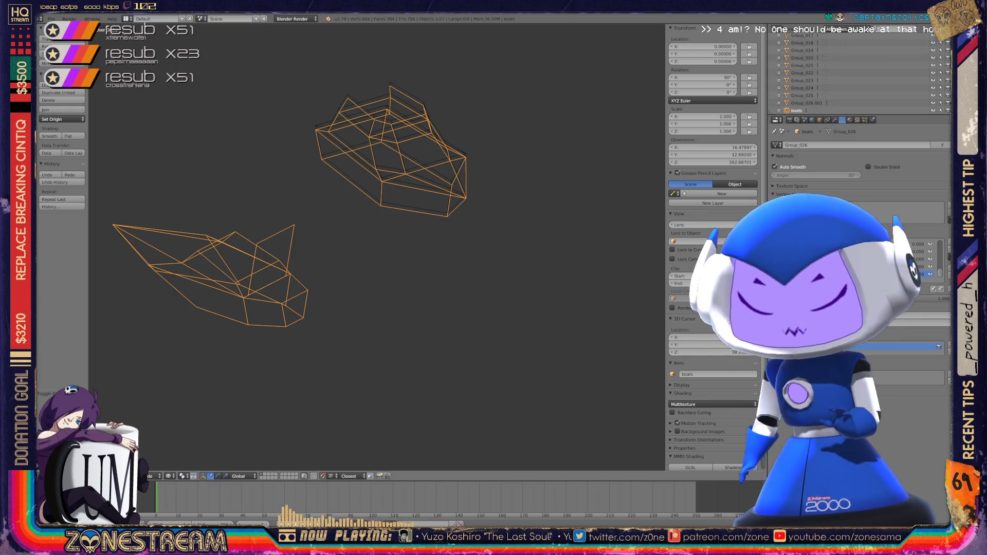
scroll(329, 216, up, 4)
middle_drag(360, 257, 370, 247)
key(Tab)
scroll(283, 195, up, 2)
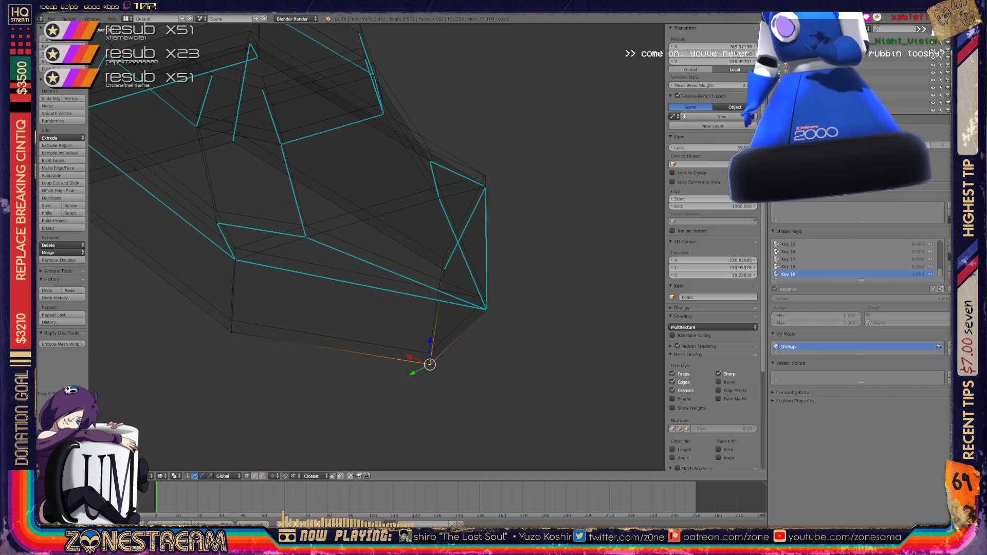
key(g)
mouse_move(430, 353)
mouse_down()
mouse_move(229, 331)
mouse_move(231, 320)
mouse_up()
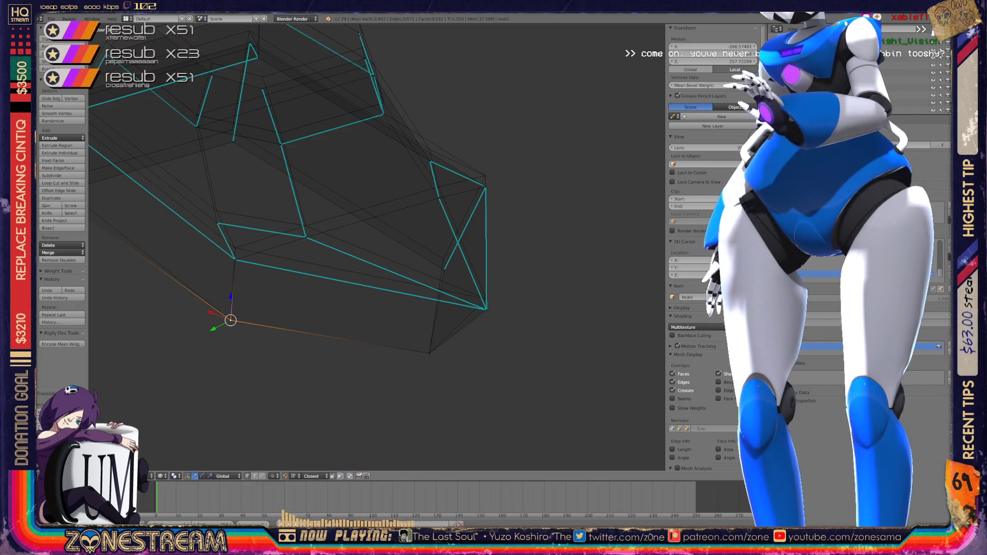
- Select the left-tip and bottom hull vertices and start raising the bottom one
middle_drag(361, 257, 581, 231)
right_click(319, 284)
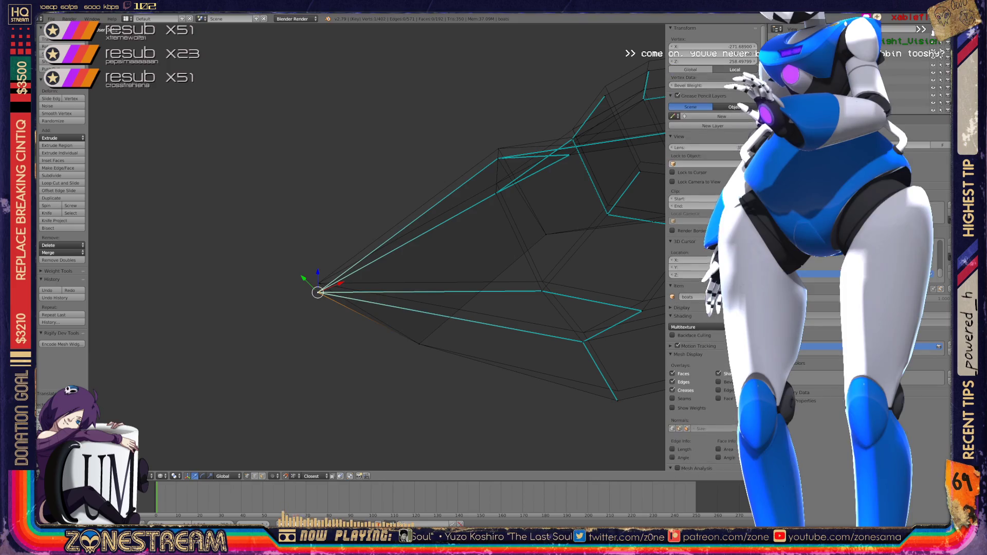
shift+middle_drag(463, 309, 296, 248)
right_click(450, 340)
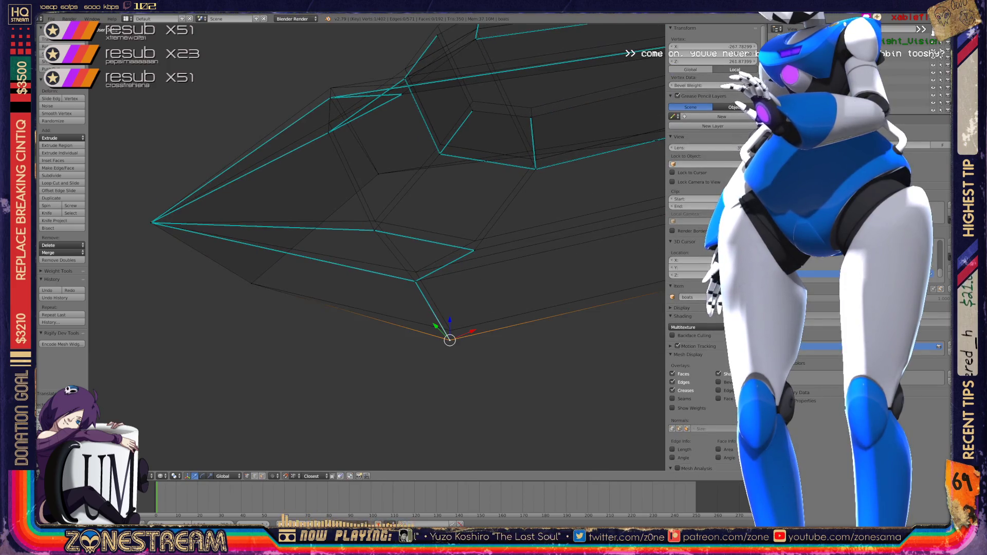
key(g)
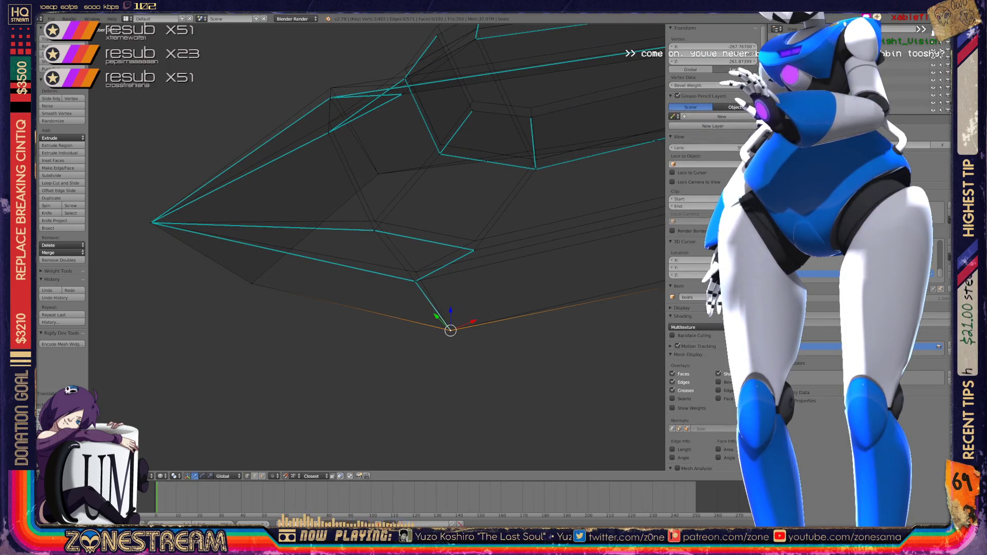
middle_drag(360, 257, 298, 188)
- Lift four stray hull vertices, including the upper corner, slightly to meet the edges
right_click(257, 340)
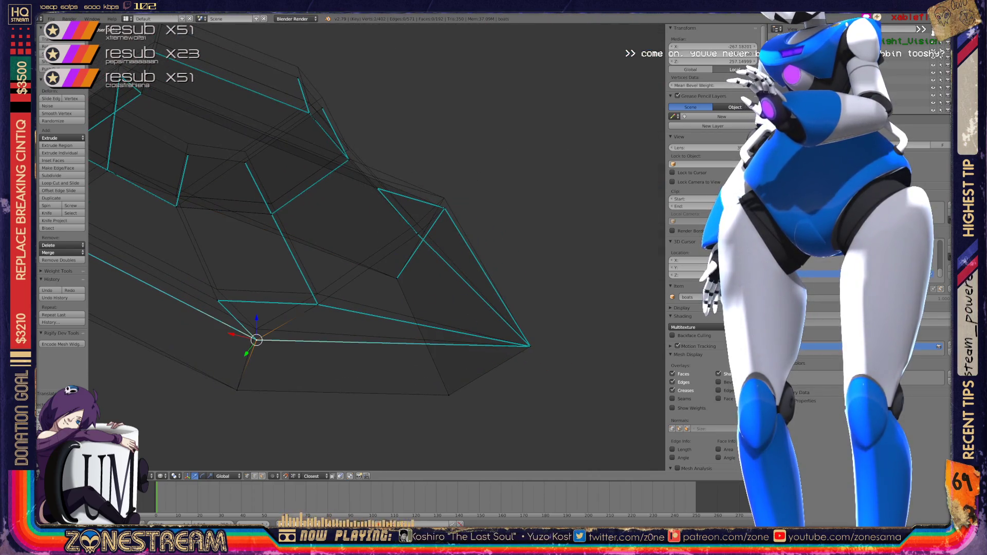
drag(256, 340, 256, 330)
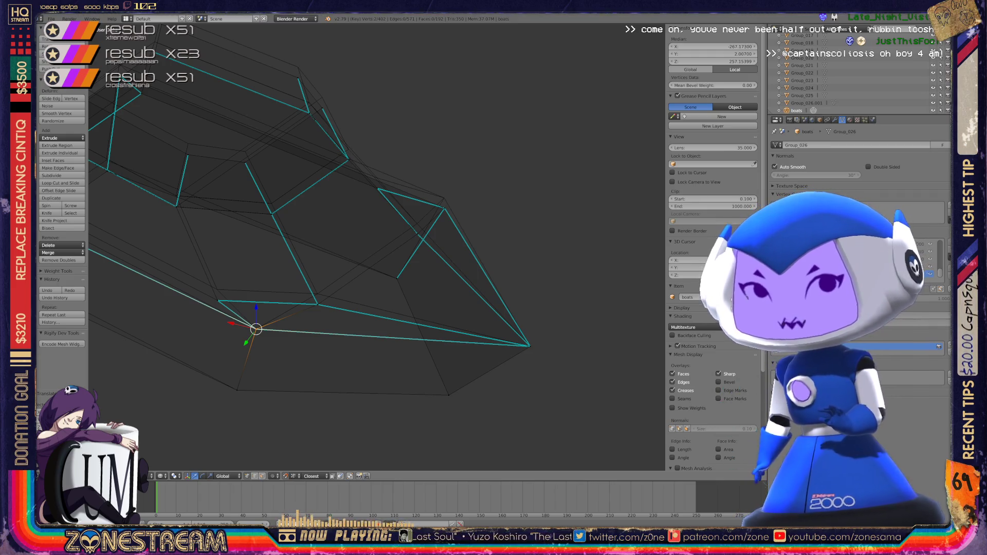
right_click(318, 304)
right_drag(318, 304, 318, 293)
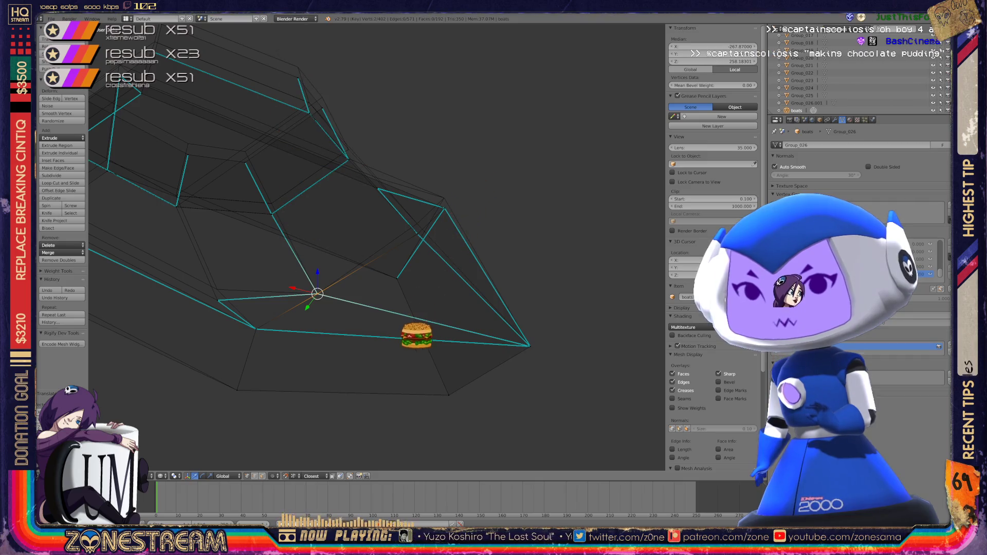
right_drag(219, 300, 217, 289)
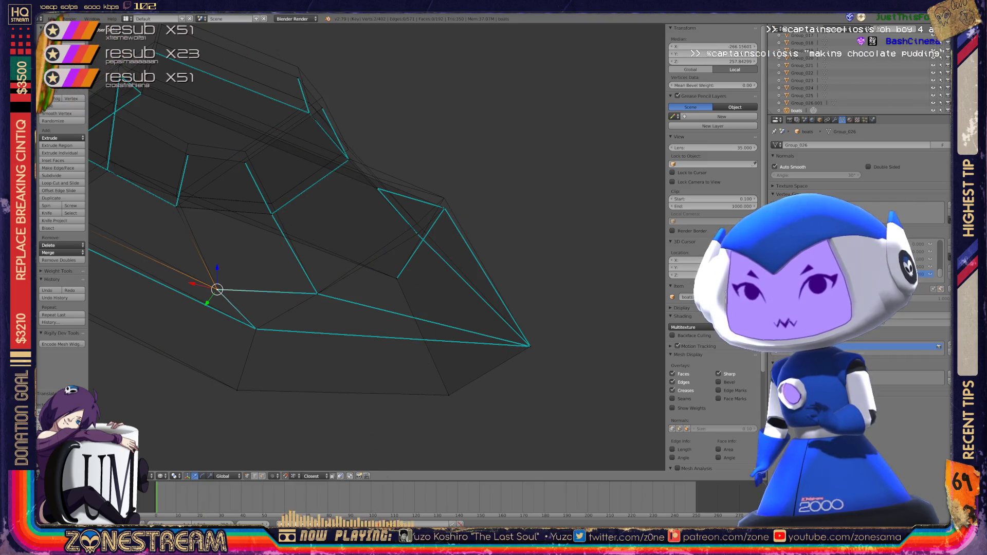
right_click(444, 208)
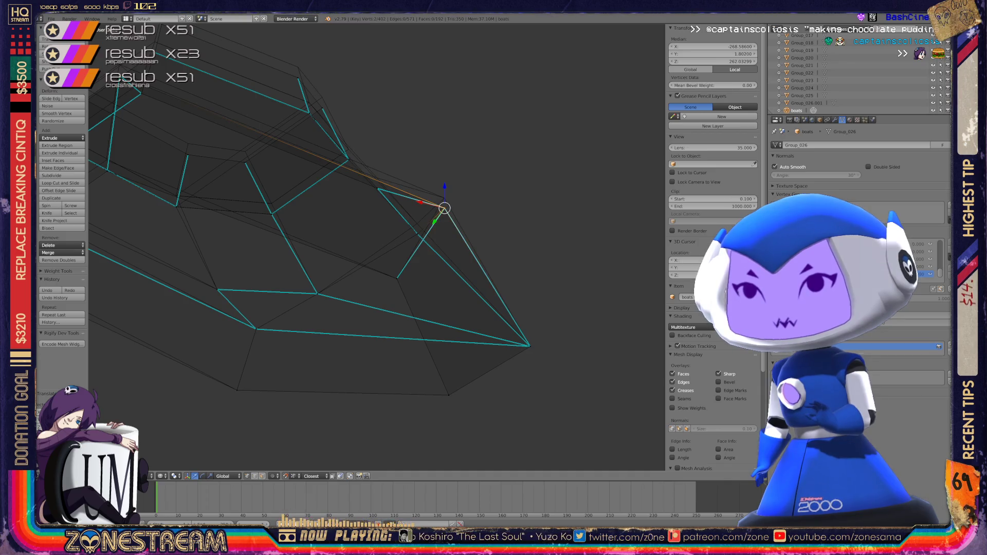
right_drag(445, 208, 445, 198)
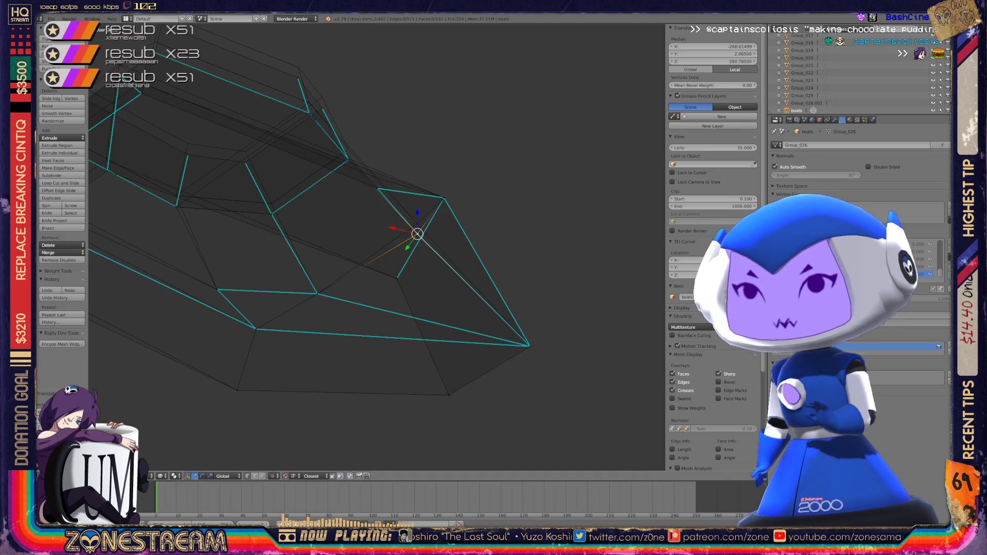
middle_drag(444, 198, 414, 206)
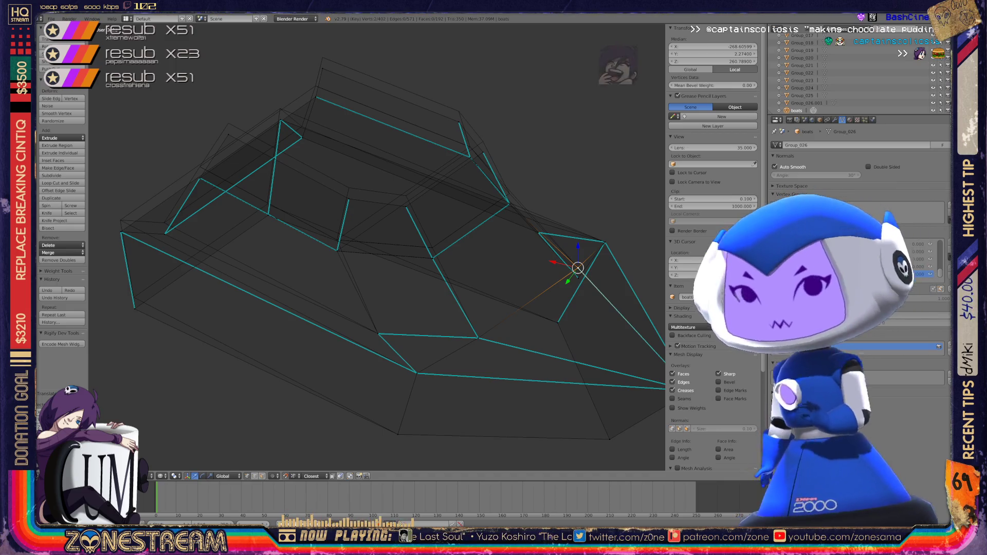
- Move the hull's lower-left and upper-left corner vertices into line, placing a neighbour near the pointed end
right_click(135, 309)
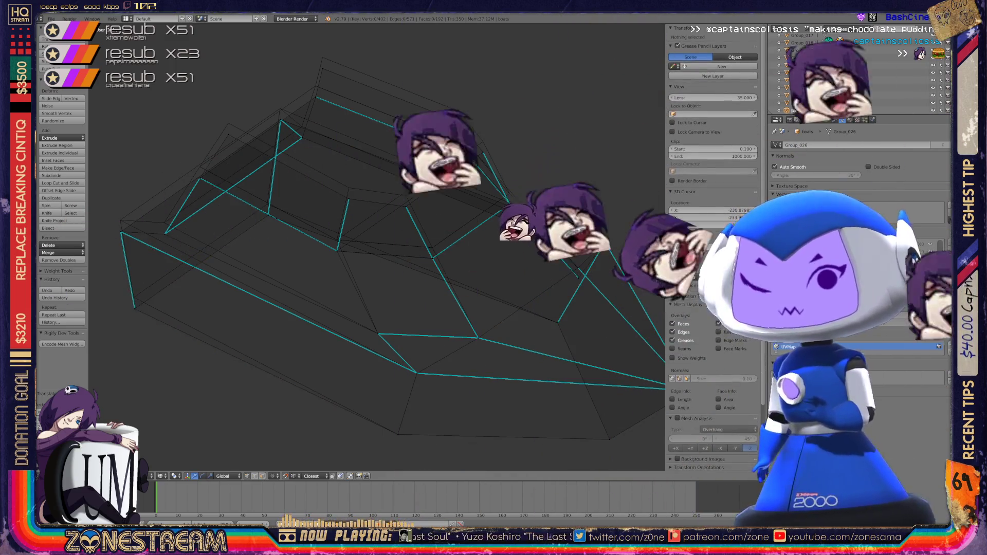
key(g)
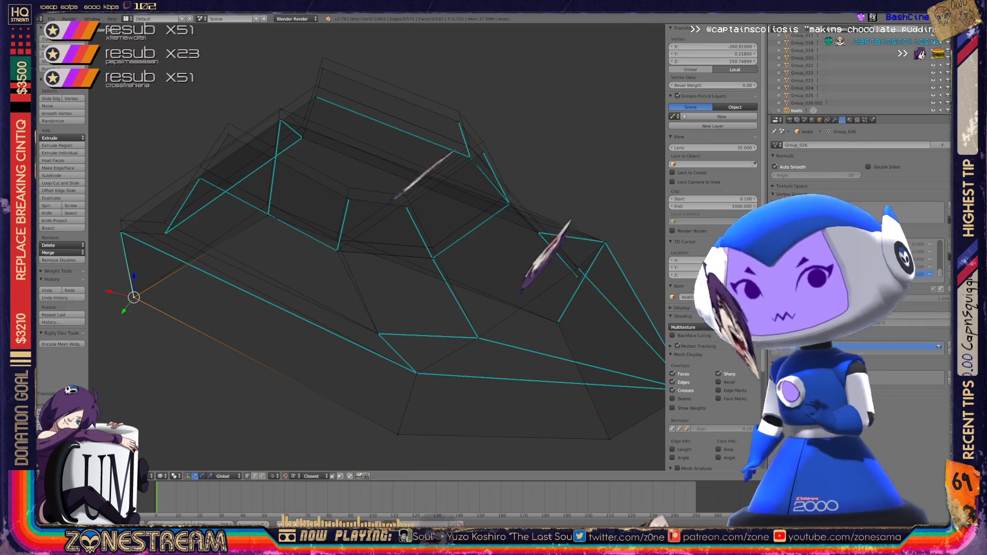
shift+right_click(123, 232)
right_click(121, 232)
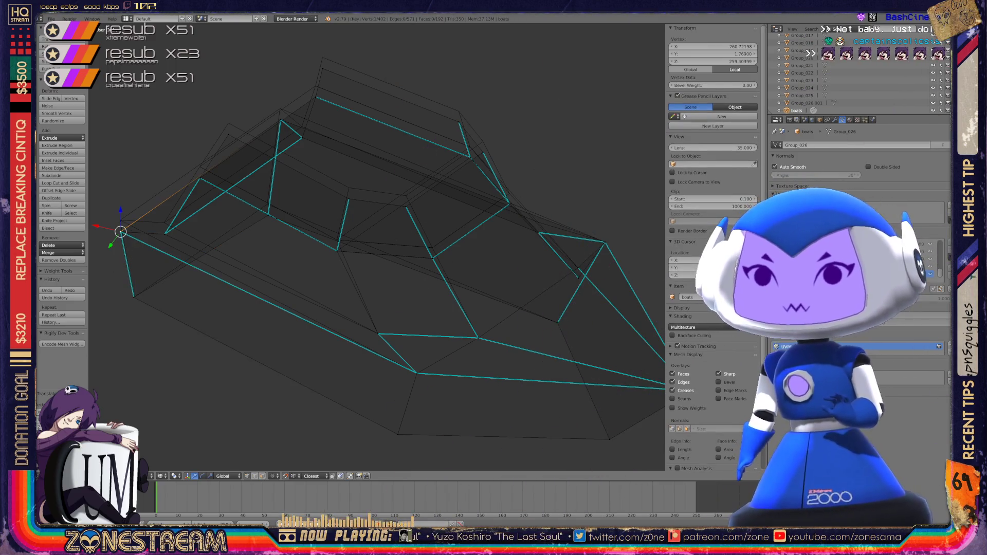
key(g)
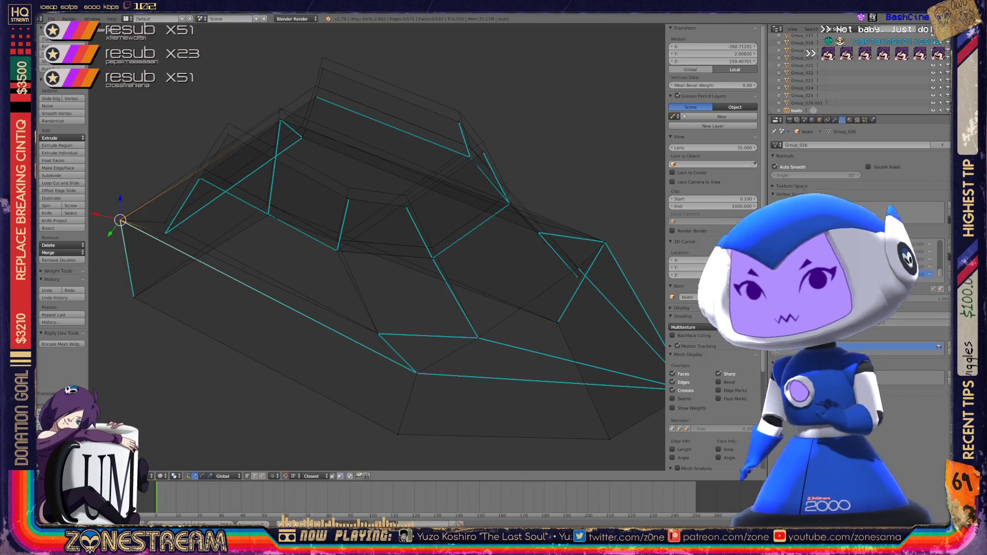
right_click(121, 223)
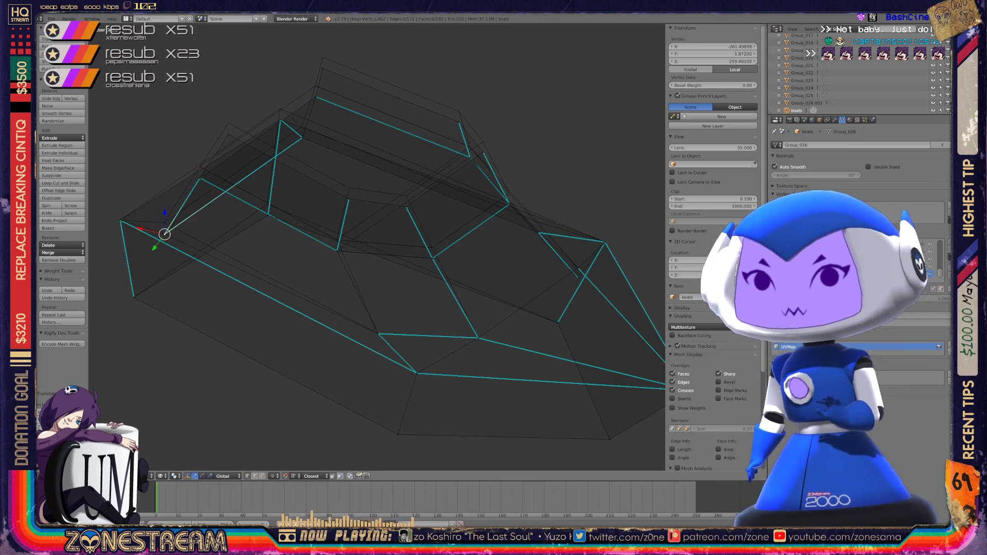
key(shift+g)
click(158, 192)
key(g)
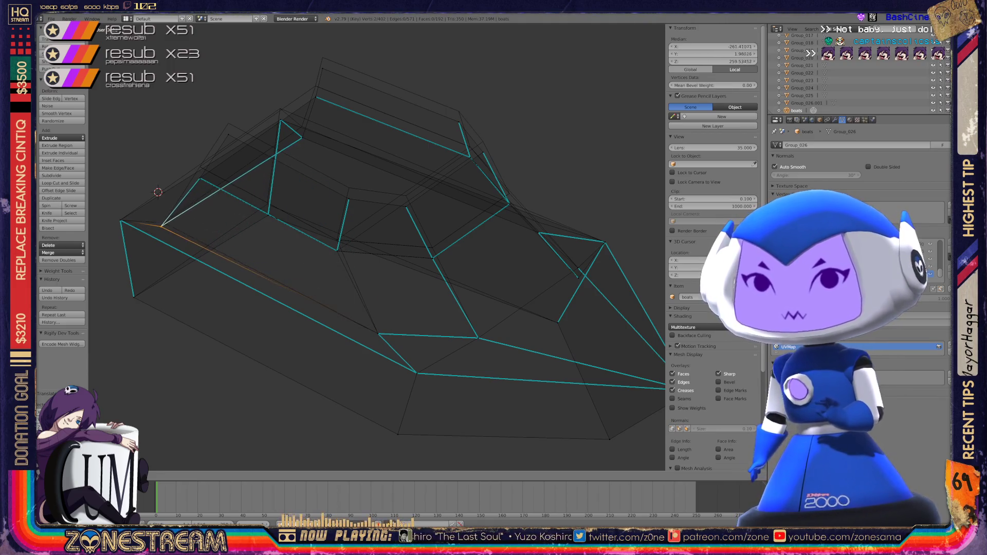
key(Return)
- Shift a mid-hull vertex sideways, then move it toward the top of the hull
shift+middle_drag(360, 257, 396, 317)
right_click(265, 182)
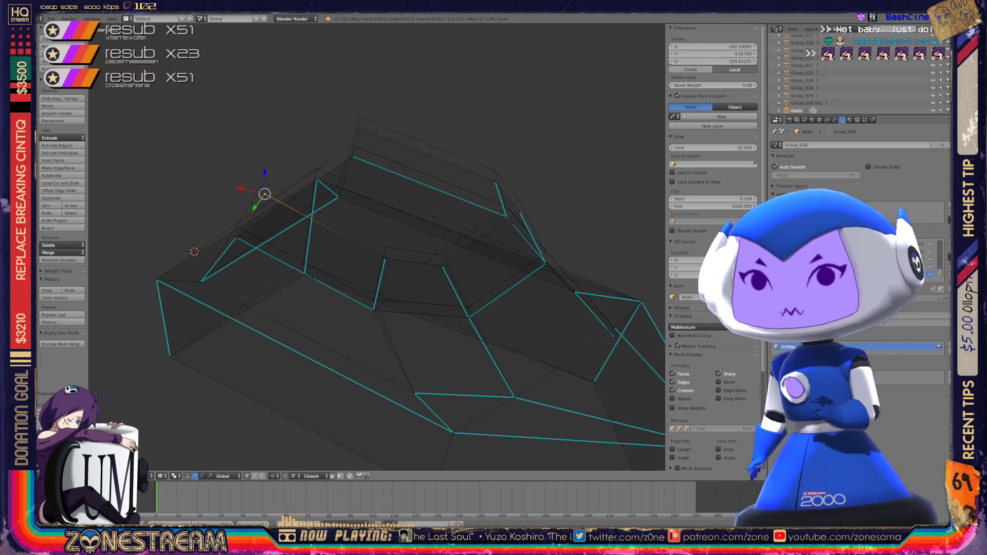
right_click(385, 258)
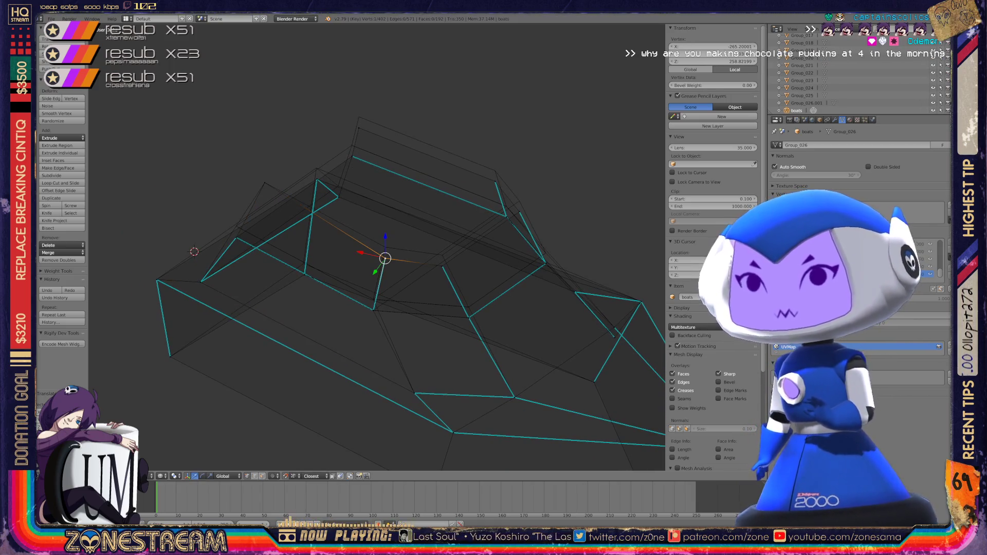
key(g)
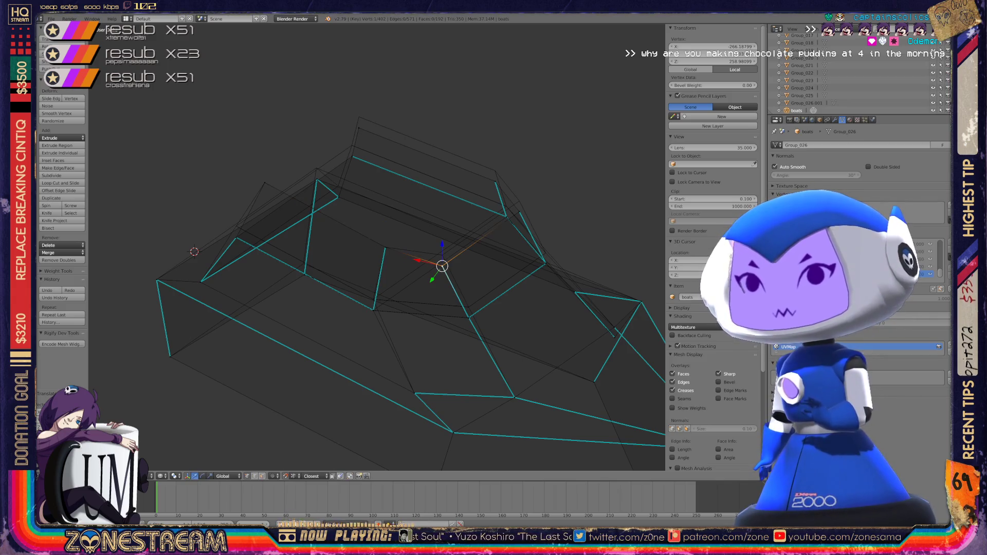
key(Return)
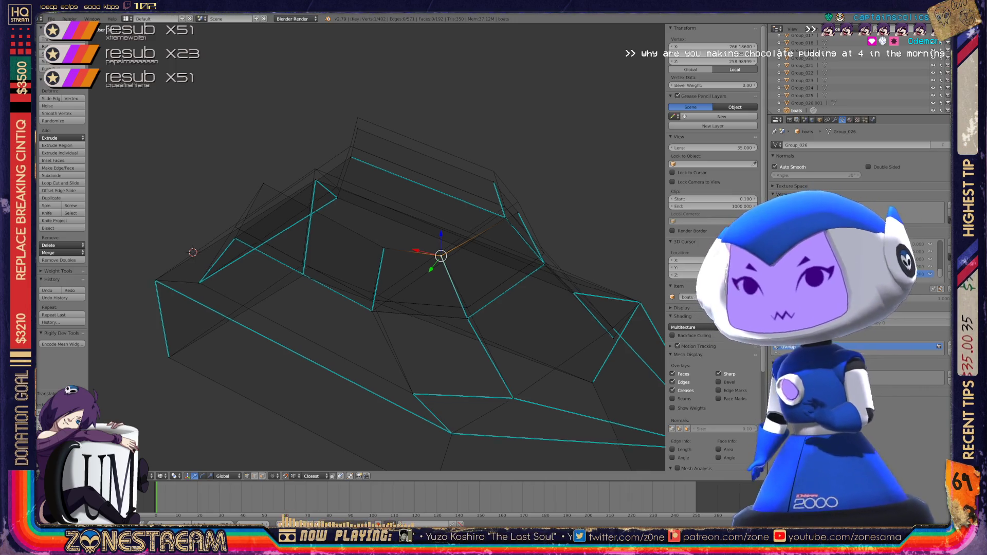
middle_drag(375, 247, 309, 288)
scroll(375, 247, up, 5)
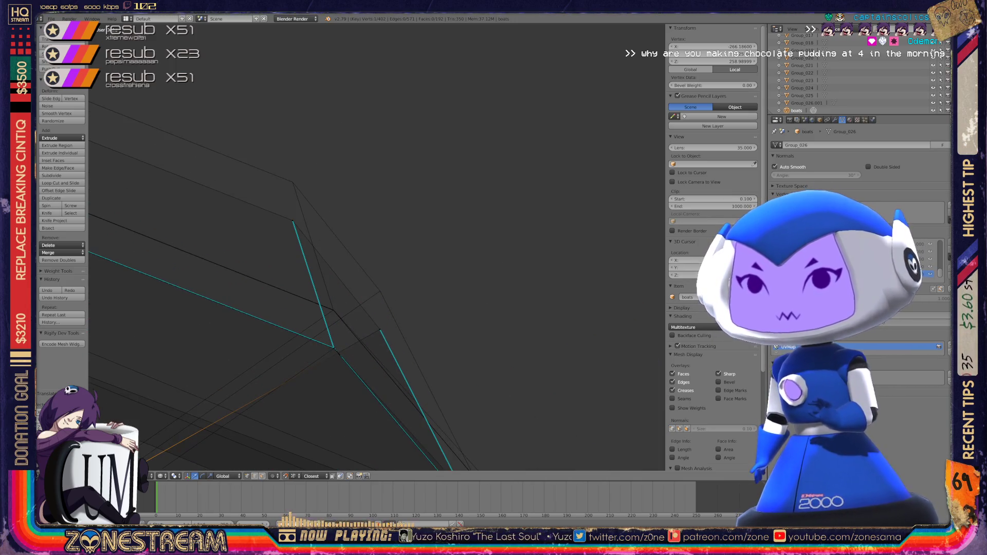
scroll(376, 247, down, 5)
middle_drag(376, 247, 350, 216)
key(g)
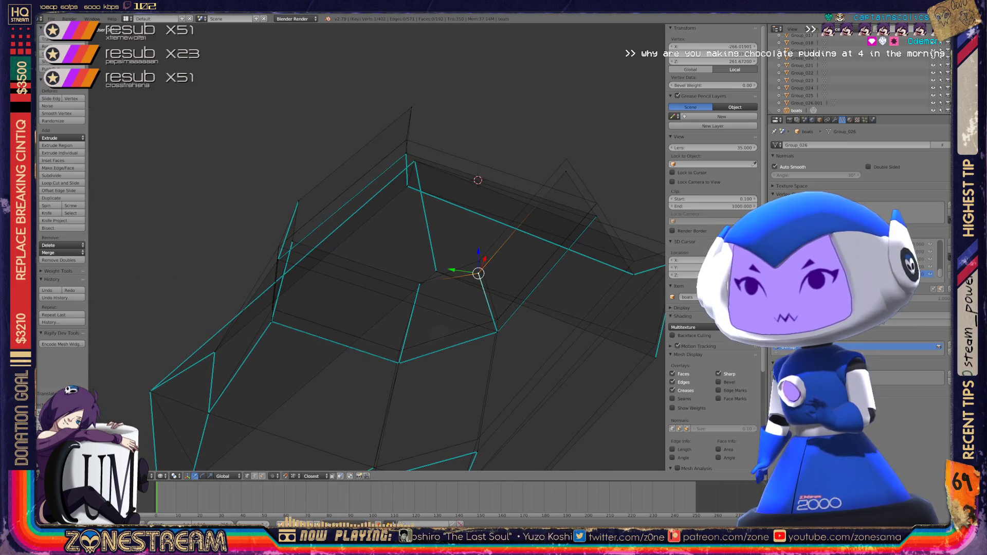
key(g)
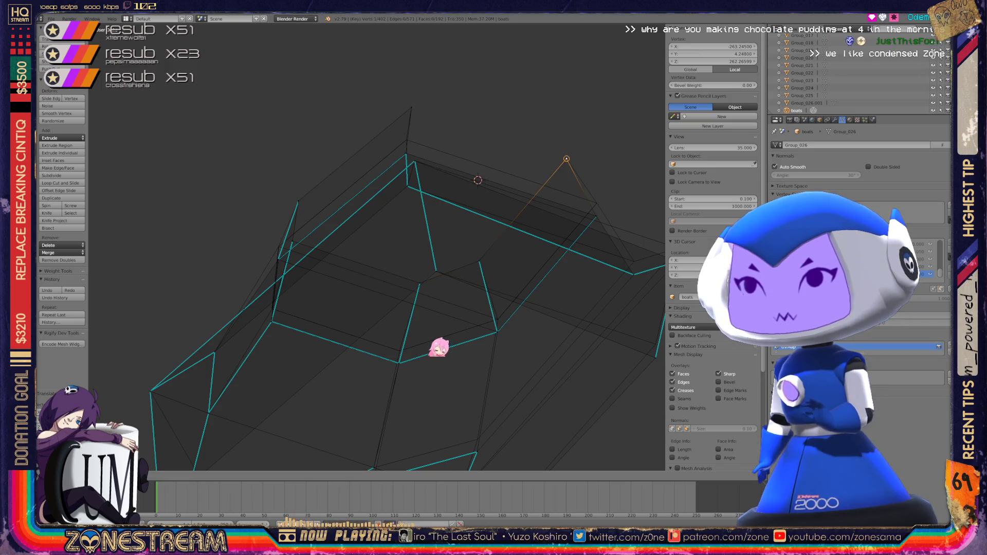
click(439, 273)
- Undo the last move, select the lower corner vertices, and return to Object Mode
scroll(438, 268, down, 1)
middle_drag(439, 268, 164, 286)
shift+middle_drag(532, 345, 514, 260)
key(ctrl+z)
key(g)
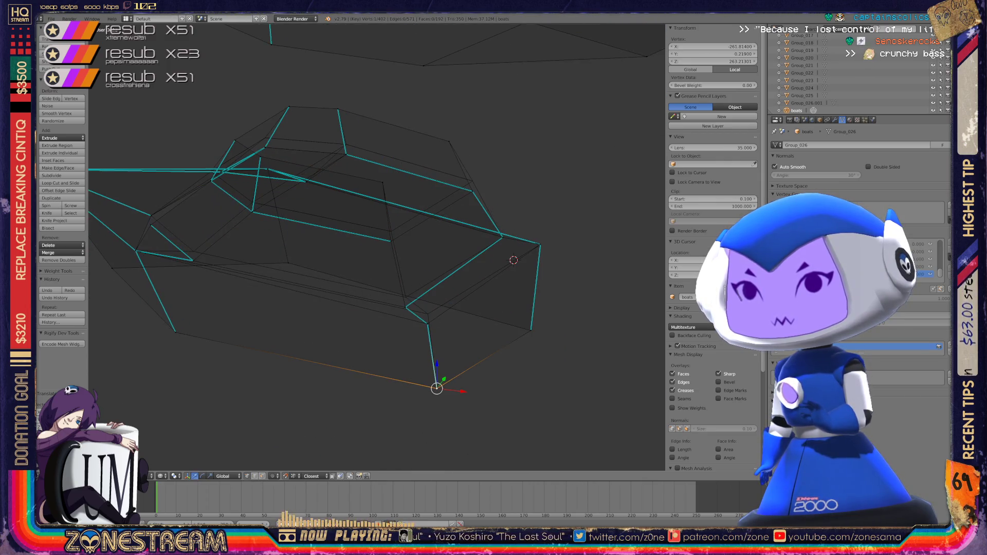
right_click(427, 323)
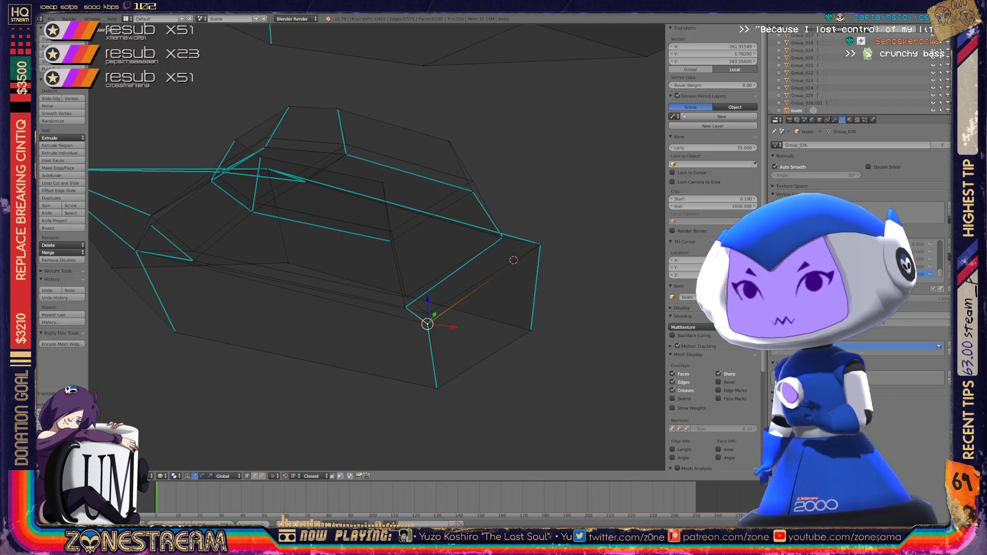
key(shift+g)
key(Escape)
right_click(428, 313)
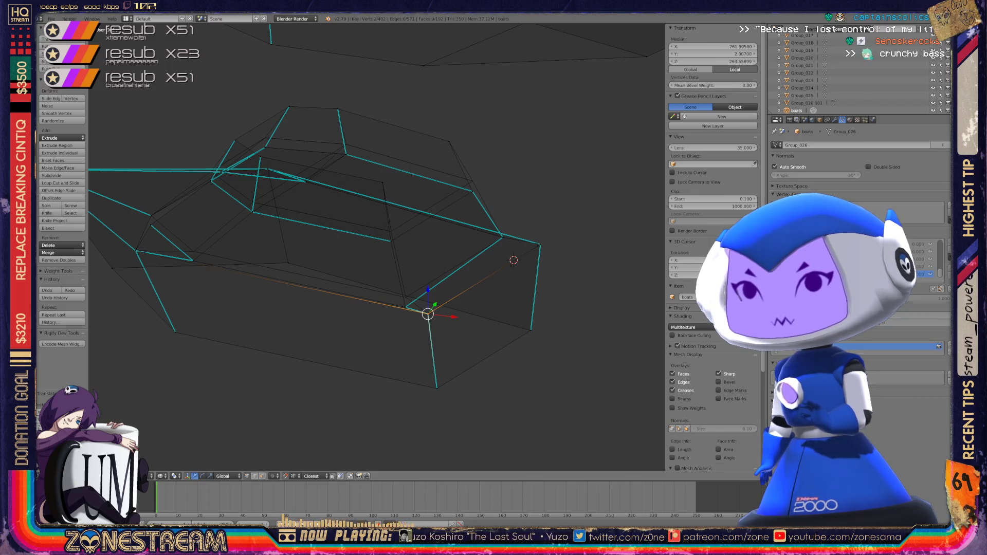
scroll(376, 247, down, 8)
key(Tab)
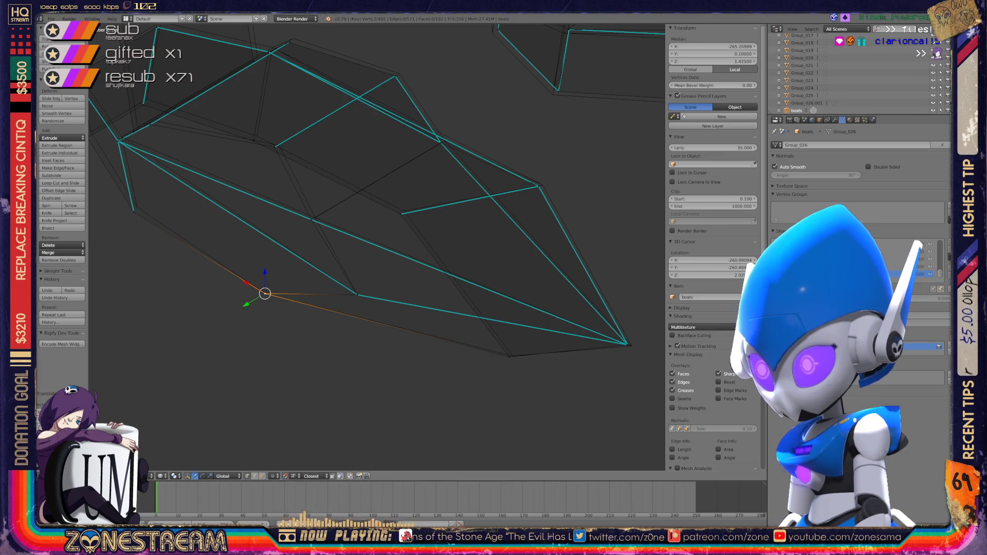
- Re-enter Edit Mode, nudge the stray bottom vertex, and shift the hull-edge vertices slightly
key(Tab)
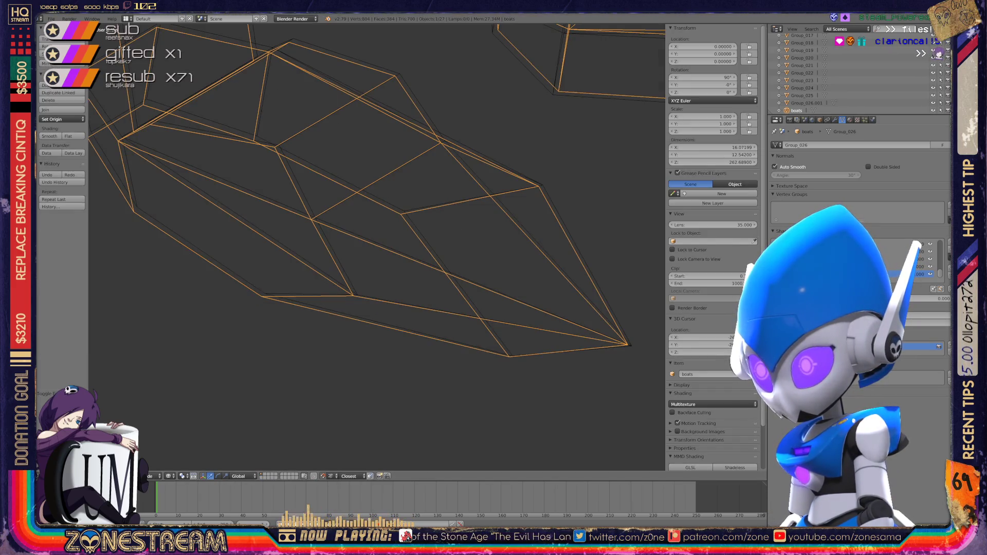
key(Tab)
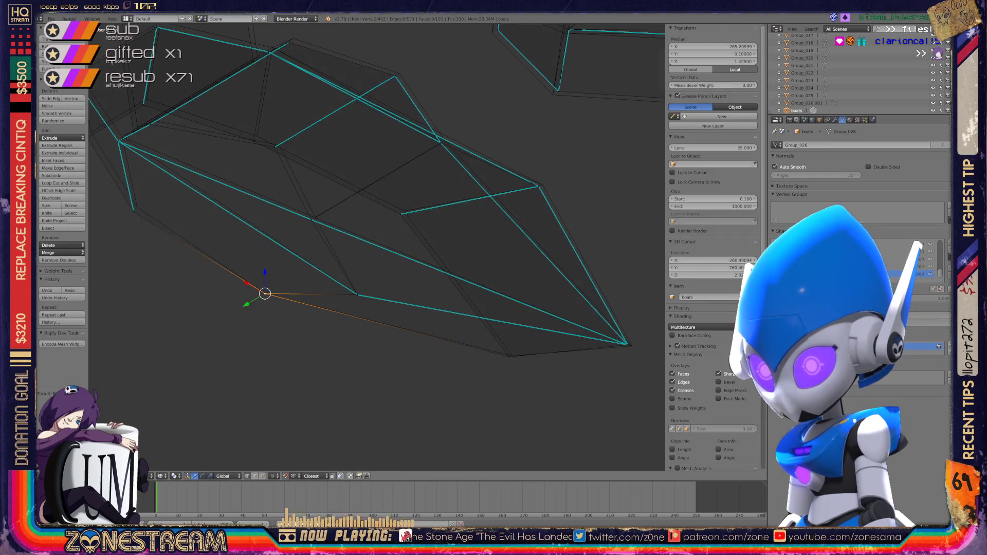
shift+right_click(452, 278)
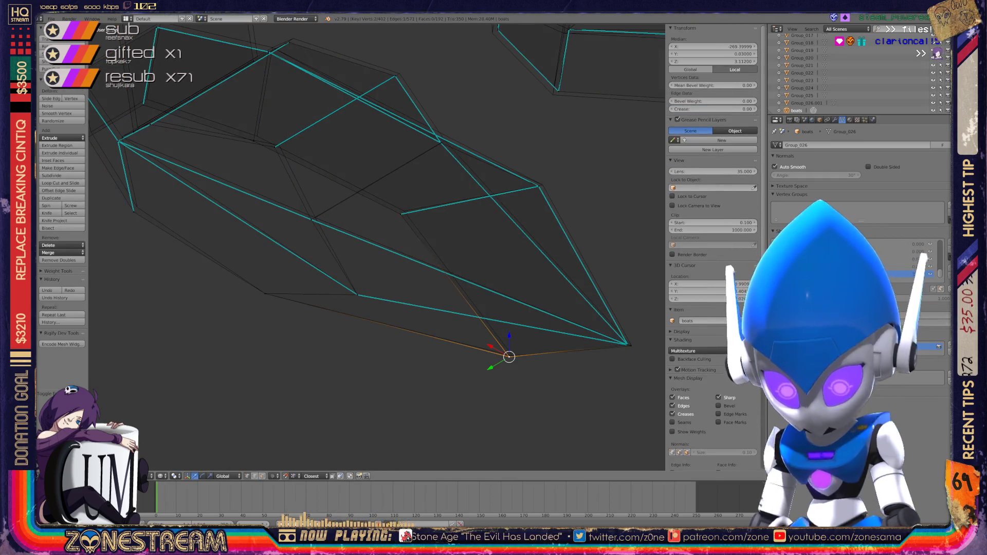
right_click(401, 214)
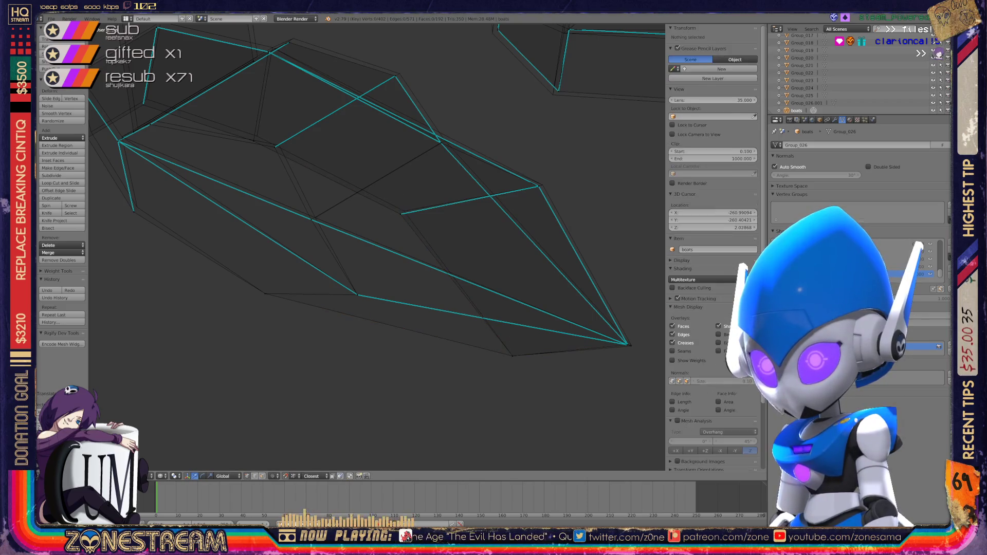
right_drag(401, 214, 404, 211)
alt+right_click(360, 241)
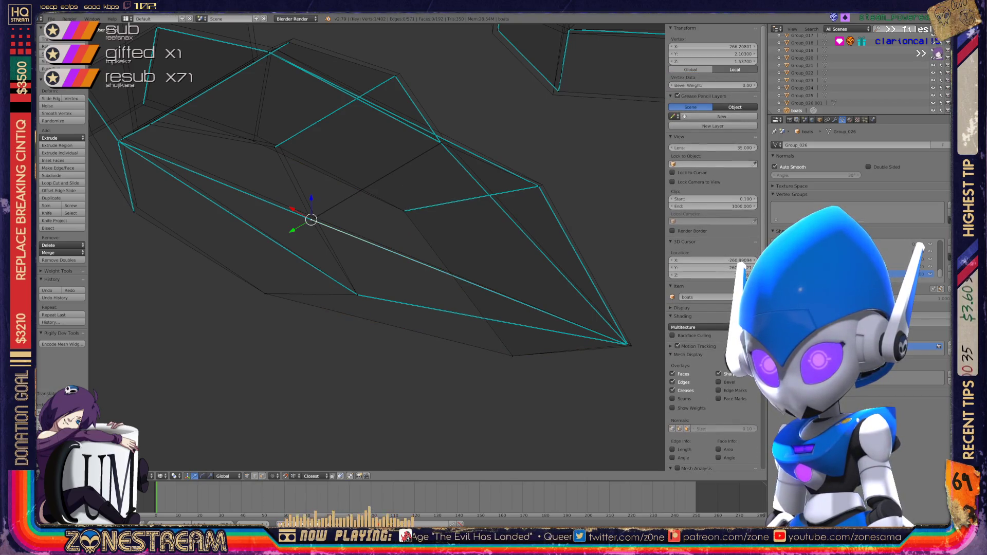
key(g)
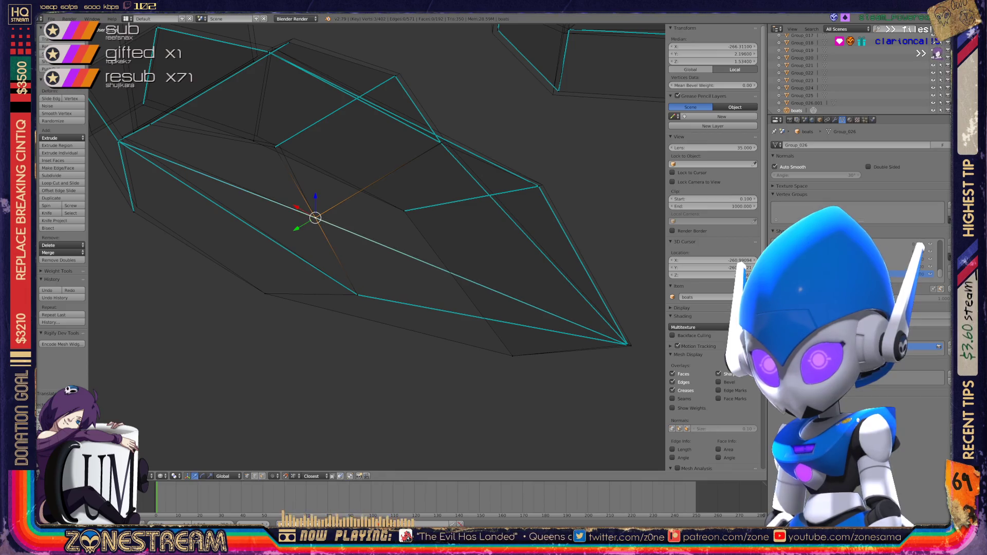
right_click(629, 344)
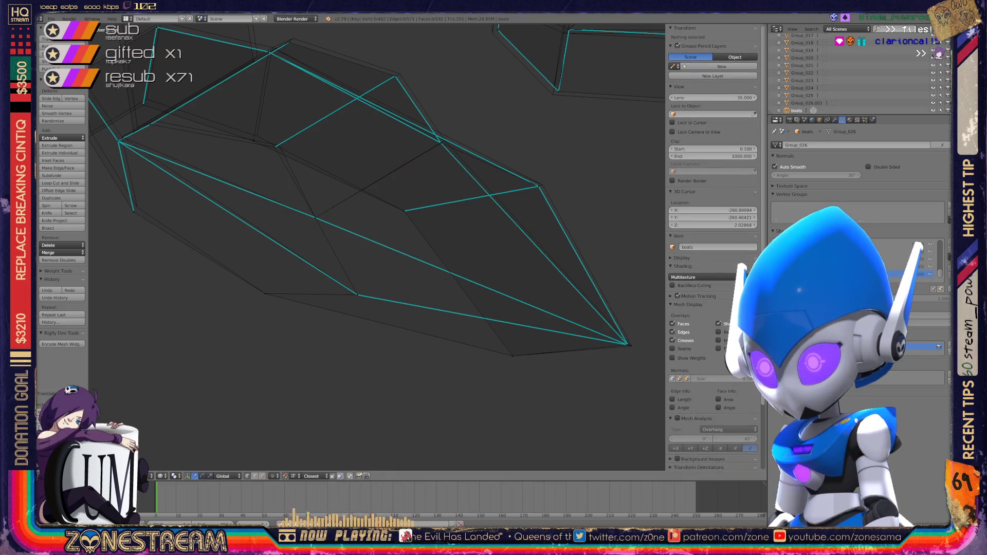
middle_drag(632, 346, 229, 276)
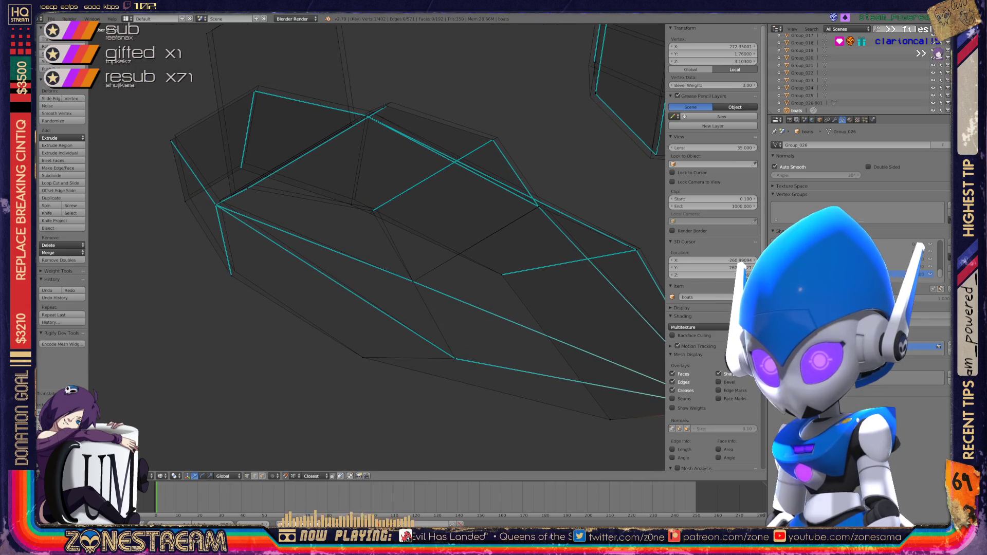
- Move the stray end vertex up to the hull corner and align the top-left corner vertex
key(a)
right_click(231, 273)
shift+right_click(185, 202)
key(g)
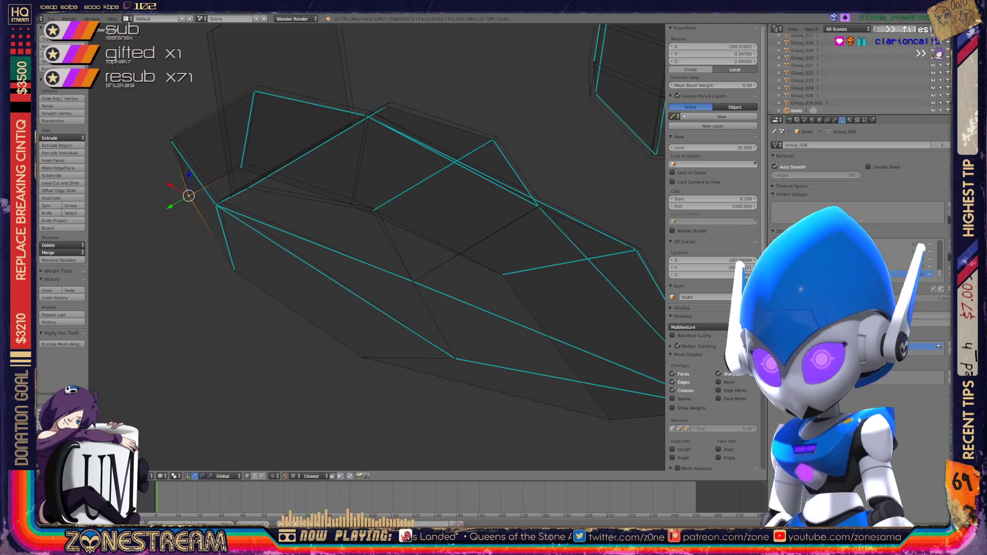
click(170, 140)
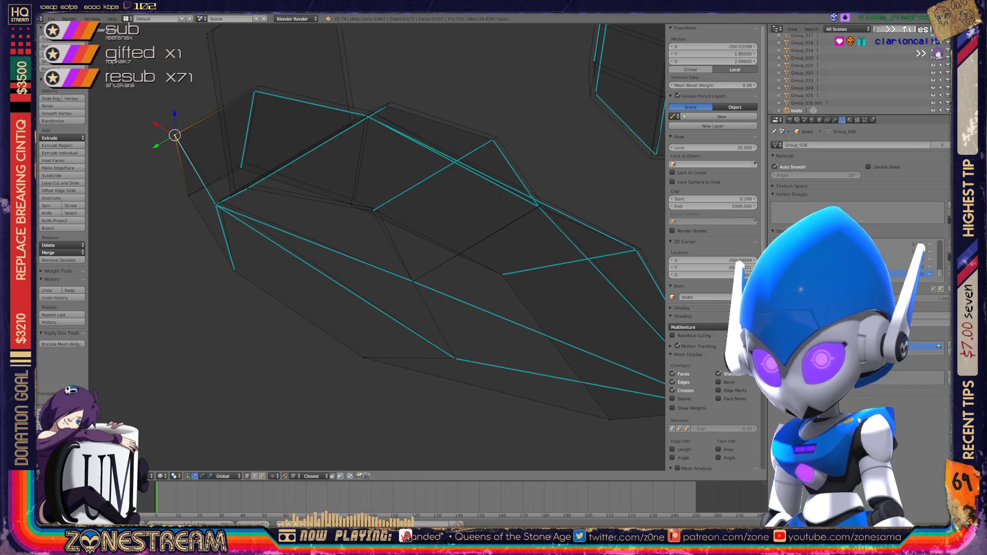
key(a)
right_click(255, 92)
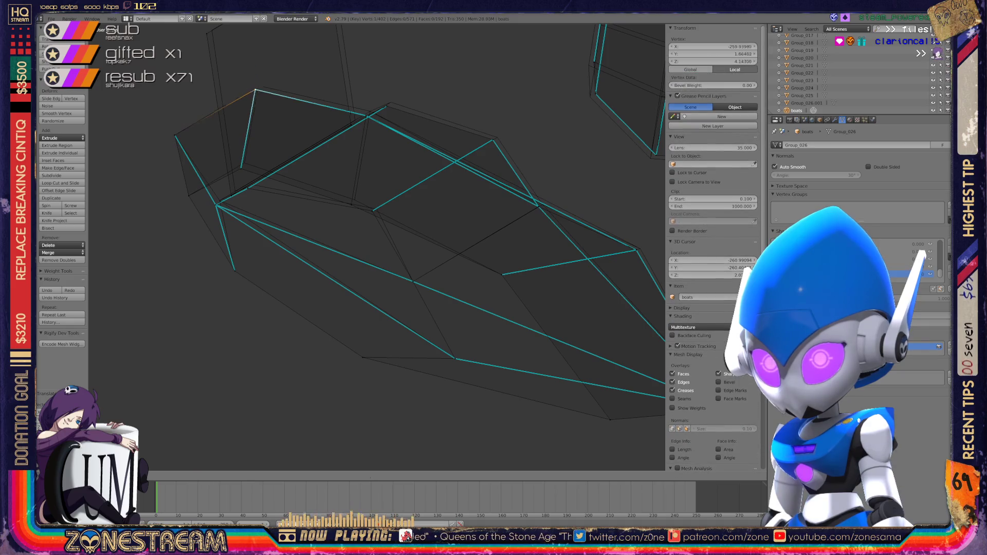
key(g)
click(259, 85)
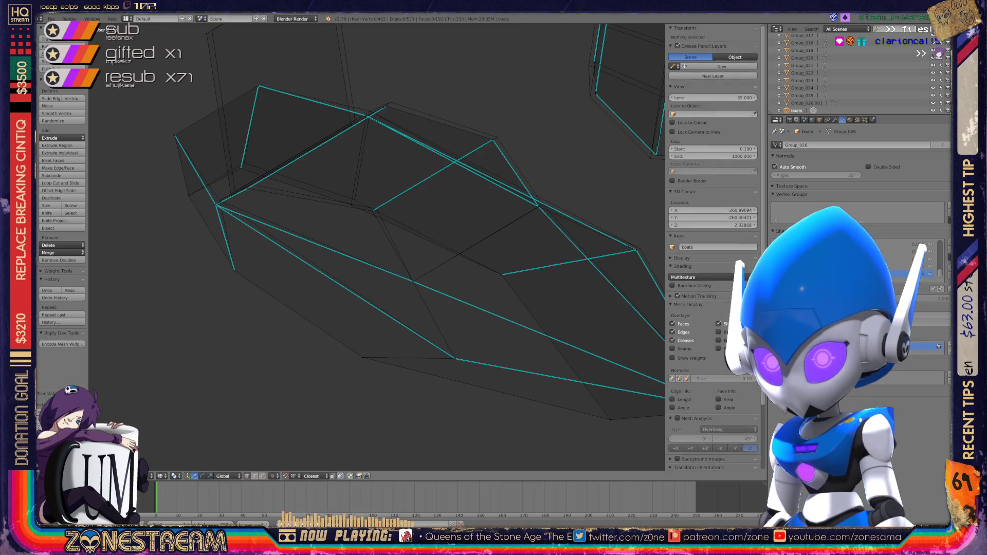
key(g)
key(Return)
- Raise the lower hull-side vertex and pull the stray top vertex down onto the hull
shift+right_click(464, 237)
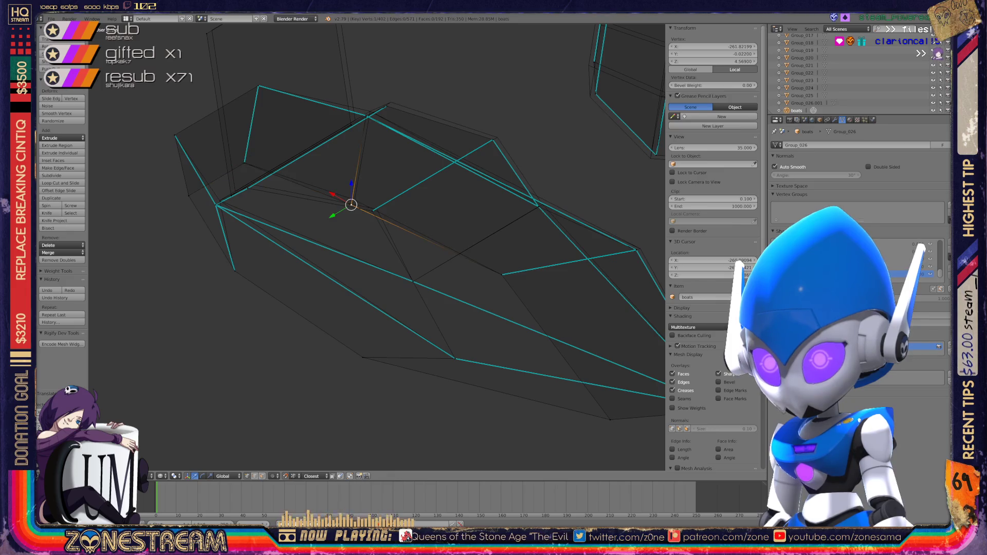
right_click(366, 115)
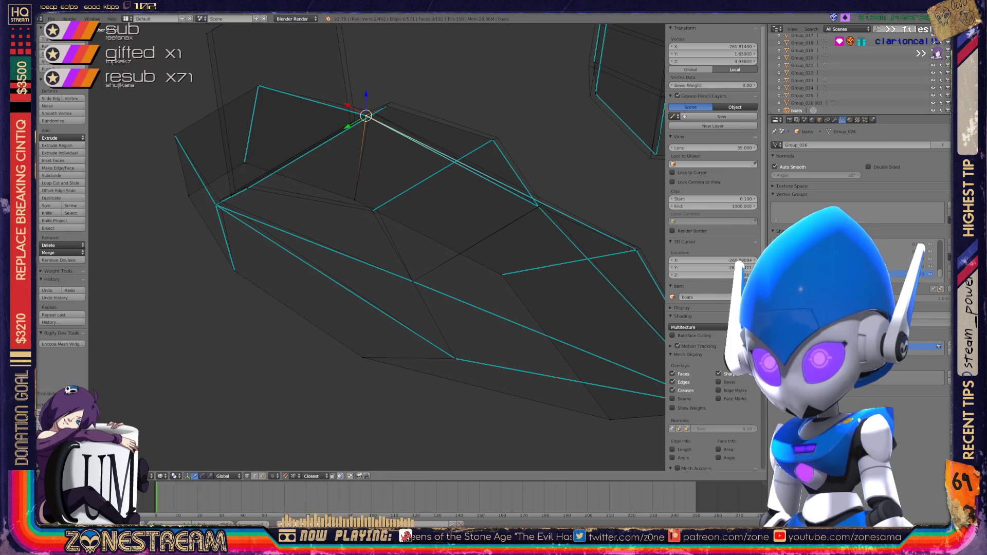
right_click(235, 191)
shift+middle_drag(329, 206, 326, 296)
key(g)
click(352, 210)
right_click(329, 49)
key(g)
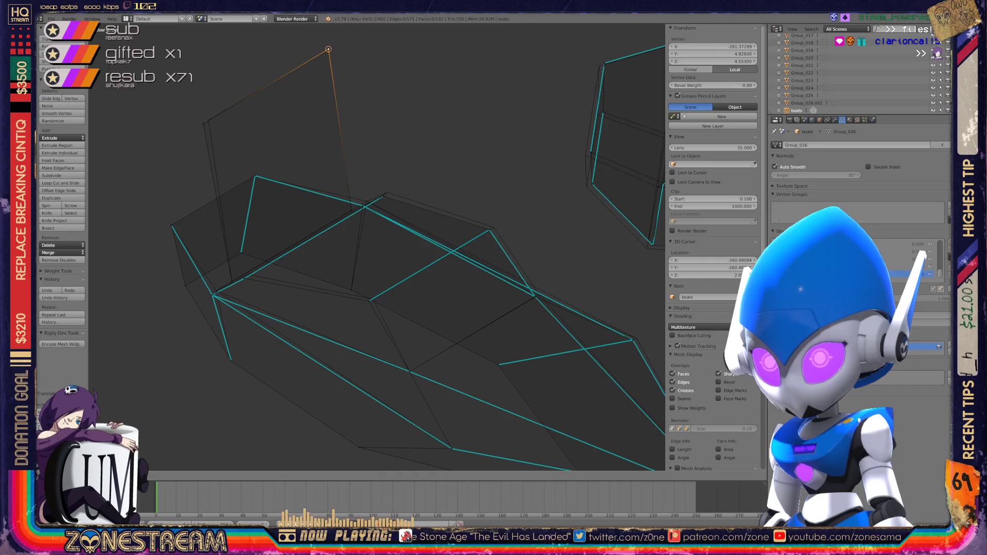
key(g)
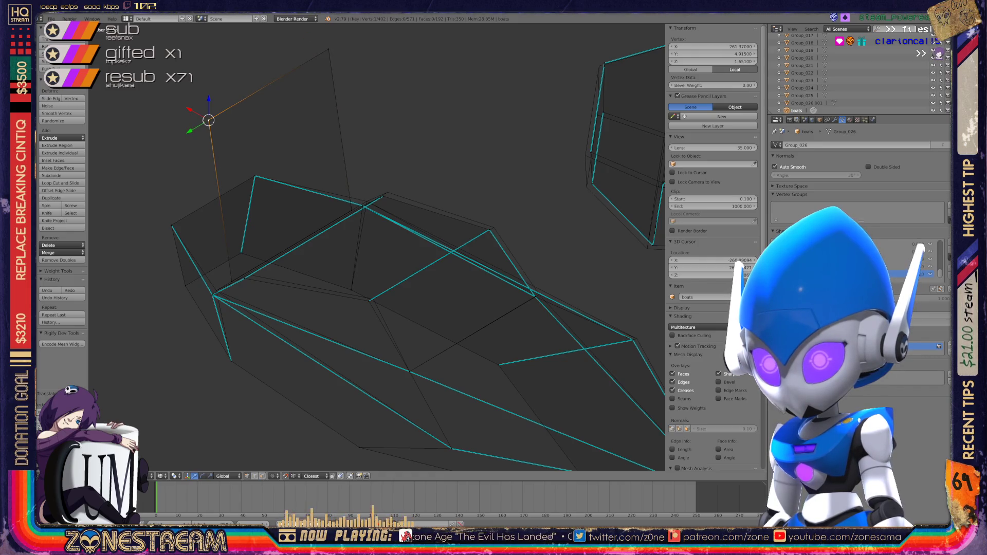
shift+middle_drag(329, 246, 326, 204)
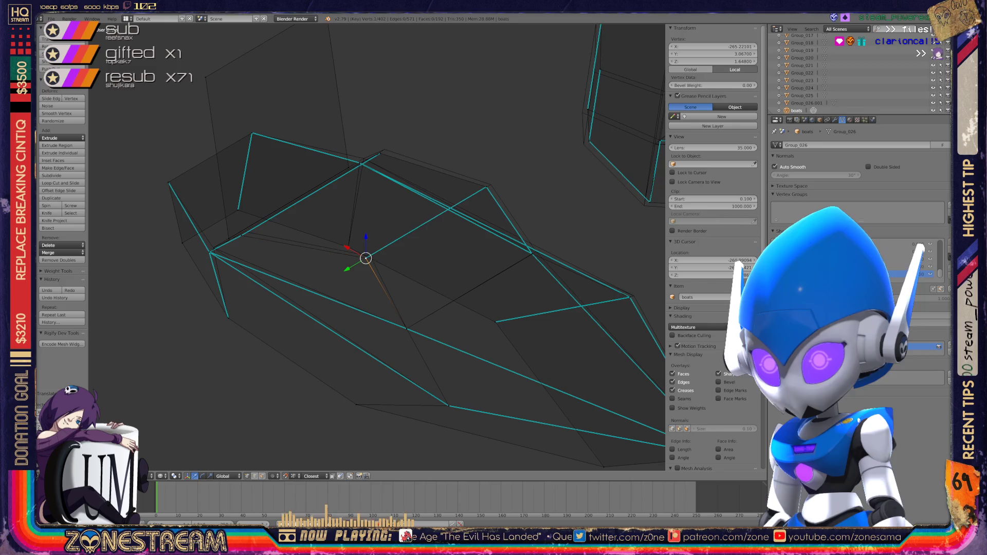
key(g)
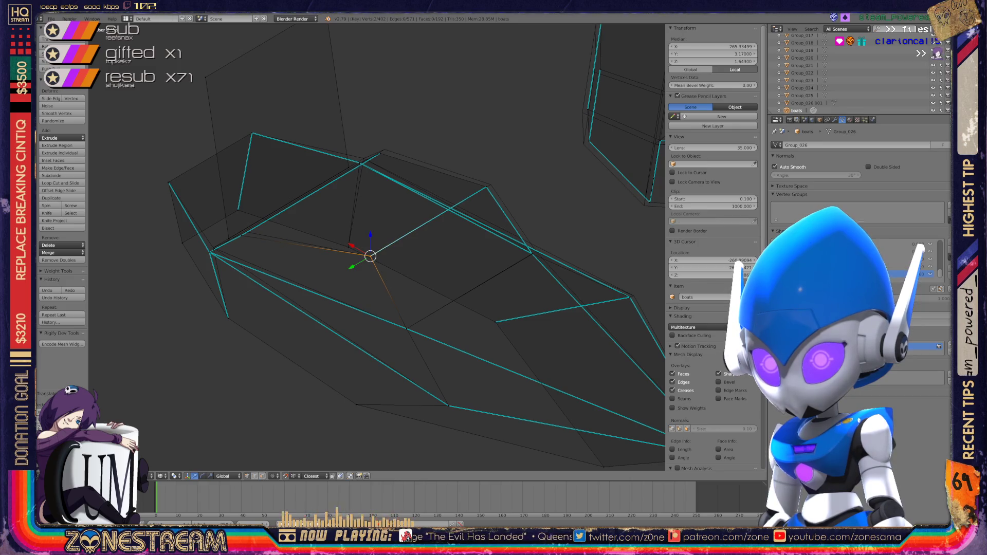
mouse_move(378, 247)
middle_down()
mouse_move(411, 195)
mouse_move(339, 213)
mouse_move(381, 203)
mouse_move(349, 211)
mouse_move(334, 195)
mouse_move(329, 247)
mouse_move(316, 211)
middle_up()
- Move the vertices at the hull's far point into line with the adjoining edge
scroll(360, 257, up, 6)
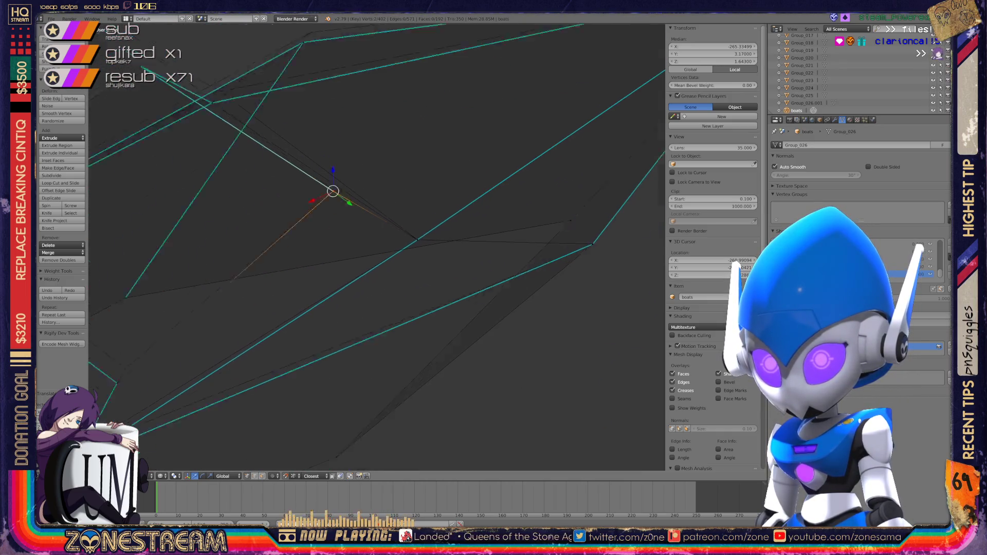
scroll(377, 247, down, 3)
right_click(527, 245)
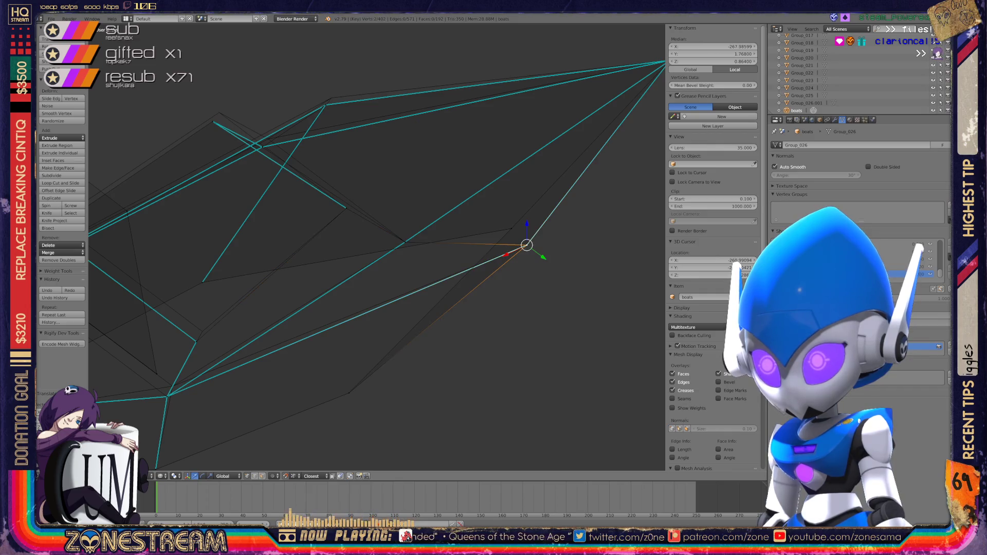
scroll(377, 247, down, 6)
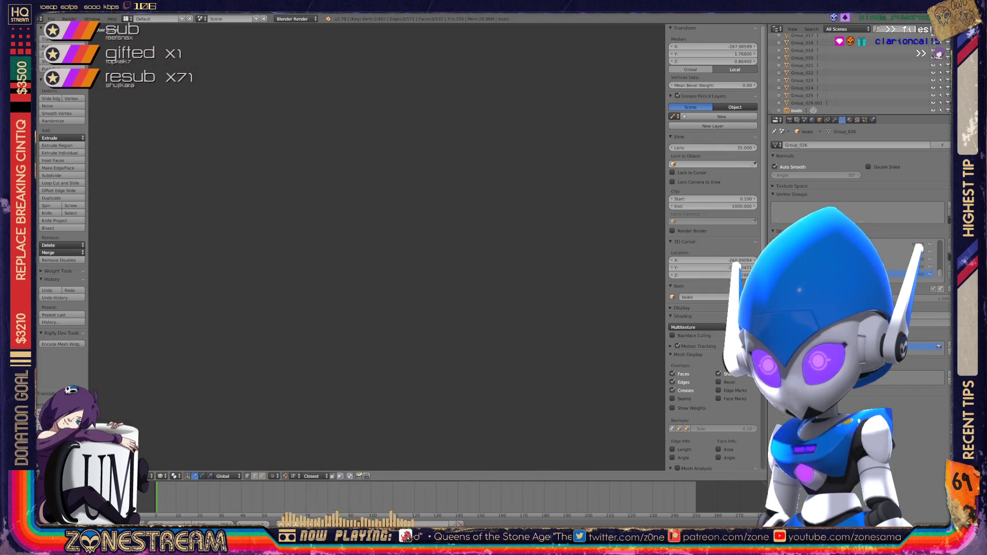
mouse_move(377, 247)
middle_down()
mouse_move(385, 283)
mouse_move(396, 252)
mouse_move(387, 206)
mouse_move(374, 196)
middle_up()
scroll(387, 206, up, 8)
scroll(379, 200, up, 6)
scroll(373, 196, up, 6)
shift+right_click(426, 239)
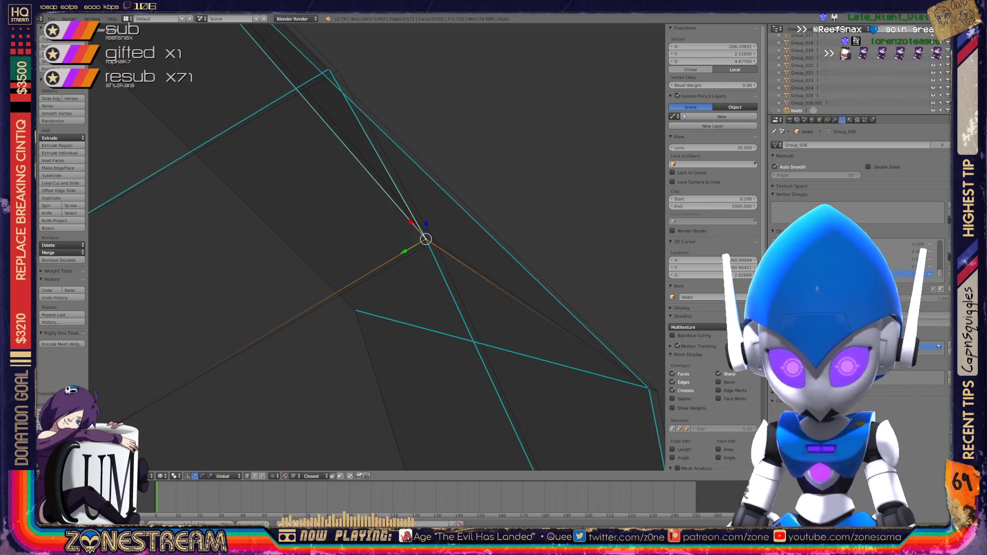
key(g)
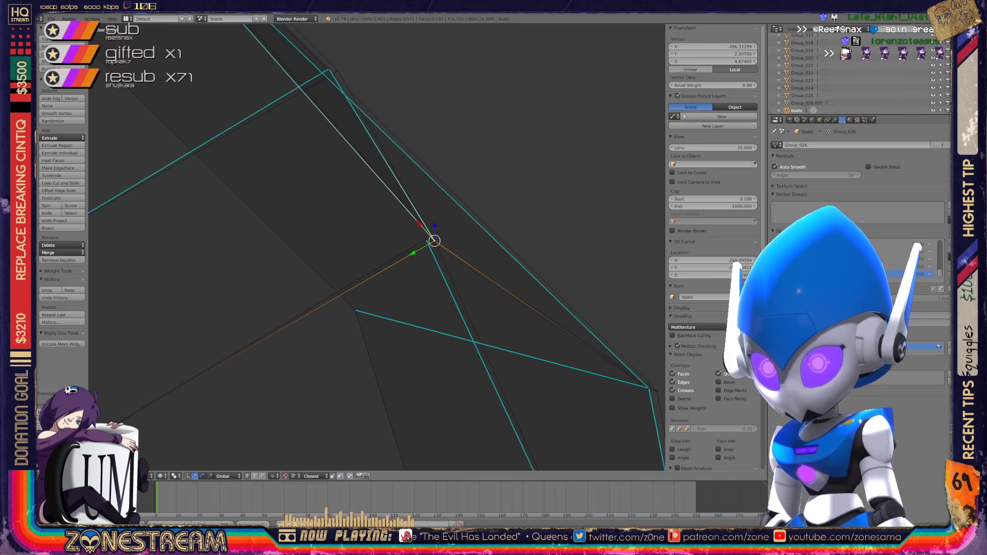
click(434, 238)
mouse_move(435, 238)
middle_down()
mouse_move(322, 166)
mouse_move(525, 305)
middle_up()
key(g)
click(534, 308)
- Slide the vertex where hull edges meet and the top hull-side vertex onto their edge lines
scroll(377, 247, down, 6)
middle_drag(377, 247, 319, 226)
scroll(377, 247, up, 5)
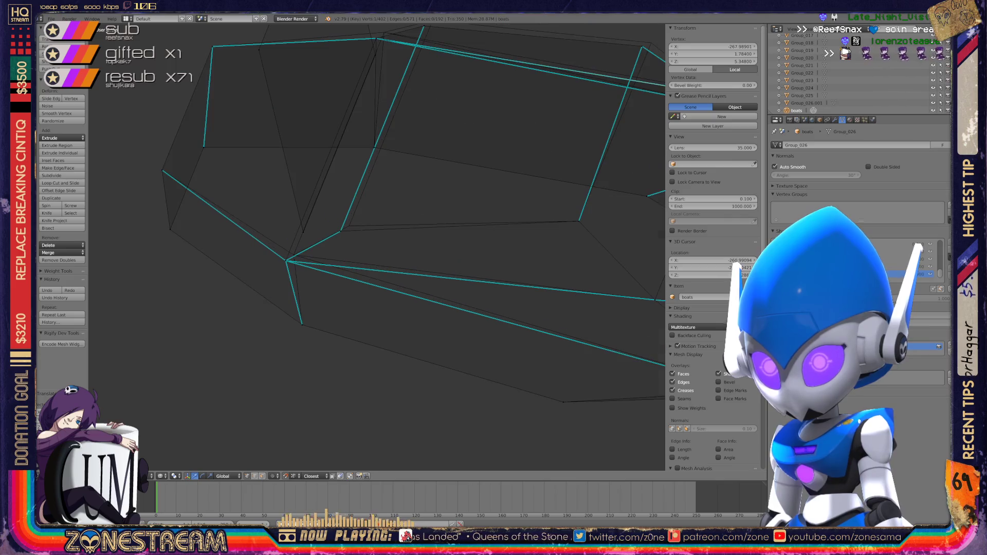
key(g)
click(349, 225)
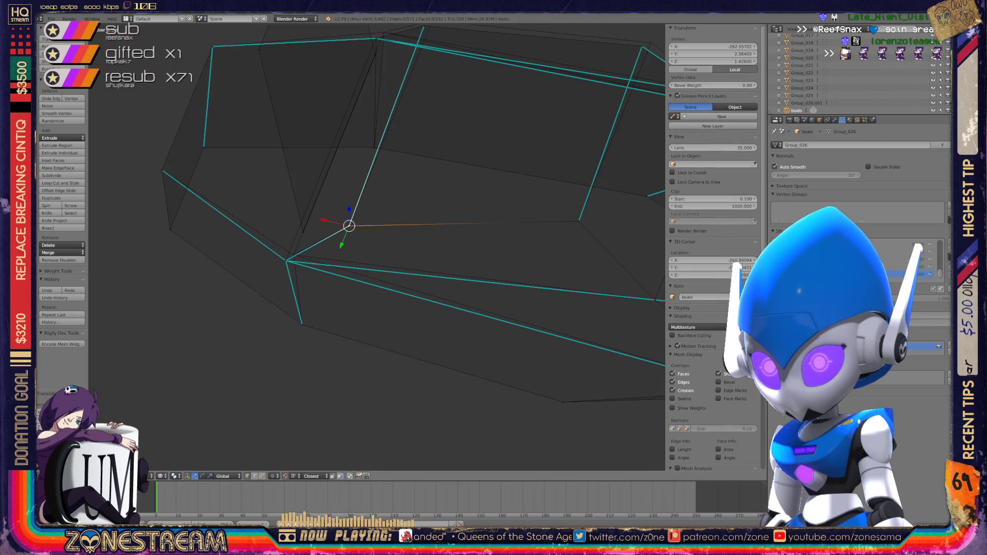
right_click(287, 260)
key(g)
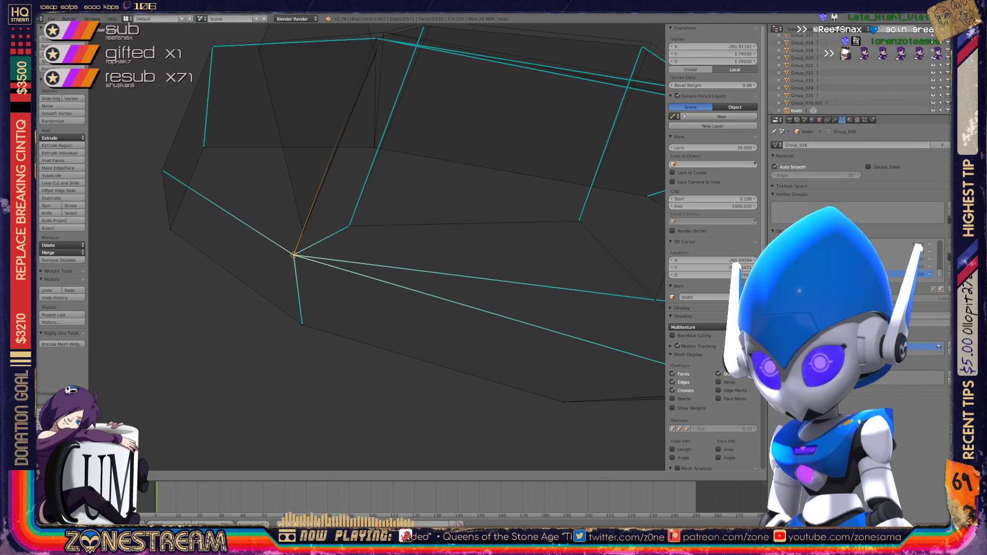
middle_drag(360, 246, 298, 288)
right_click(311, 189)
key(g)
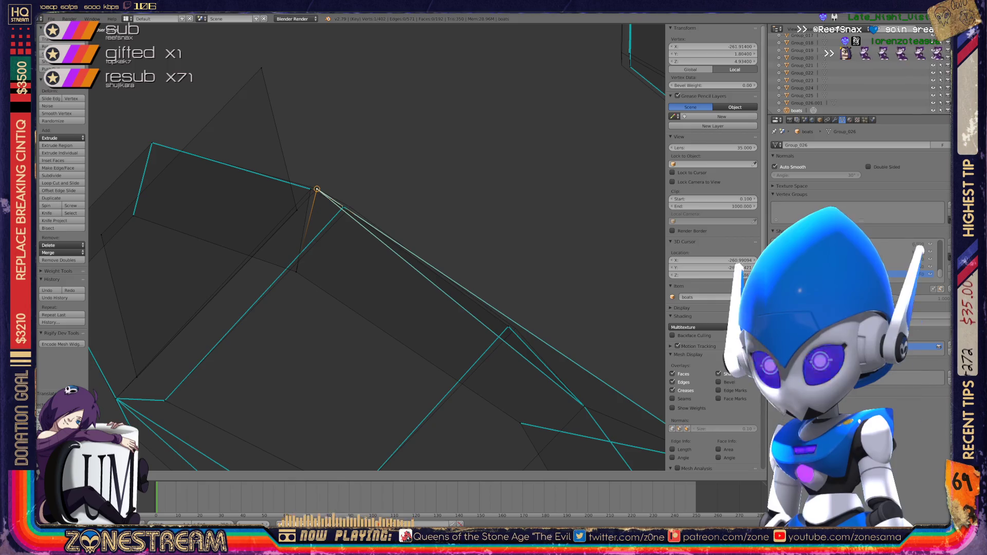
right_click(311, 189)
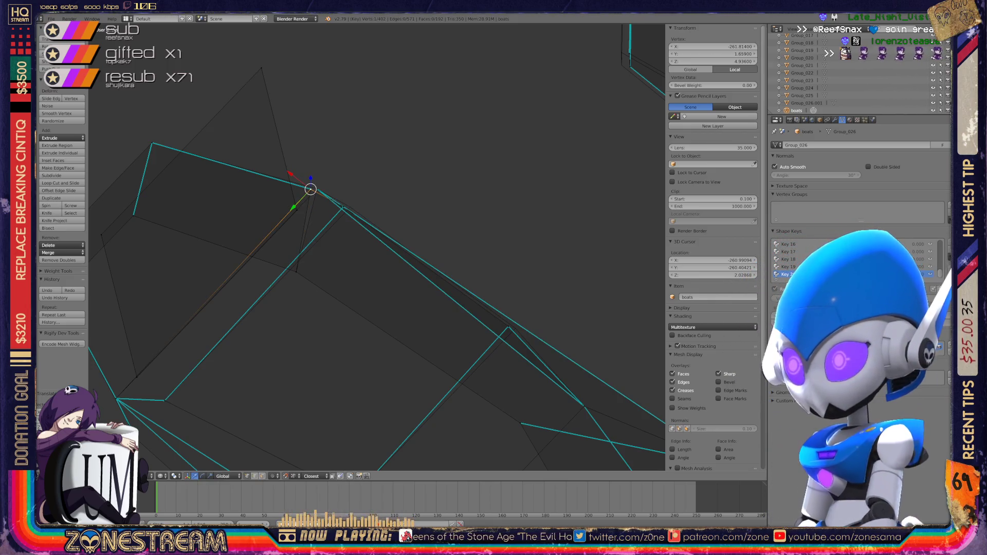
key(g)
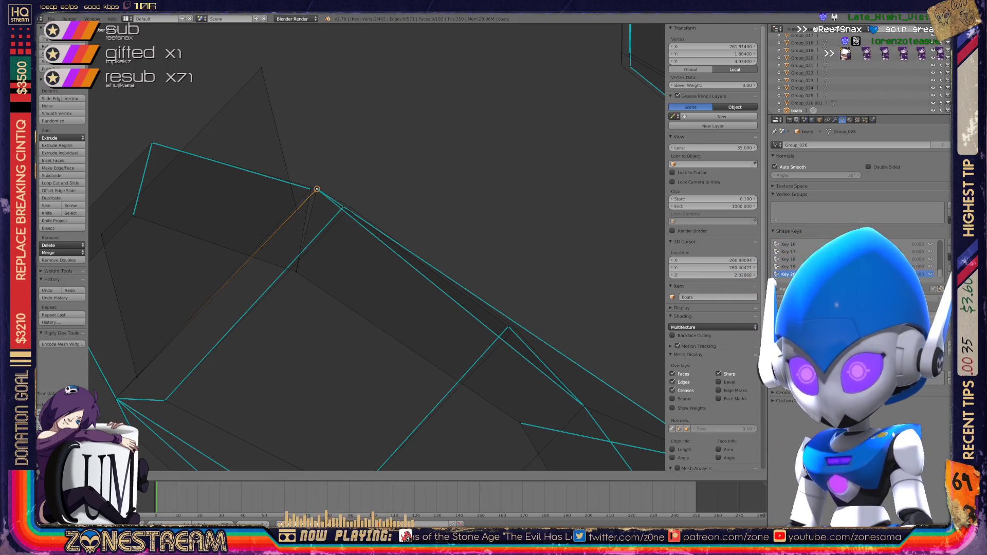
key(Return)
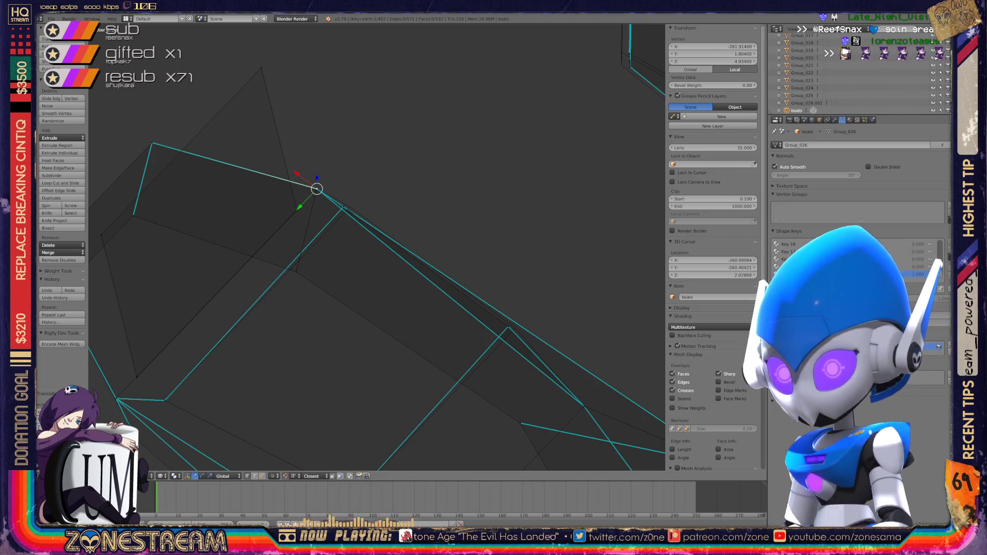
scroll(375, 247, down, 4)
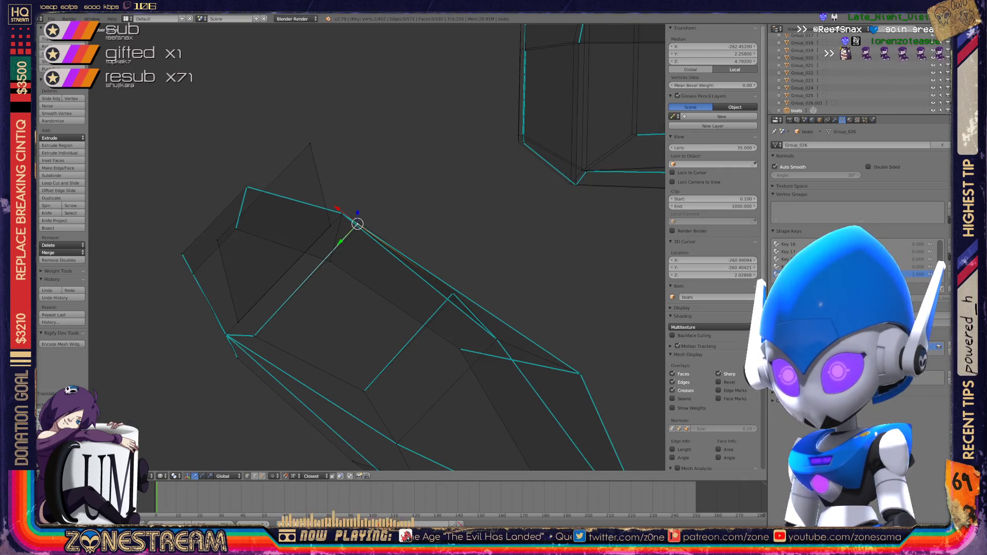
- Move a hull vertex up-left so it meets the neighbouring edge
middle_drag(375, 247, 406, 196)
scroll(377, 247, up, 5)
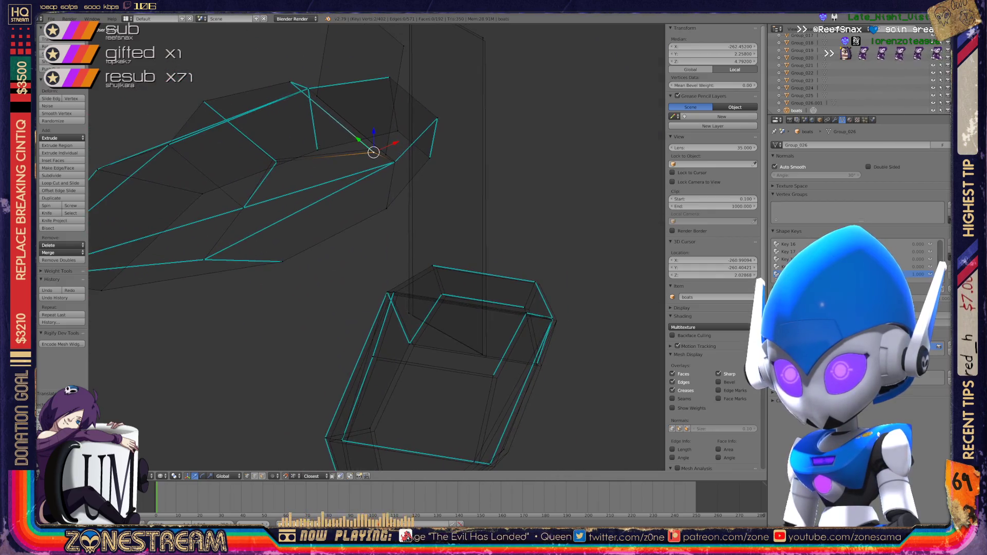
mouse_move(377, 247)
shift+middle_down()
mouse_move(397, 325)
mouse_move(355, 360)
shift+middle_up()
right_click(381, 266)
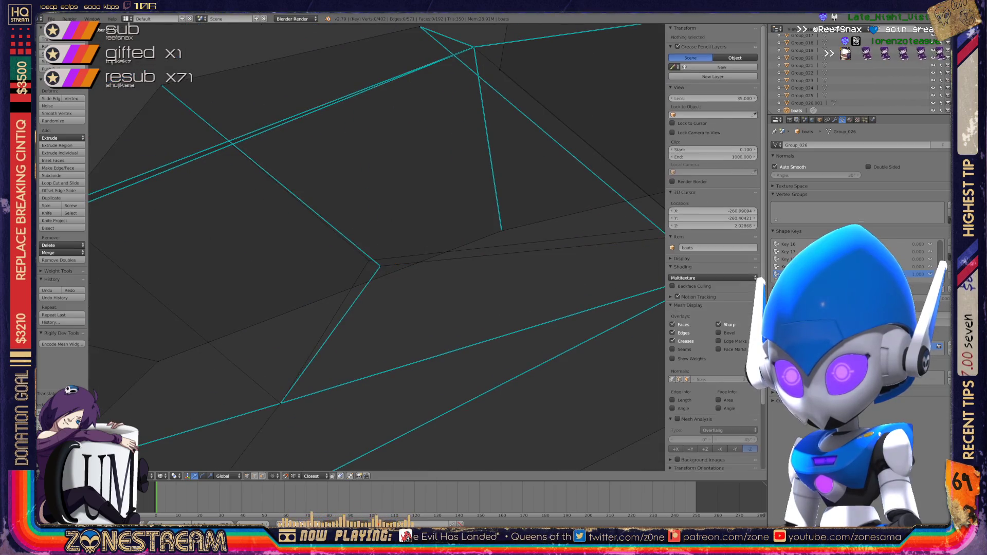
right_drag(381, 266, 370, 260)
middle_drag(370, 260, 330, 299)
right_drag(384, 272, 374, 263)
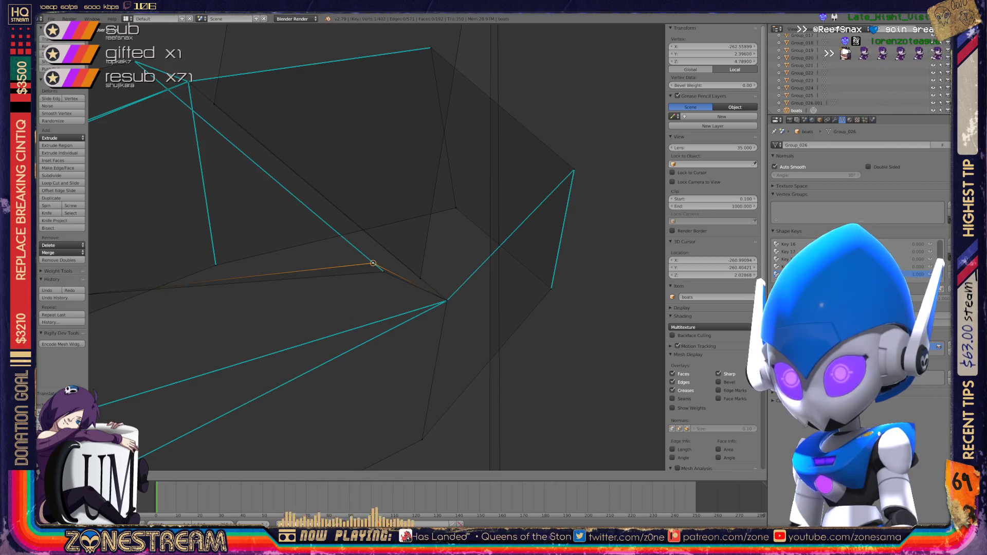
click(373, 263)
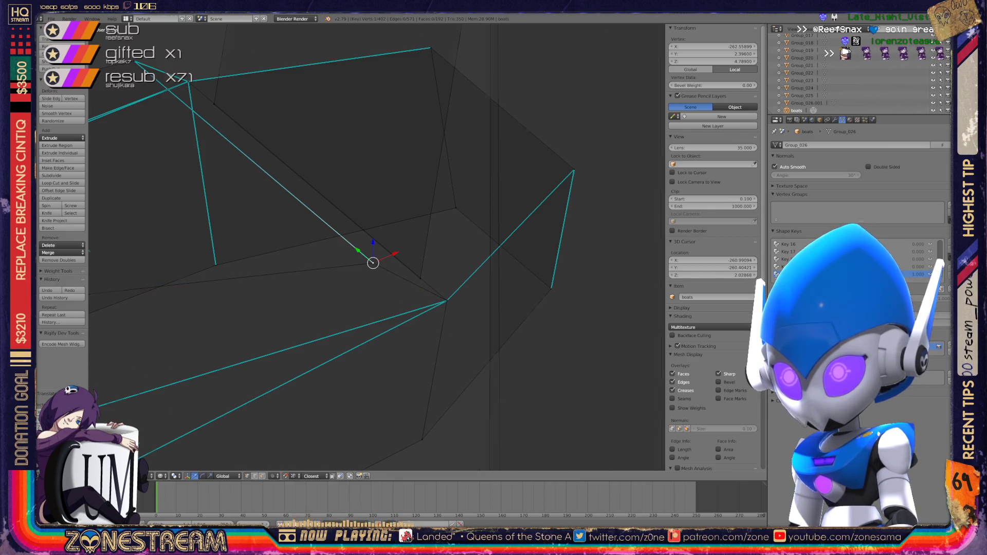
- Toggle Edit Mode, zoom to the left part's top corner, and drag its stray vertex down into line
scroll(372, 263, down, 4)
scroll(375, 255, down, 3)
middle_drag(375, 249, 403, 249)
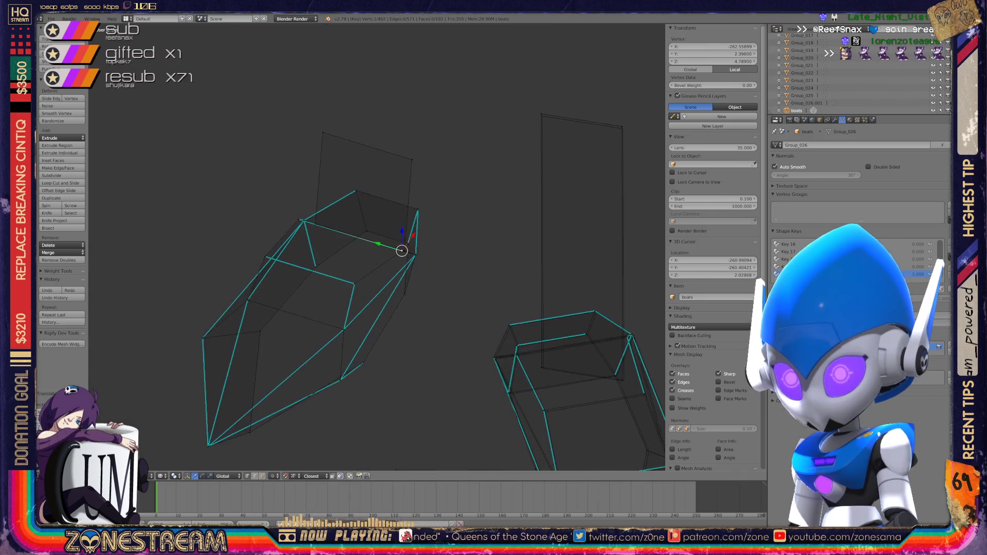
key(Tab)
key(Tab)
scroll(324, 93, up, 8)
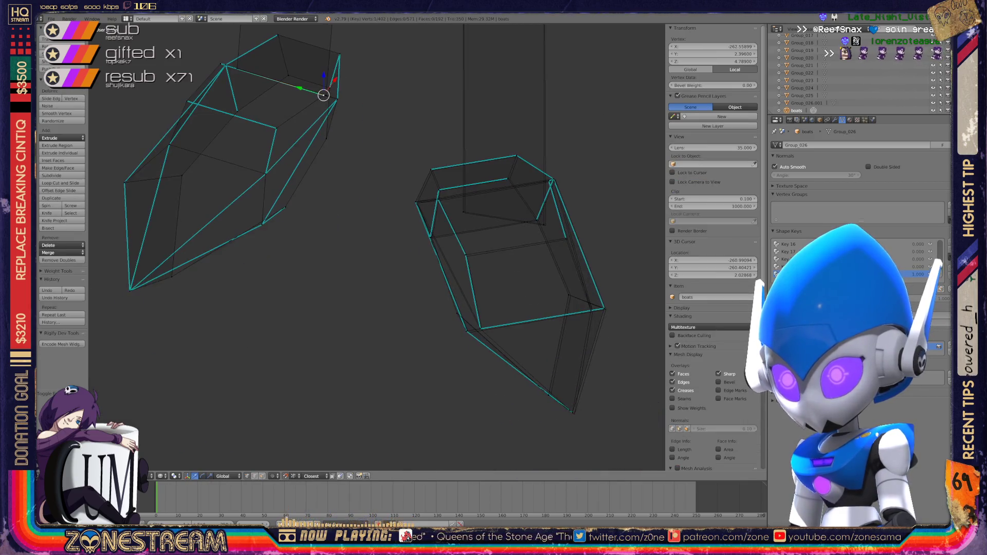
middle_drag(360, 246, 411, 227)
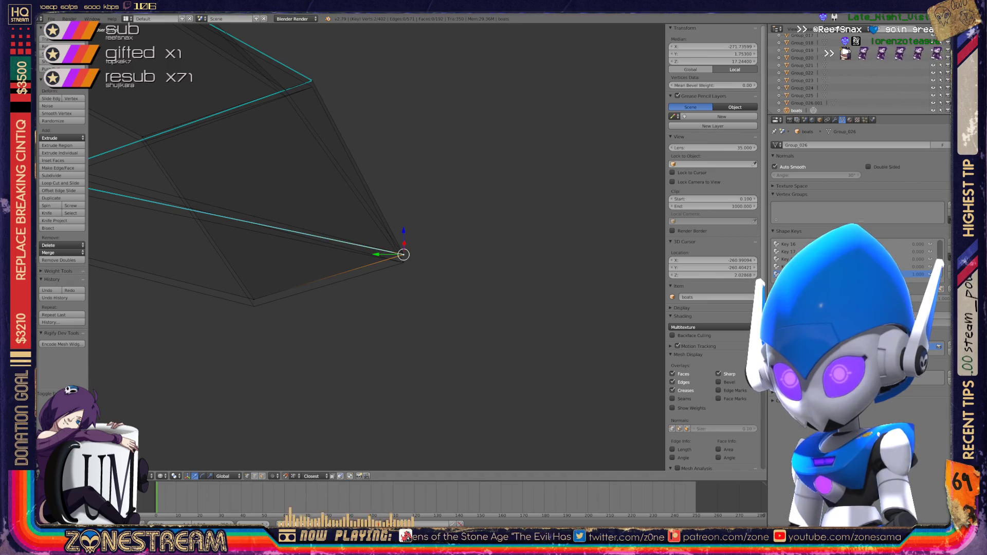
drag(403, 254, 404, 262)
- Nudge two stray hull vertices slightly downward so they sit in line
right_click(254, 299)
drag(253, 299, 254, 304)
scroll(377, 247, up, 3)
right_click(186, 302)
drag(185, 302, 185, 308)
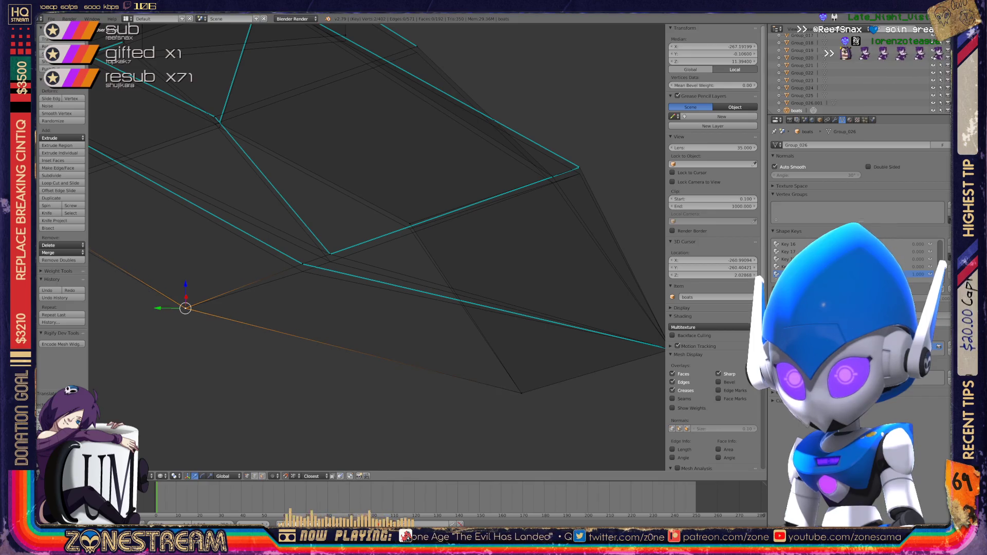
- Resolve an overlapping vertex pair by moving one vertex down onto its edge, then align another
right_click(330, 254)
shift+right_click(330, 262)
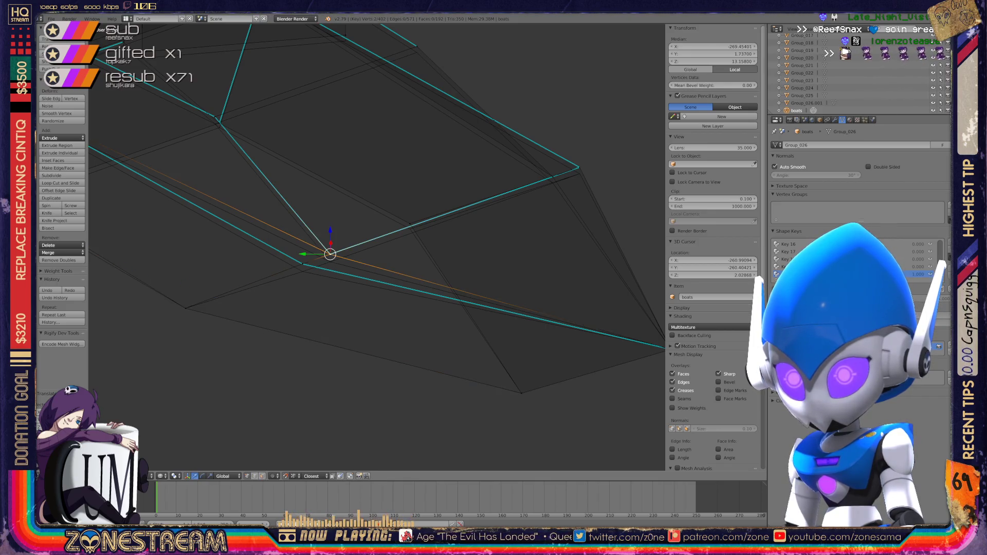
right_click(302, 262)
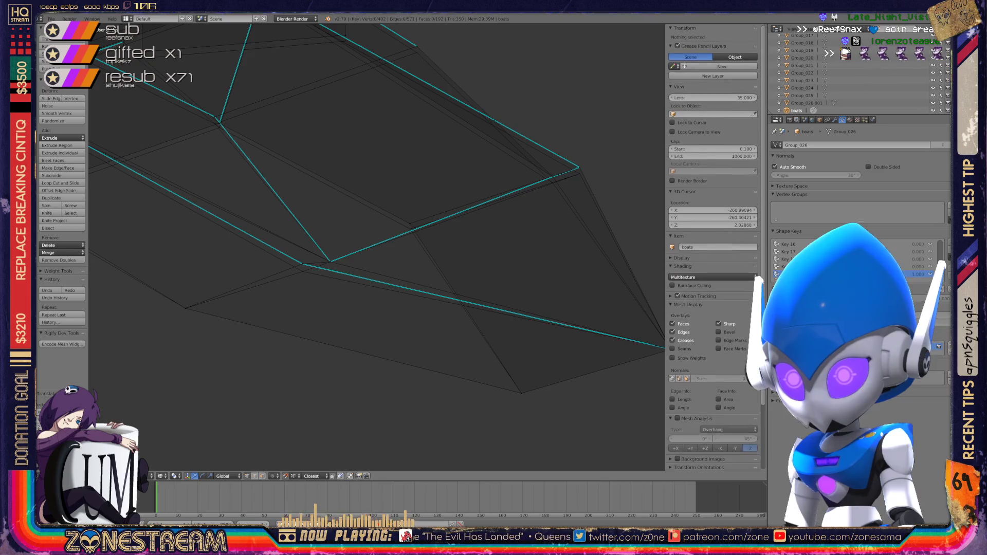
drag(302, 262, 302, 271)
middle_drag(360, 257, 330, 242)
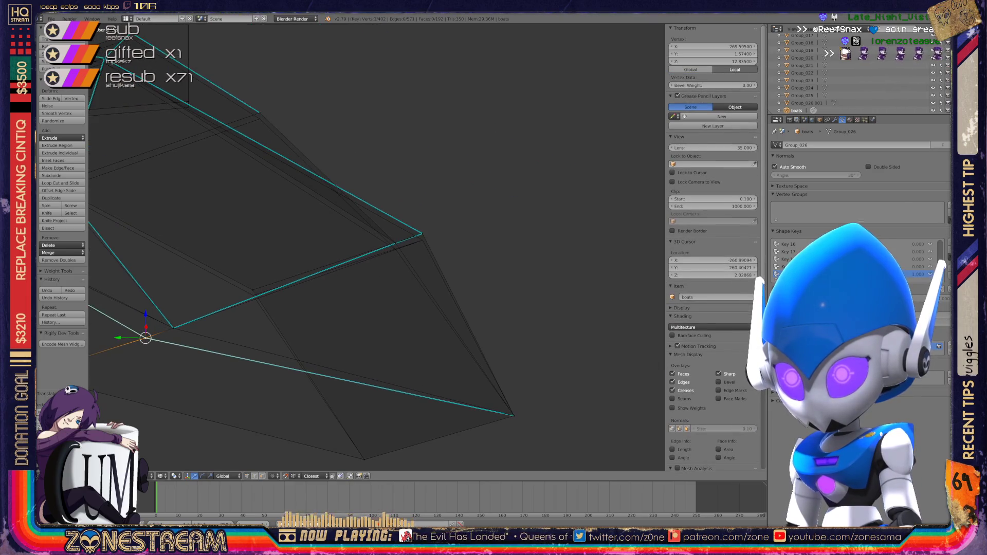
drag(422, 233, 423, 240)
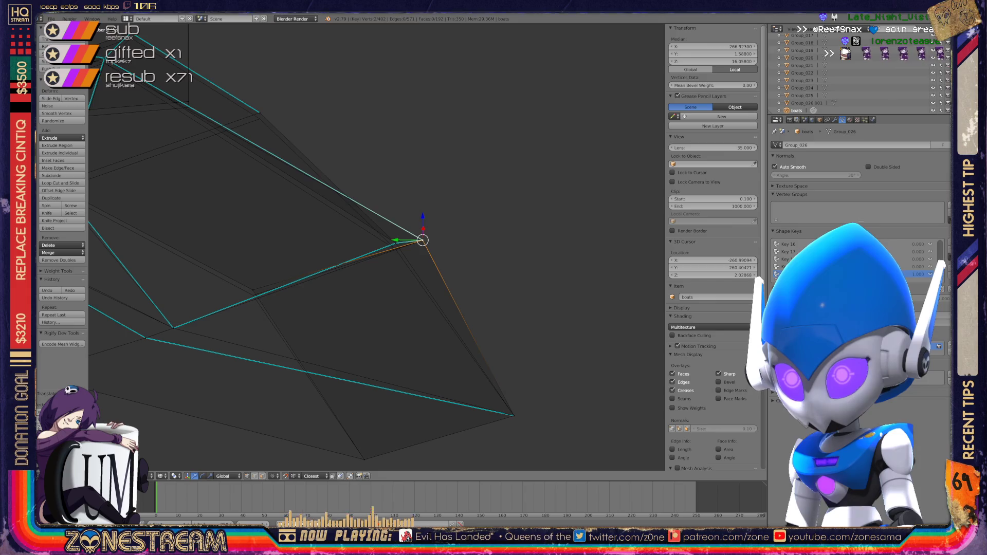
scroll(360, 257, down, 5)
middle_drag(360, 257, 309, 237)
scroll(329, 316, up, 8)
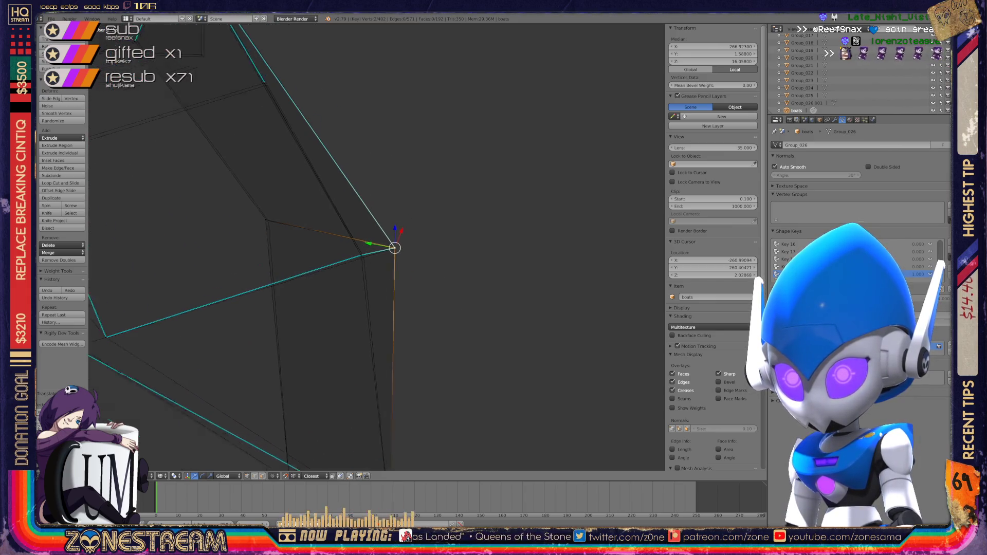
- Align an inner-edge vertex and a hull-side vertex with their neighbouring edges
right_click(243, 214)
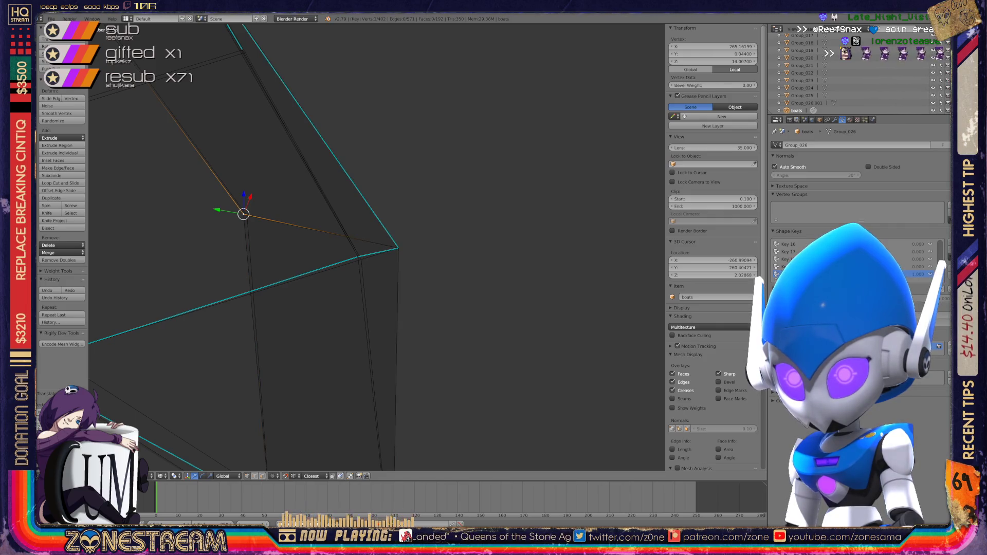
drag(244, 214, 247, 216)
alt+right_click(309, 169)
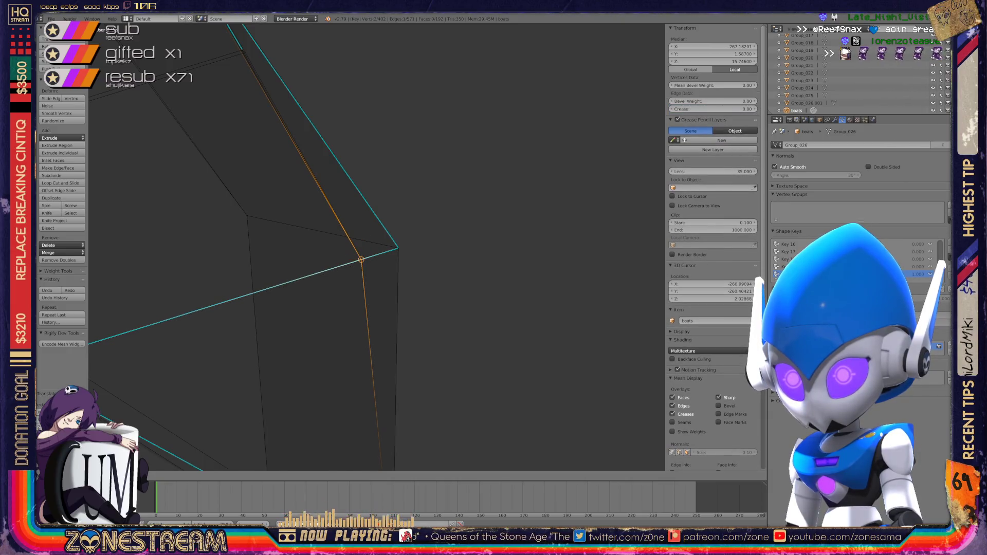
scroll(530, 291, down, 4)
middle_drag(514, 288, 391, 283)
scroll(391, 283, up, 5)
right_click(377, 284)
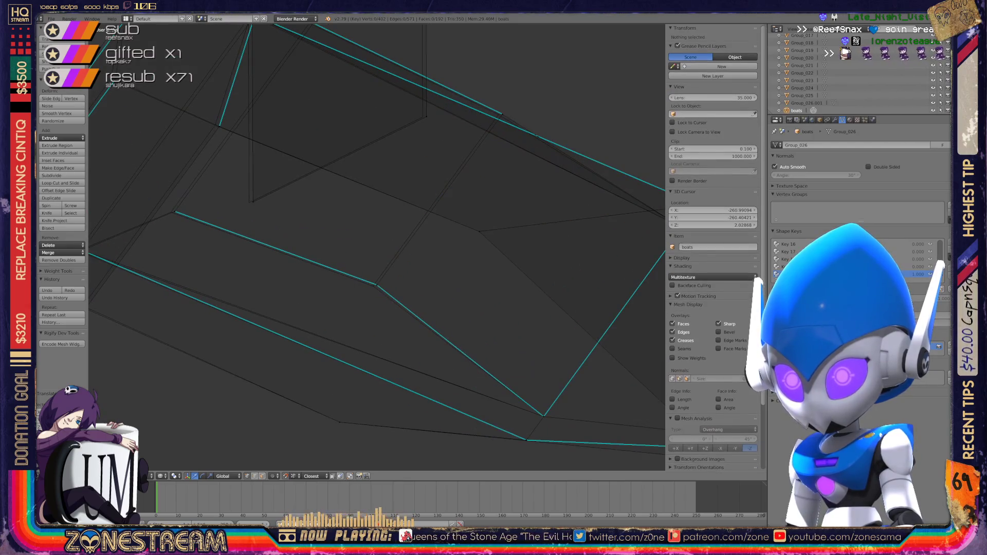
drag(377, 284, 374, 286)
- Reposition a vertex with two G moves, then nudge another hull vertex into alignment
key(g)
click(498, 112)
key(g)
click(497, 111)
middle_drag(496, 110, 638, 121)
right_click(313, 221)
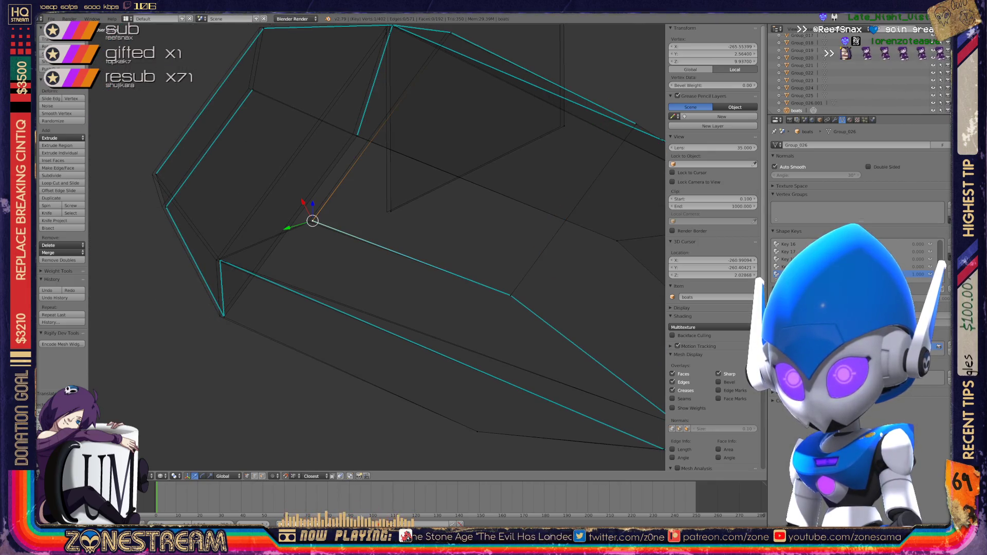
drag(313, 222, 308, 221)
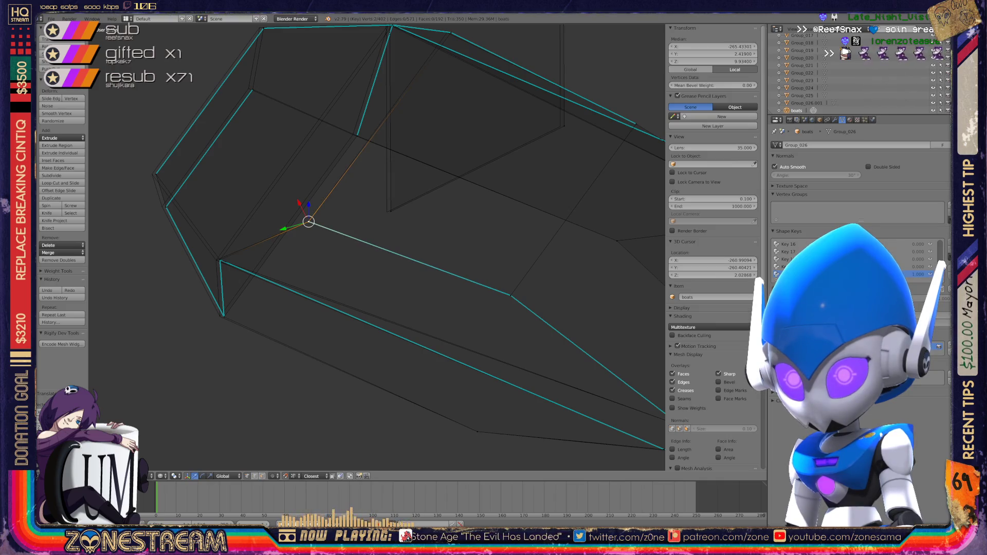
- Line up the vertex above the hull's lower corner and the upper-left corner vertex with their edges
key(a)
right_click(220, 316)
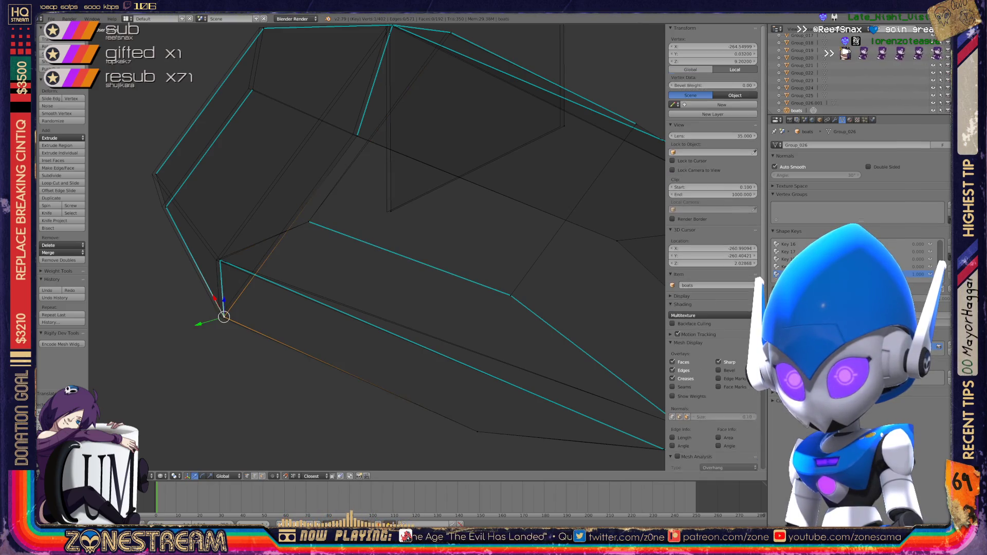
right_click(220, 259)
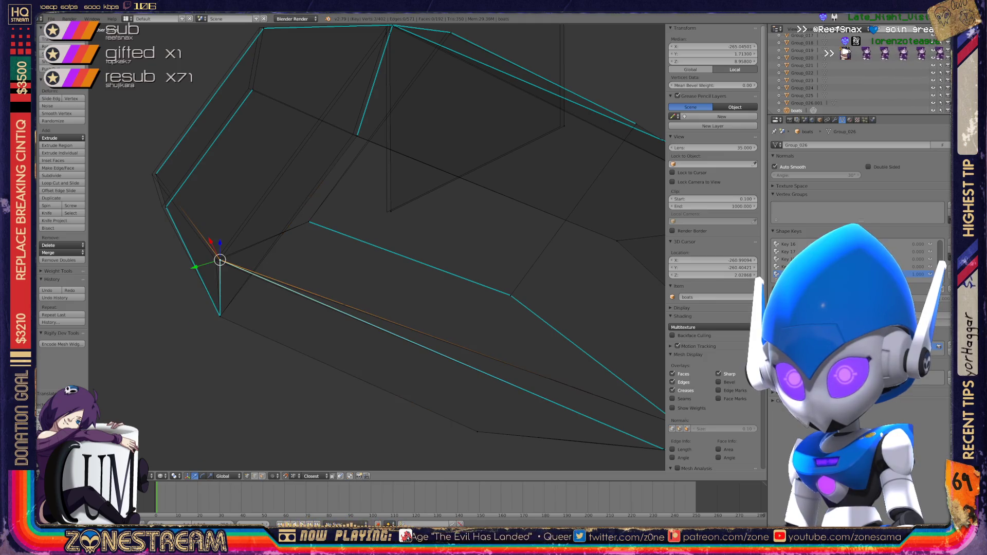
drag(219, 260, 216, 261)
right_click(167, 207)
key(a)
right_click(162, 206)
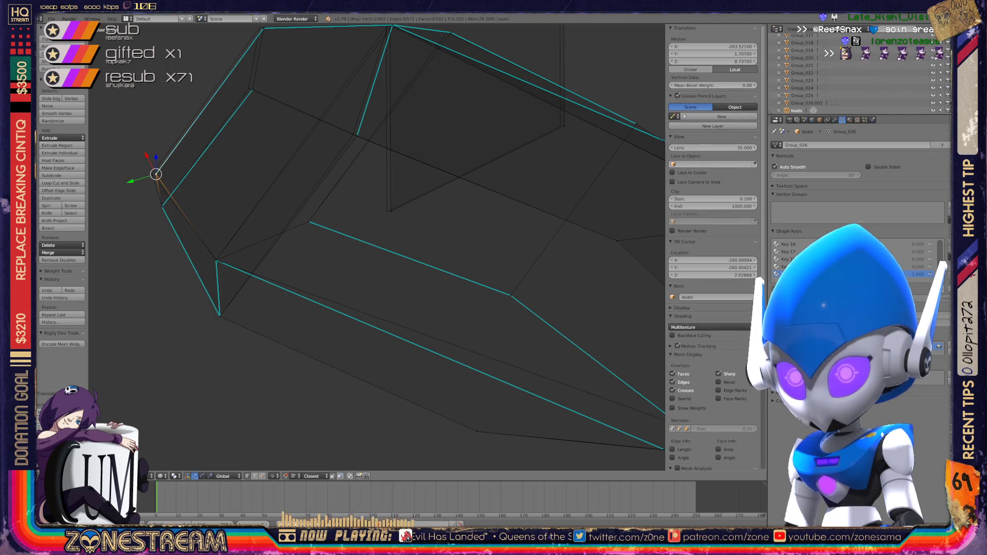
shift+middle_drag(360, 206, 353, 301)
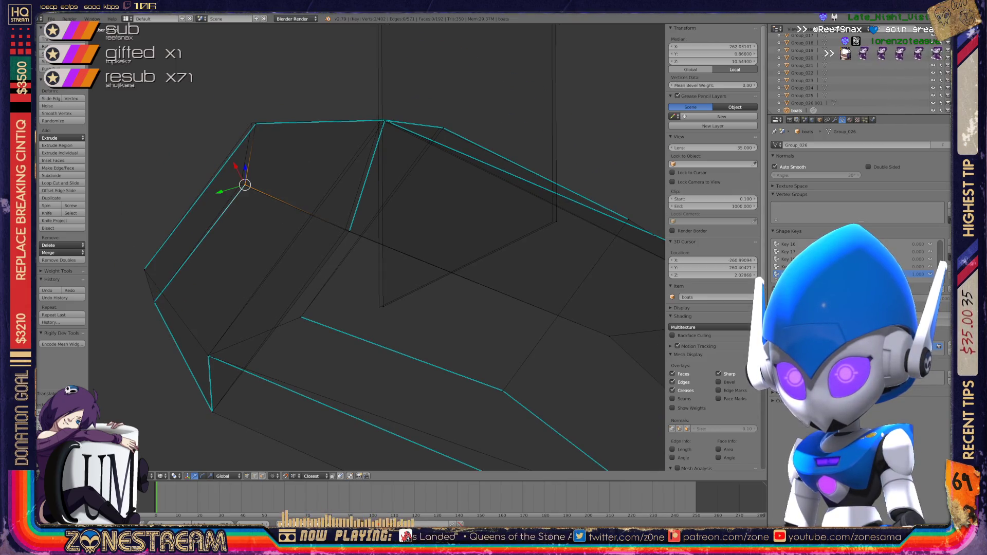
drag(245, 185, 241, 184)
- Shift the top corner vertex left and move the overlapping apex vertices left together
right_click(256, 123)
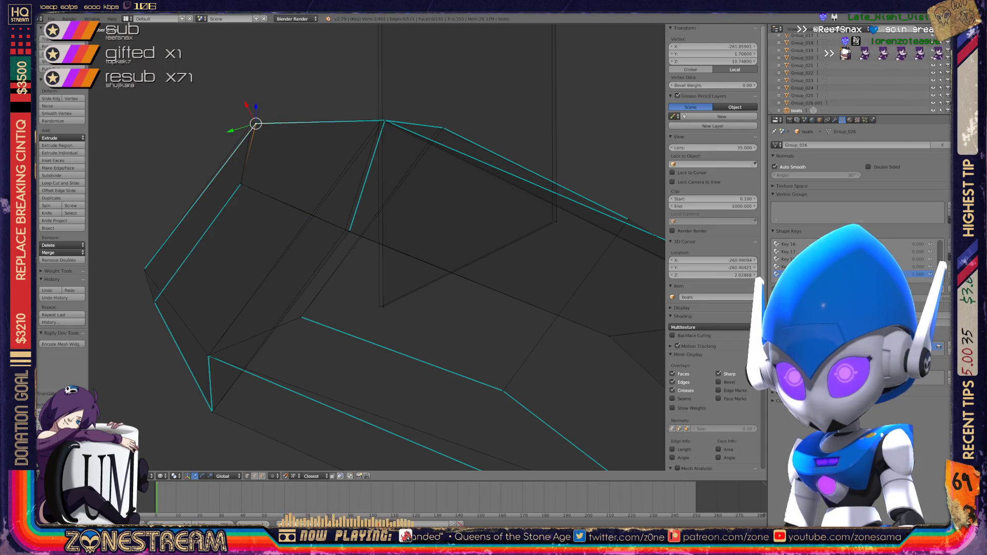
drag(255, 124, 249, 122)
mouse_move(360, 257)
shift+middle_down()
mouse_move(288, 321)
mouse_move(299, 323)
shift+middle_up()
scroll(299, 192, up, 3)
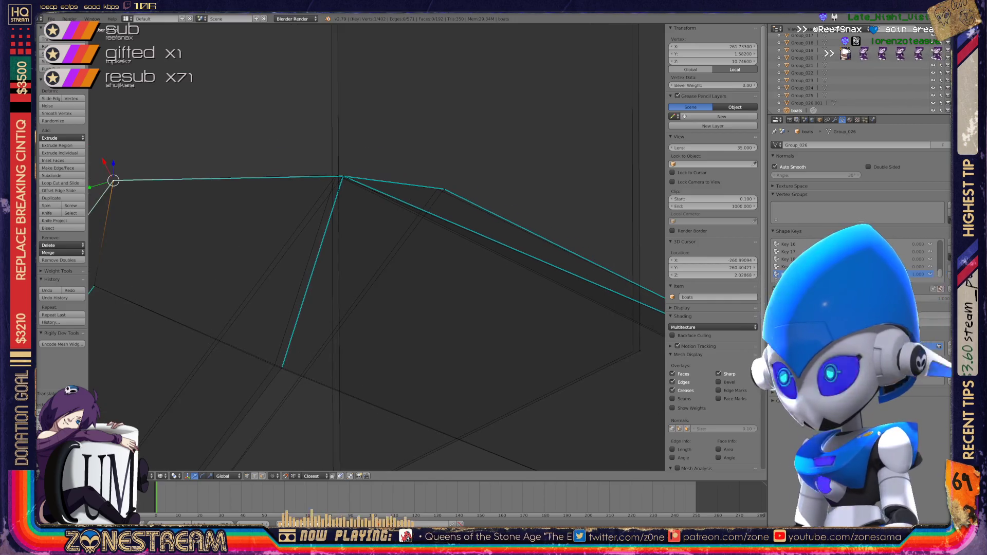
scroll(377, 247, up, 3)
shift+middle_drag(319, 125, 337, 177)
right_click(341, 178)
shift+right_click(341, 177)
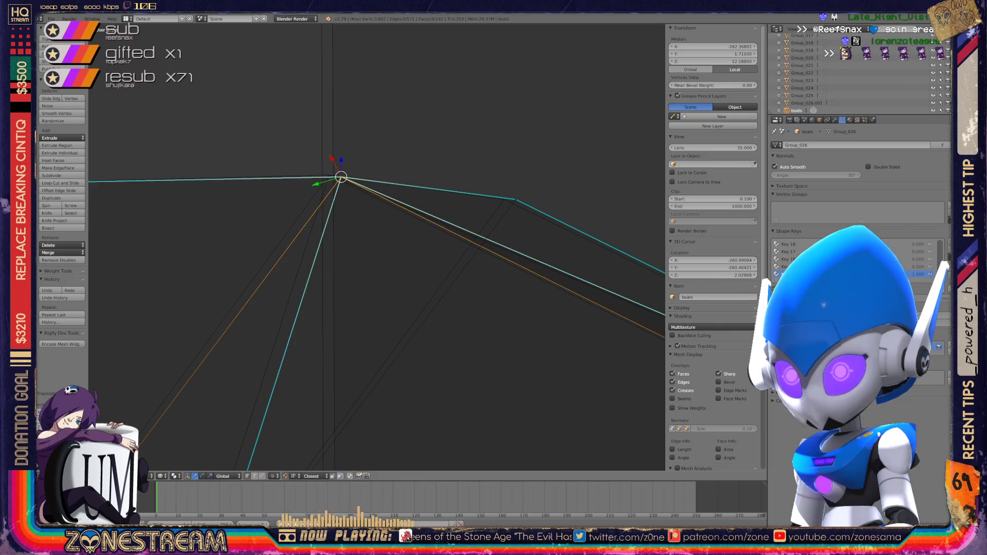
key(g)
click(329, 176)
- Move the elbow vertex on the right leftward into position
right_click(515, 199)
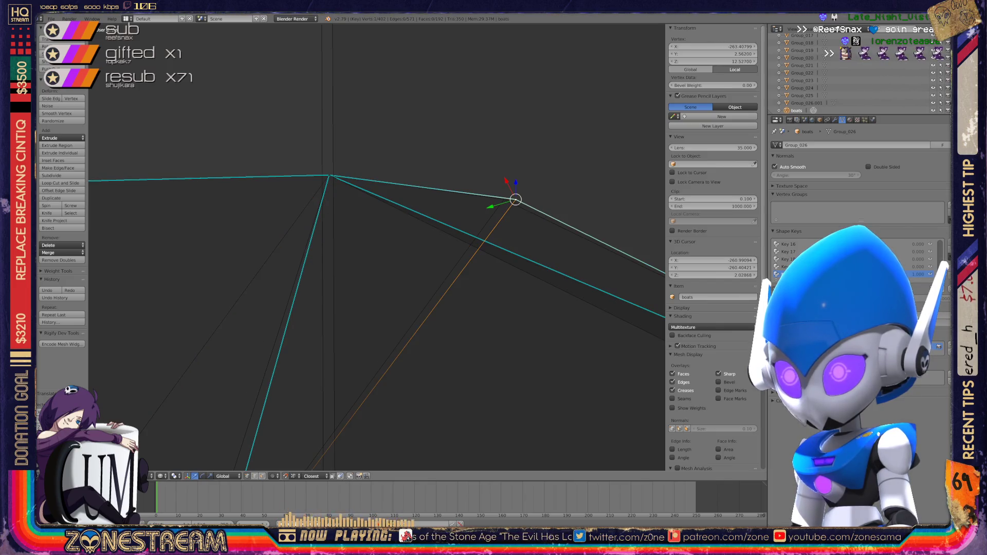
key(a)
right_click(515, 199)
key(g)
key(Return)
scroll(377, 248, down, 10)
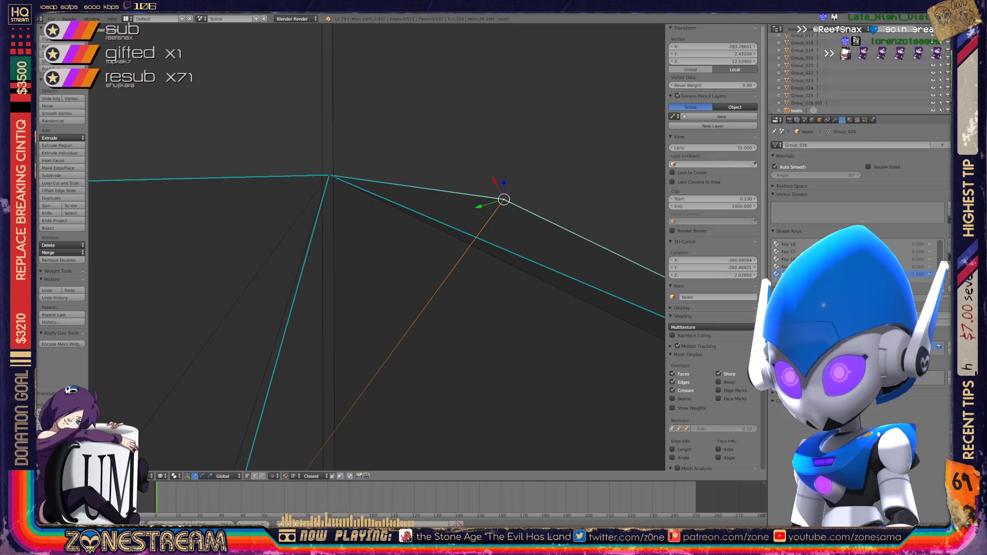
- Select vertices on the lower hull, at the mast base, and at the tops of the mast's edges
right_click(369, 325)
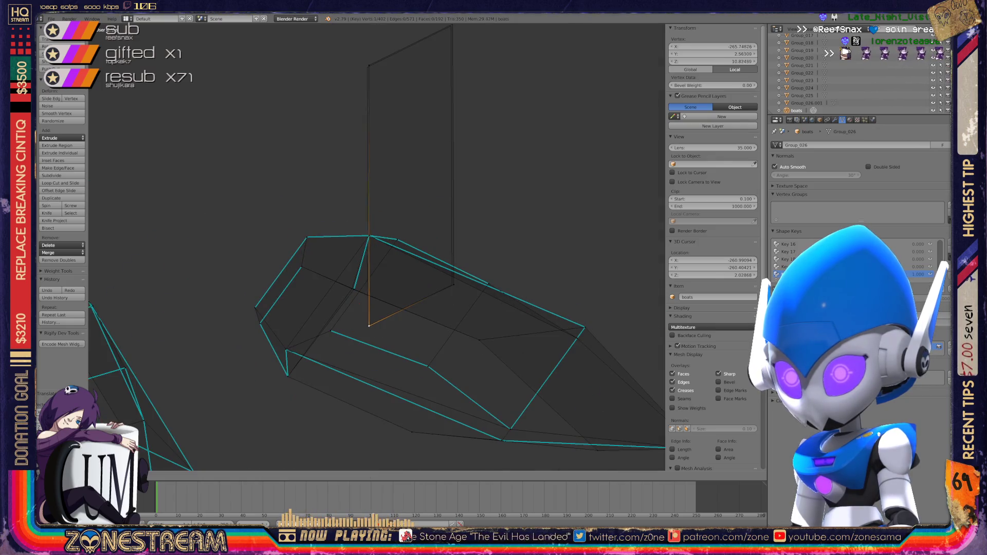
right_click(453, 284)
shift+middle_drag(369, 65, 382, 171)
right_click(382, 172)
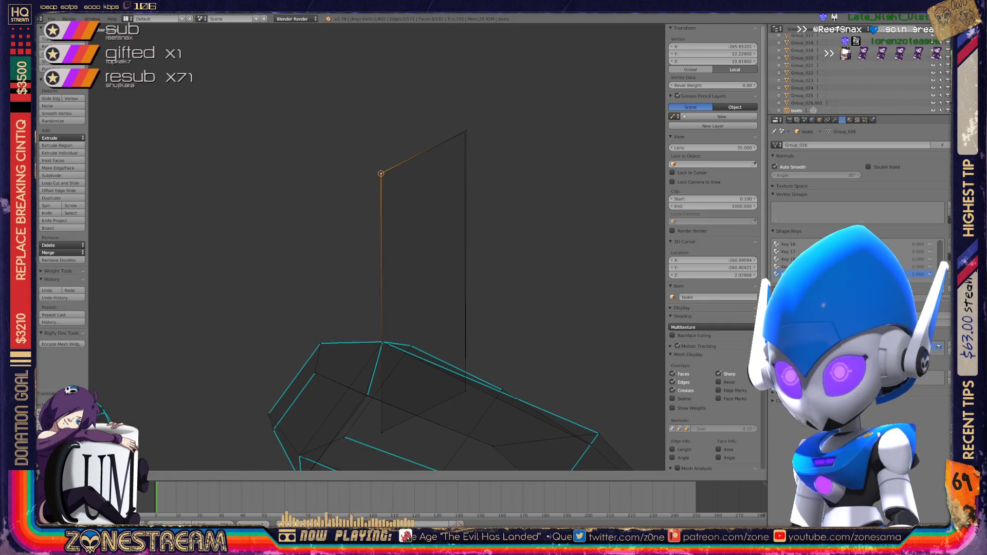
right_click(464, 132)
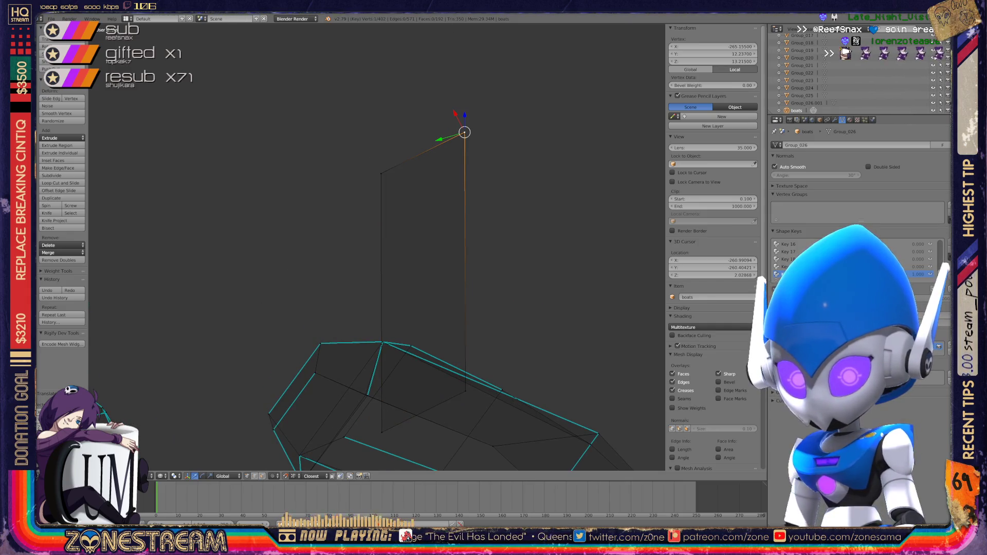
- Check the boat shape in Object Mode, align one more vertex, then return to Object Mode
key(Tab)
middle_drag(375, 247, 296, 215)
key(Tab)
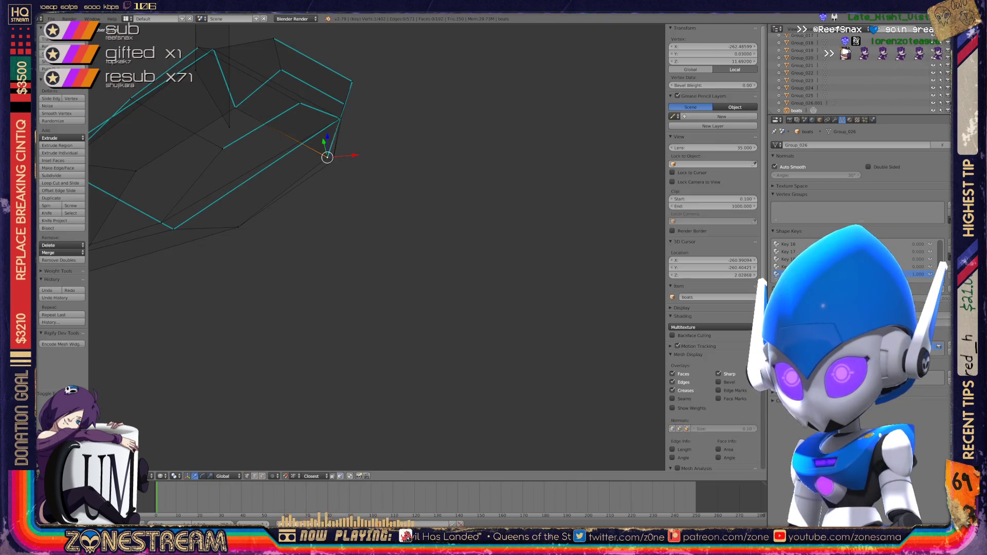
drag(327, 157, 333, 161)
key(Tab)
scroll(332, 161, down, 5)
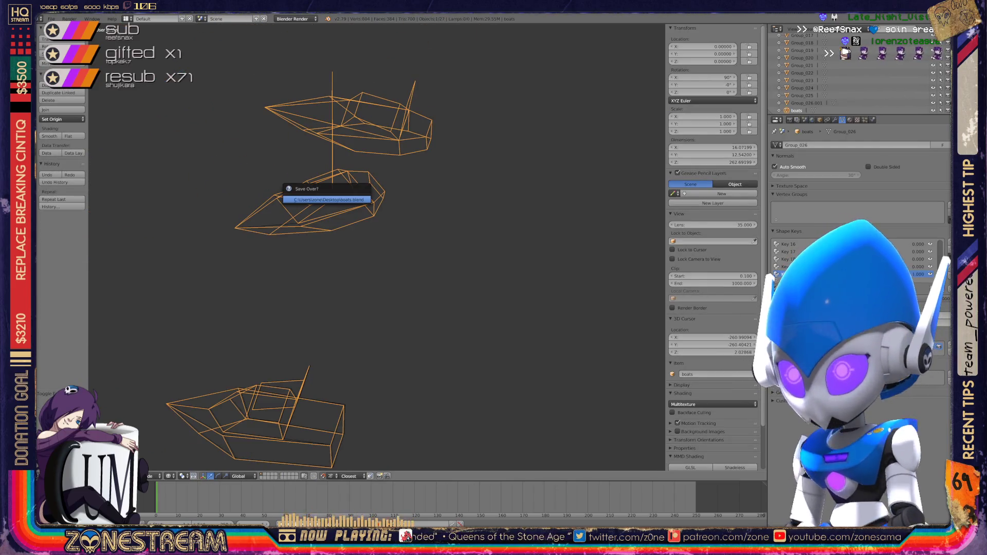
- Back in Edit Mode, snap the hull's bottom vertex onto the left corner vertex
scroll(377, 247, down, 4)
key(Tab)
middle_drag(377, 247, 345, 236)
scroll(425, 276, up, 9)
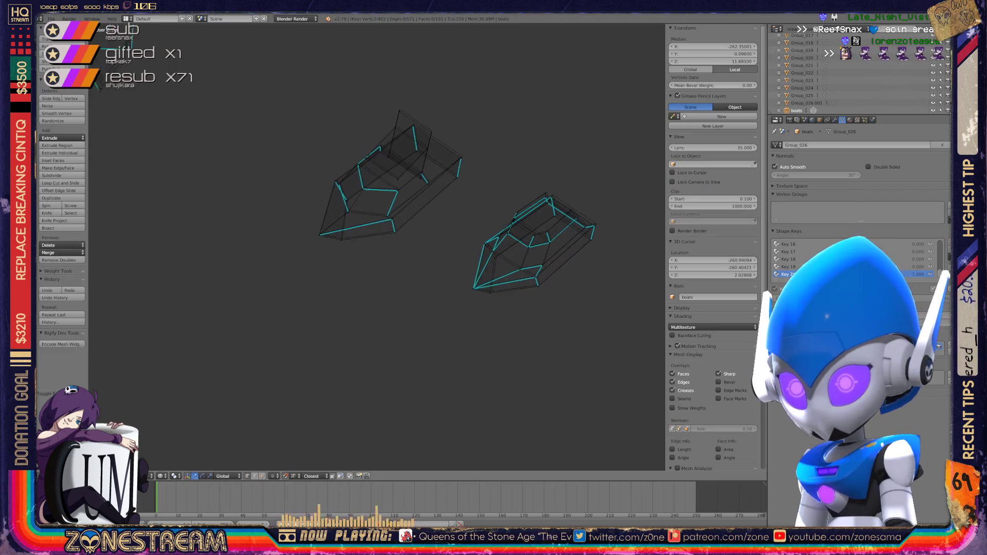
scroll(377, 247, up, 4)
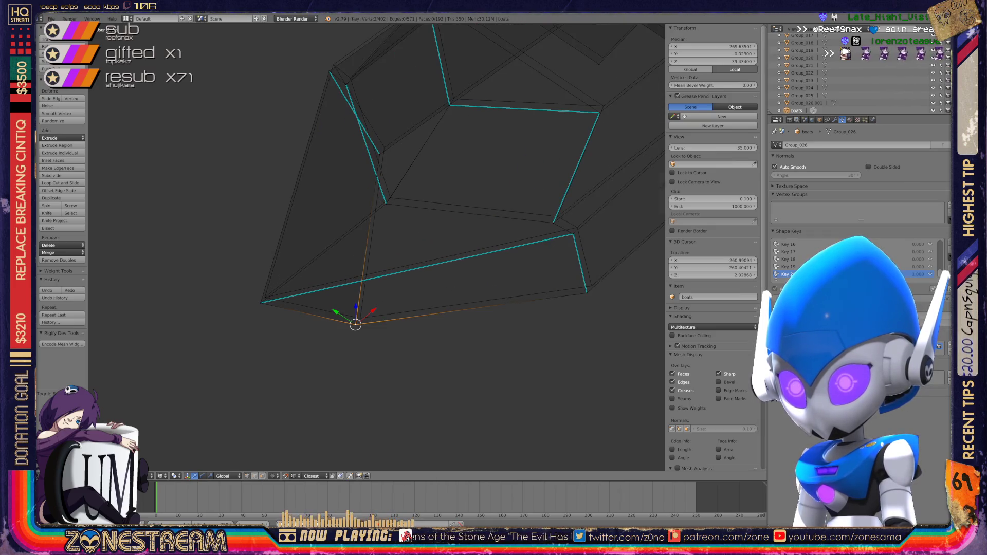
mouse_move(355, 324)
mouse_down()
mouse_move(359, 315)
mouse_move(265, 298)
mouse_up()
shift+middle_drag(265, 297, 118, 303)
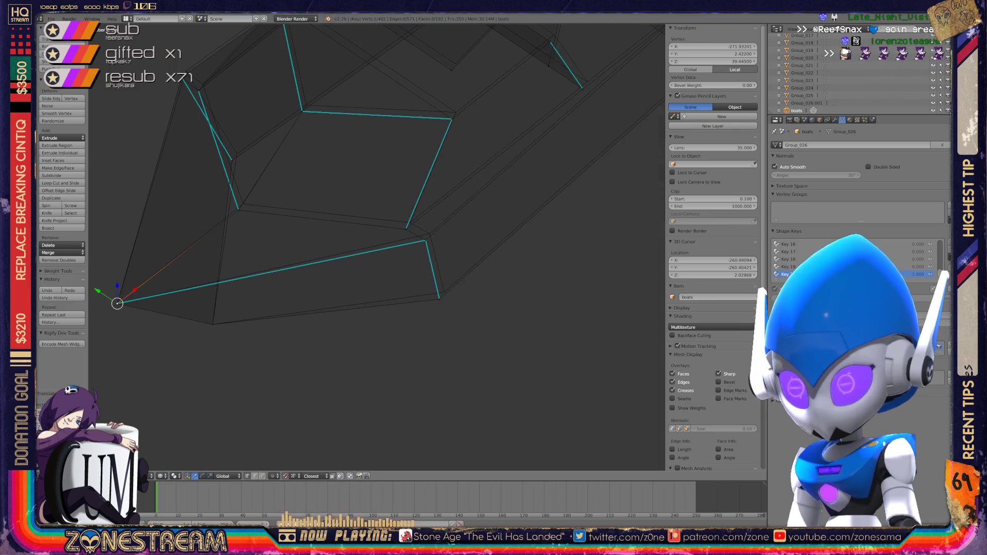
- Nudge three stray vertices, including the inner corner one, slightly up and right into line
click(439, 297)
drag(441, 298, 445, 292)
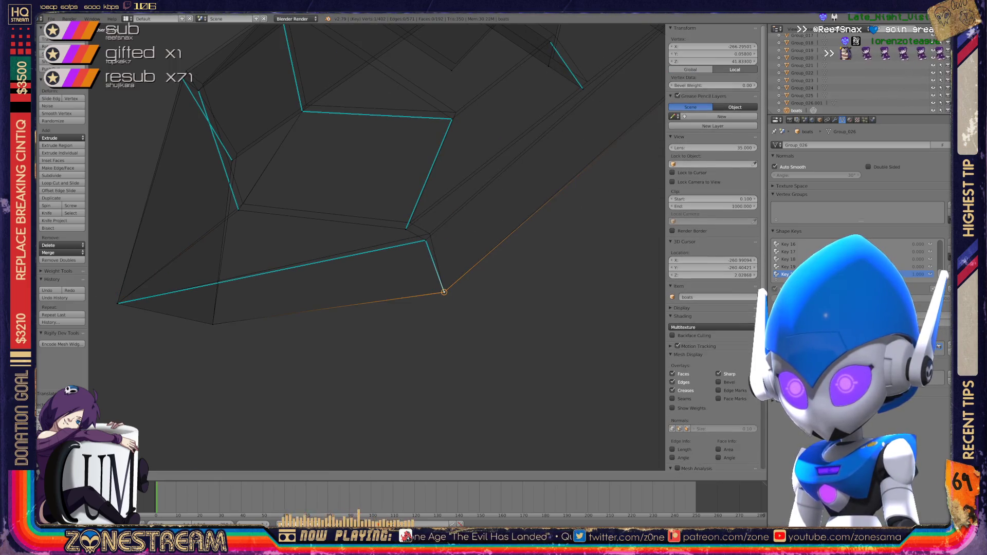
click(425, 241)
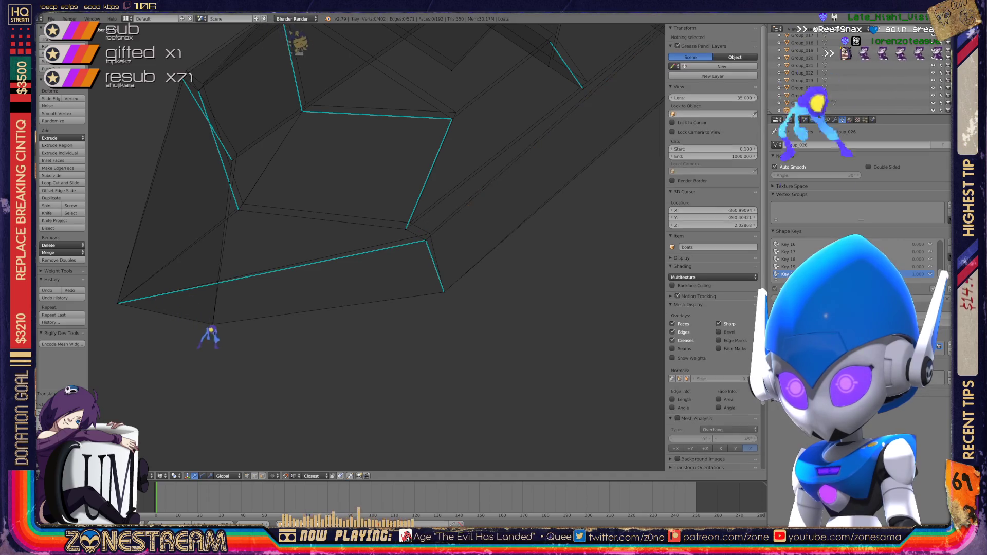
drag(425, 240, 430, 234)
click(238, 210)
drag(238, 209, 243, 204)
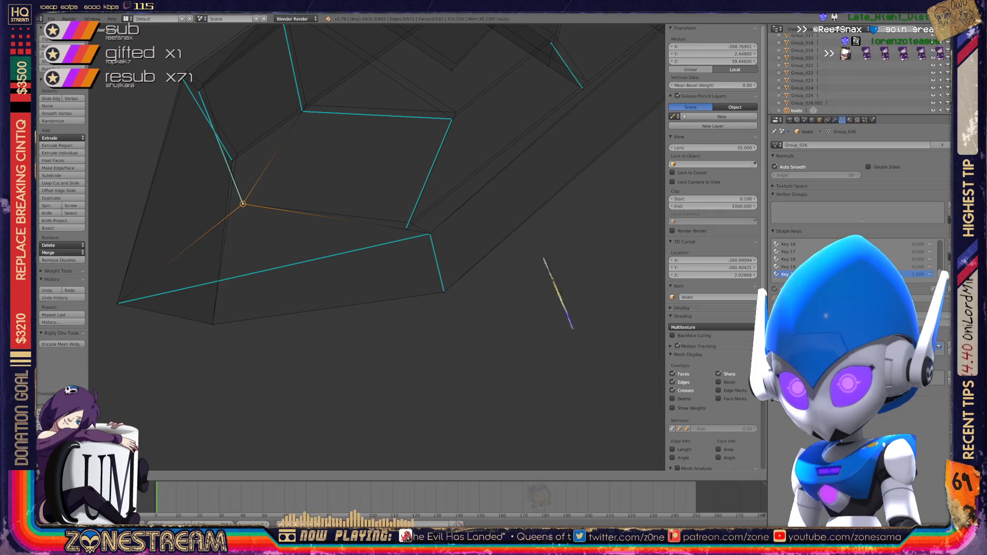
- Move another hull vertex slightly with G and centre the view on it
right_click(406, 229)
right_click(406, 229)
middle_drag(406, 229, 437, 195)
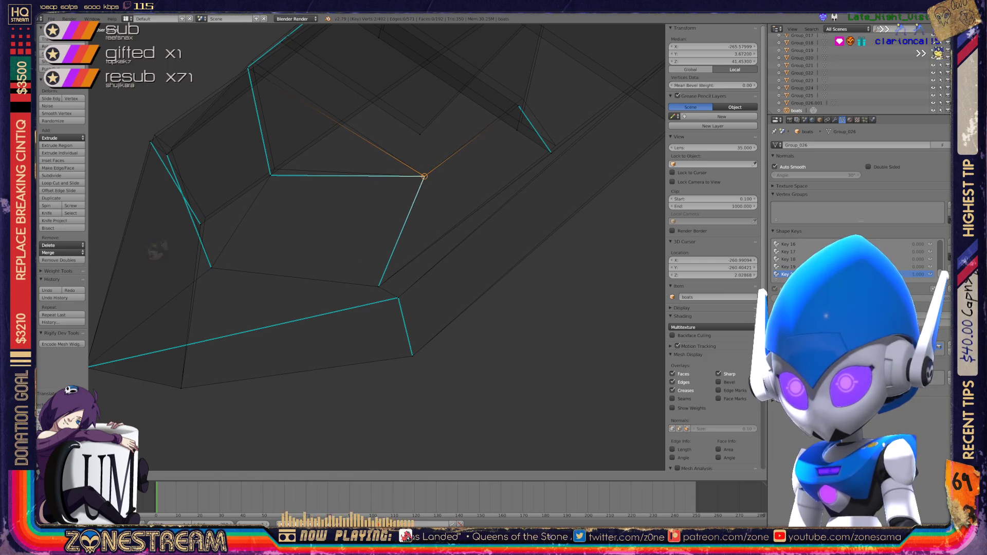
shift+middle_drag(270, 175, 335, 223)
right_click(334, 222)
key(g)
click(305, 293)
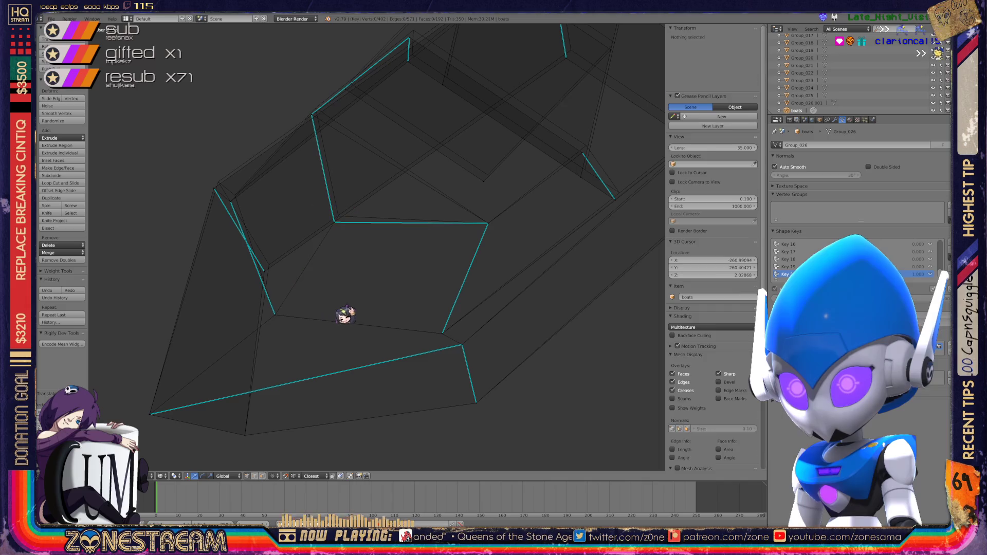
mouse_move(461, 355)
middle_down()
mouse_move(470, 93)
mouse_move(545, 506)
middle_up()
key(KP_Decimal)
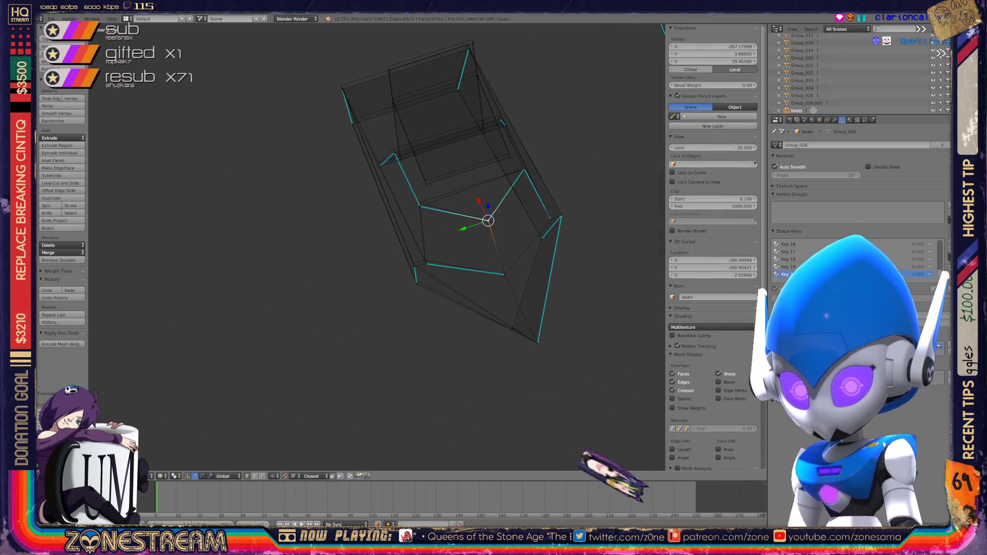
- Snap the first stray boat vertex onto its neighbouring vertex
scroll(378, 247, up, 5)
scroll(377, 247, up, 2)
right_click(331, 245)
key(g)
click(325, 235)
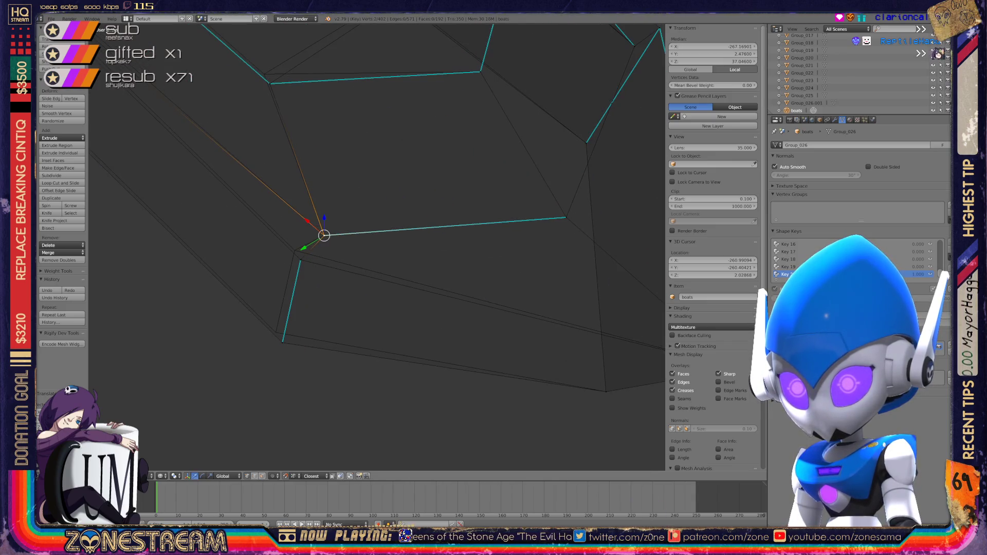
- Move the next vertex onto the lower vertex, then shift it slightly up-left
right_click(300, 260)
right_click(301, 260)
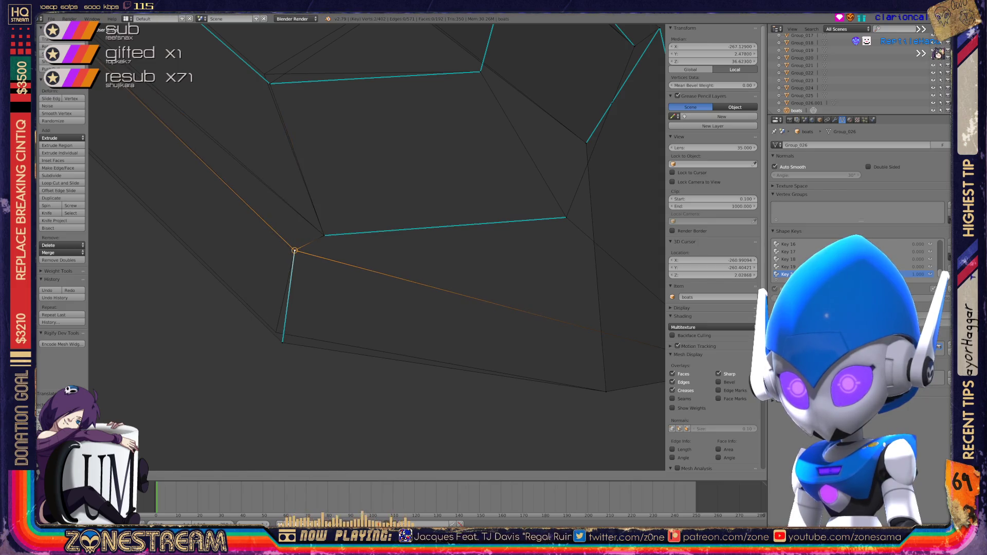
key(g)
click(283, 343)
key(g)
click(280, 337)
middle_drag(280, 337, 360, 278)
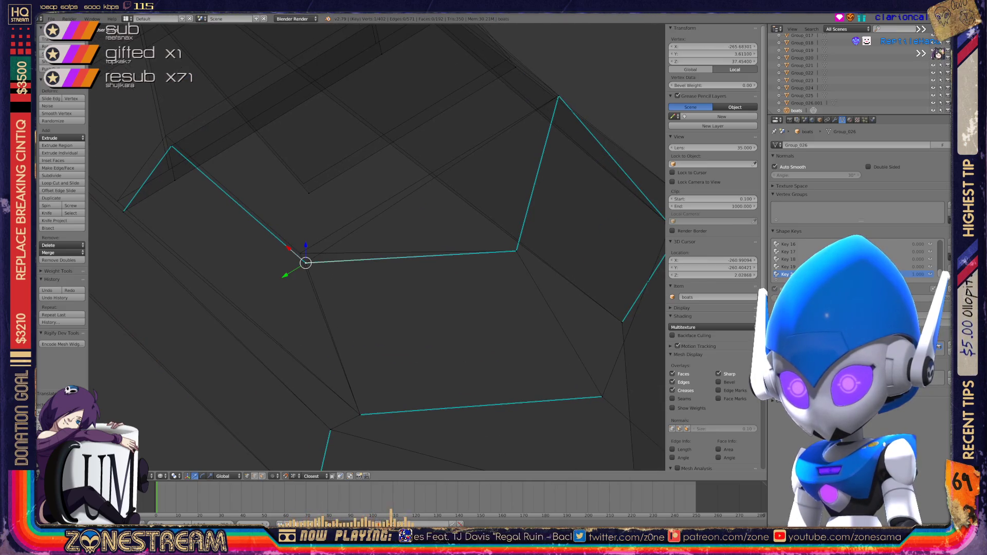
key(g)
click(300, 253)
- Select the top and bottom vertices of a hull edge
mouse_move(360, 231)
shift+middle_down()
mouse_move(261, 313)
mouse_move(218, 328)
mouse_move(314, 304)
shift+middle_up()
scroll(218, 328, down, 5)
scroll(377, 247, up, 5)
scroll(302, 241, up, 3)
right_click(301, 241)
right_click(315, 363)
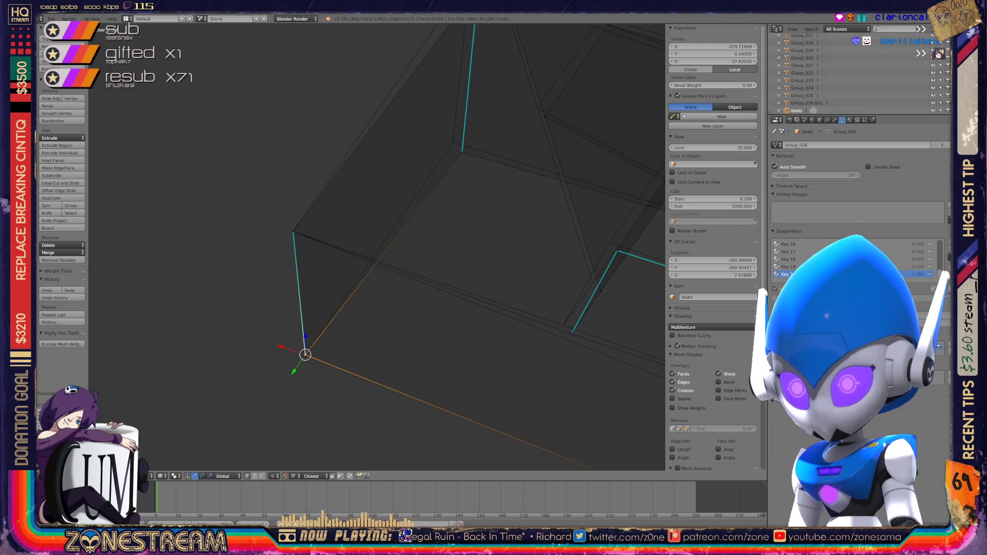
- Nudge the higher hull vertex and the edge's upper end up-left
middle_drag(314, 363, 370, 288)
right_click(400, 246)
key(g)
click(390, 230)
middle_drag(390, 229, 402, 197)
right_click(401, 197)
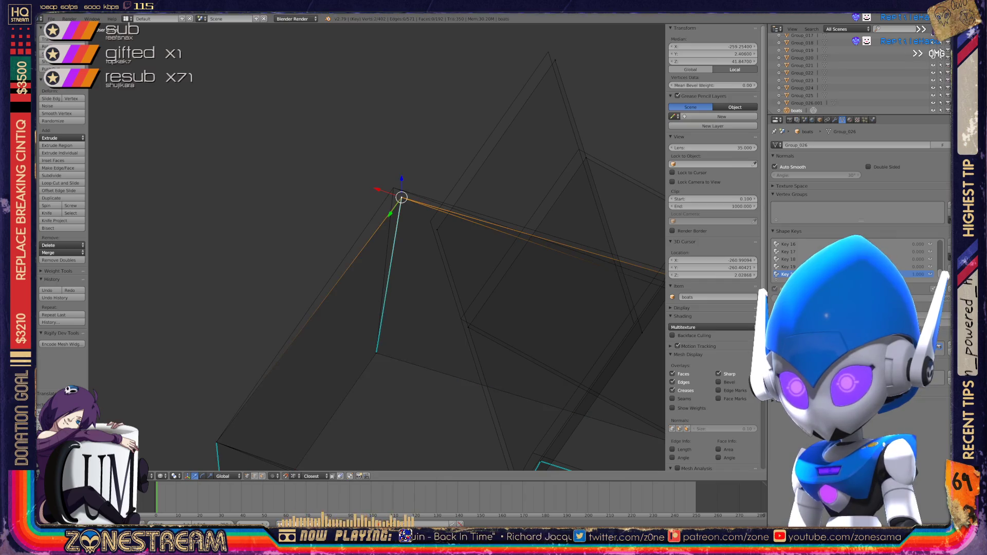
key(g)
- Raise a lower hull vertex straight up along Z, then undo and redo the raise
mouse_move(360, 257)
middle_down()
mouse_move(391, 288)
mouse_move(324, 323)
middle_up()
right_click(324, 323)
key(g)
key(z)
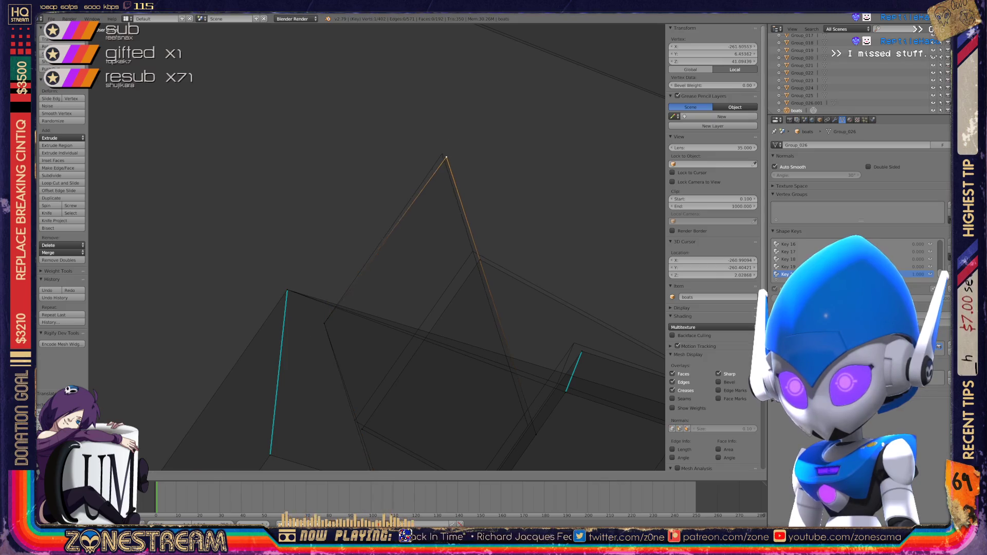
key(Return)
shift+middle_drag(441, 154, 430, 65)
shift+middle_drag(391, 257, 395, 219)
key(ctrl+z)
key(g)
key(Return)
key(ctrl+shift+z)
- Settle that vertex on the hull's top edge
key(g)
key(Return)
mouse_move(360, 258)
middle_down()
mouse_move(391, 216)
mouse_move(367, 221)
middle_up()
key(ctrl+z)
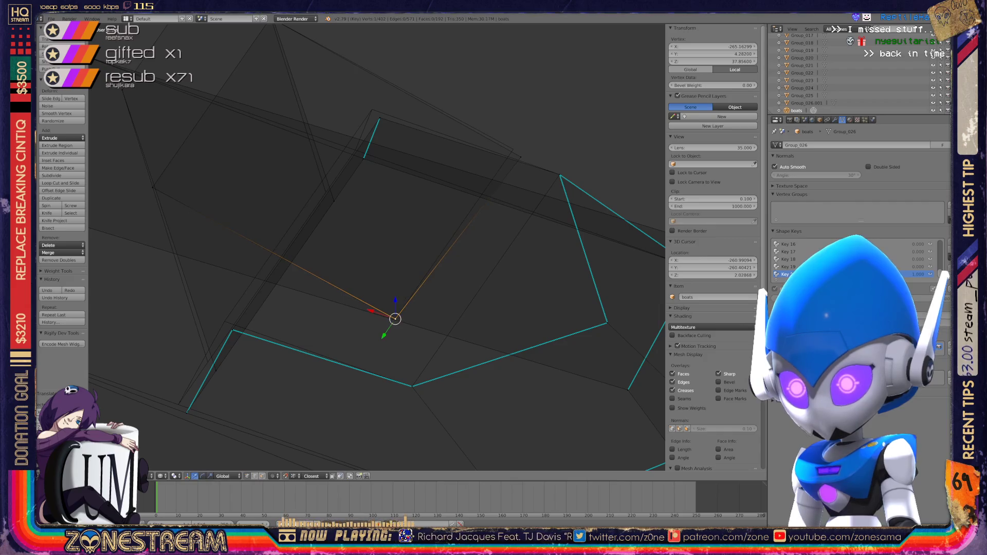
key(g)
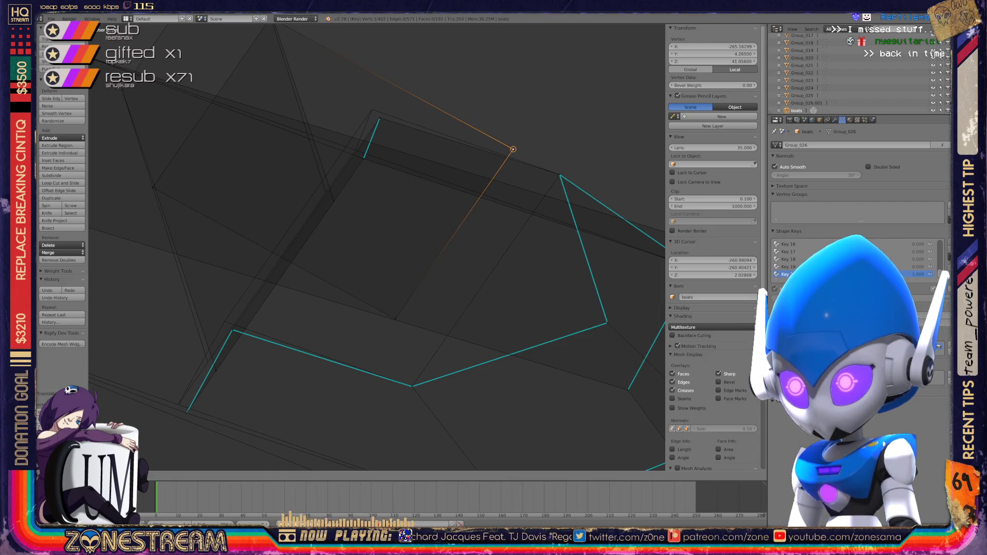
key(Return)
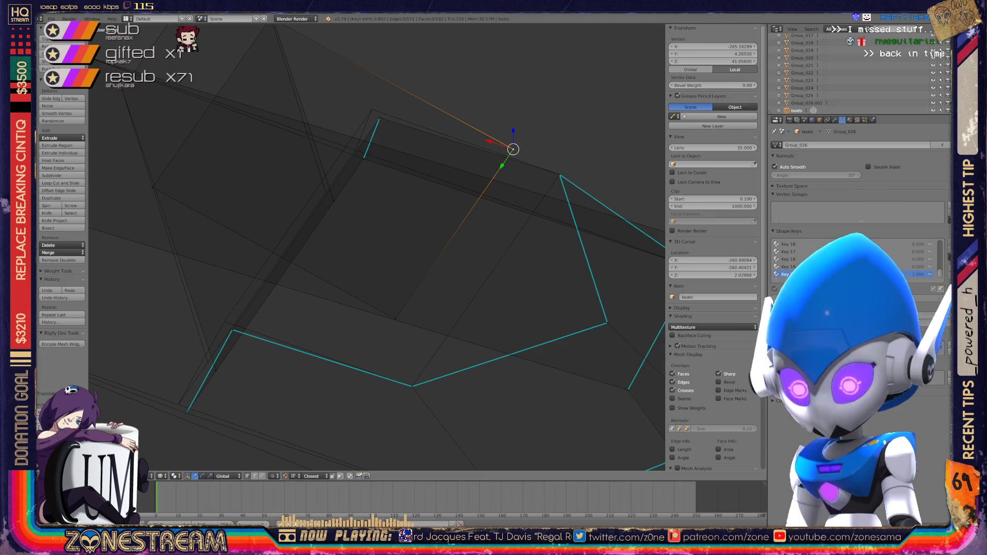
mouse_move(360, 258)
middle_down()
mouse_move(288, 231)
mouse_move(335, 242)
middle_up()
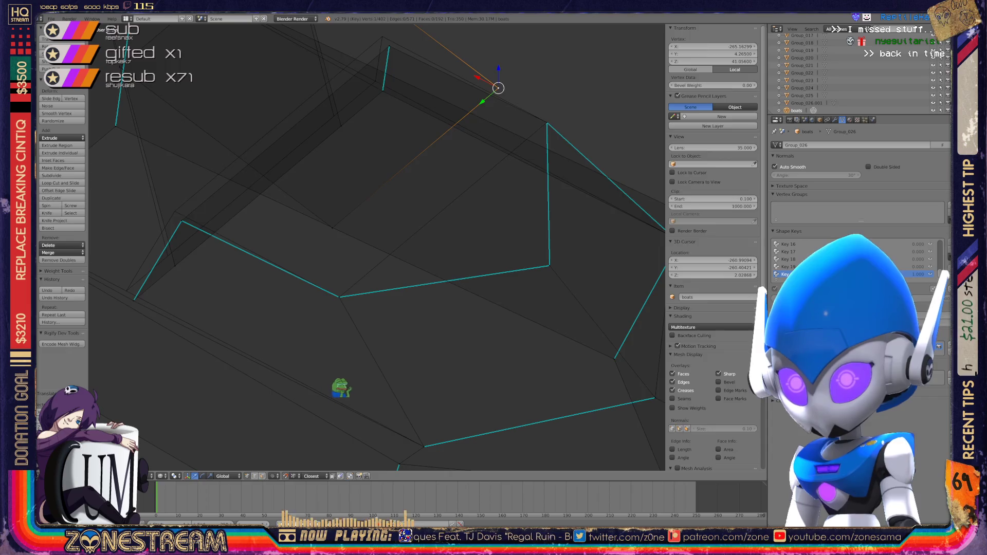
- Nudge the vertices near the corner up-left
key(Tab)
key(Tab)
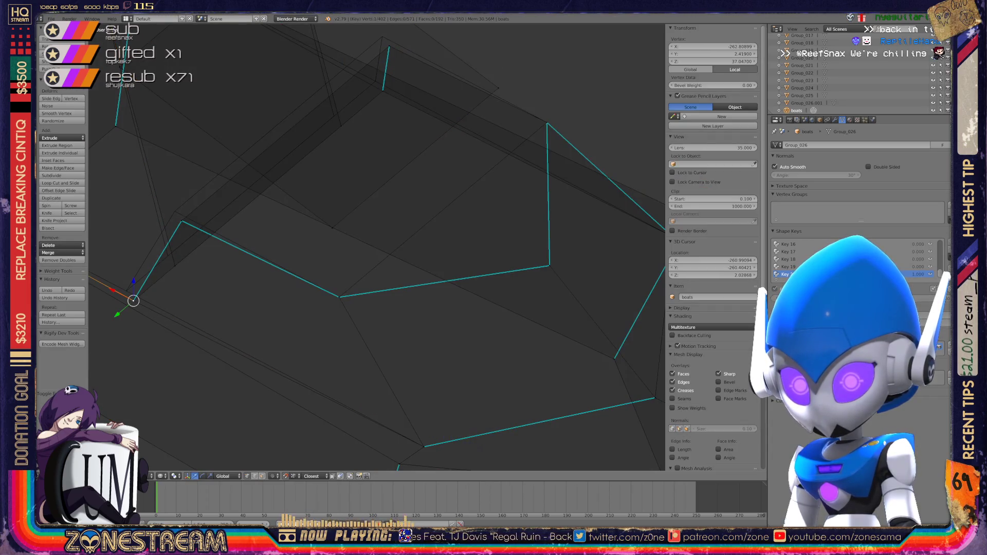
drag(133, 301, 126, 291)
right_click(182, 222)
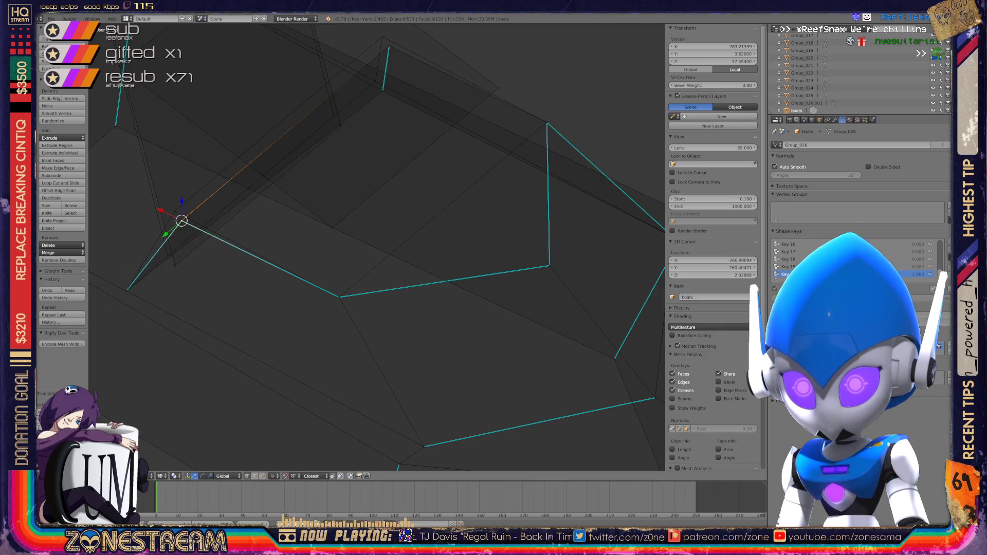
key(g)
click(175, 212)
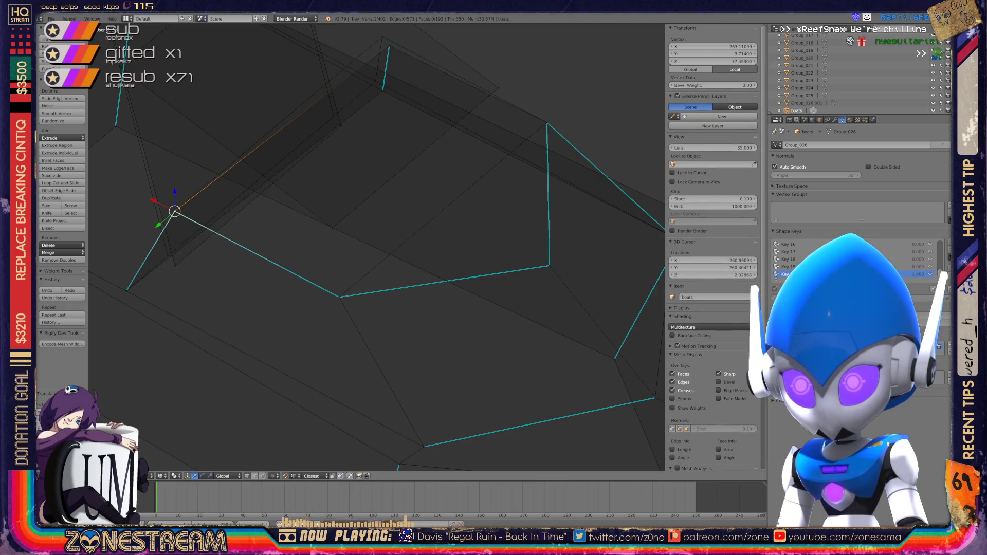
- Adjust a far-side vertex, check the lower vertices, and return to Object Mode
shift+middle_drag(360, 205, 329, 326)
right_click(359, 167)
key(g)
right_click(352, 211)
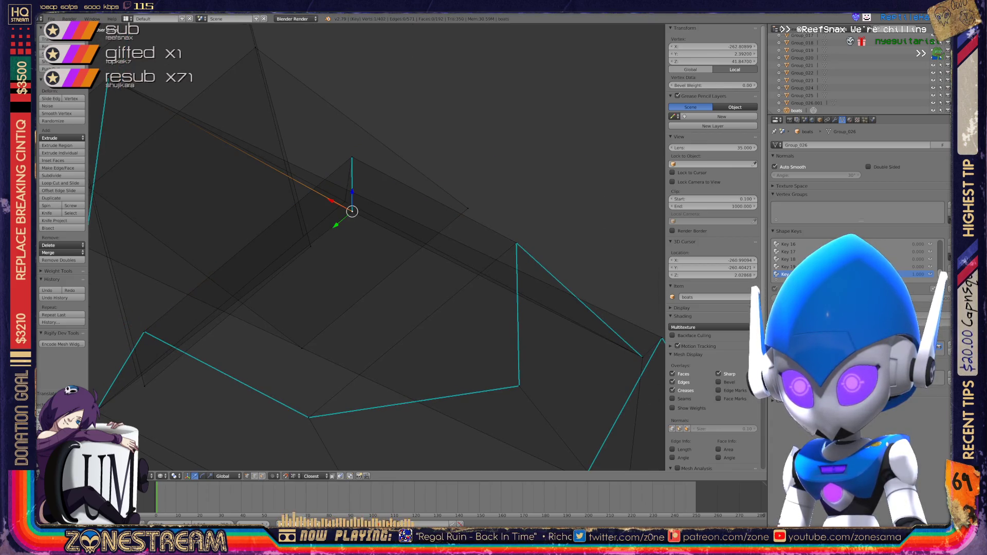
right_drag(352, 211, 345, 201)
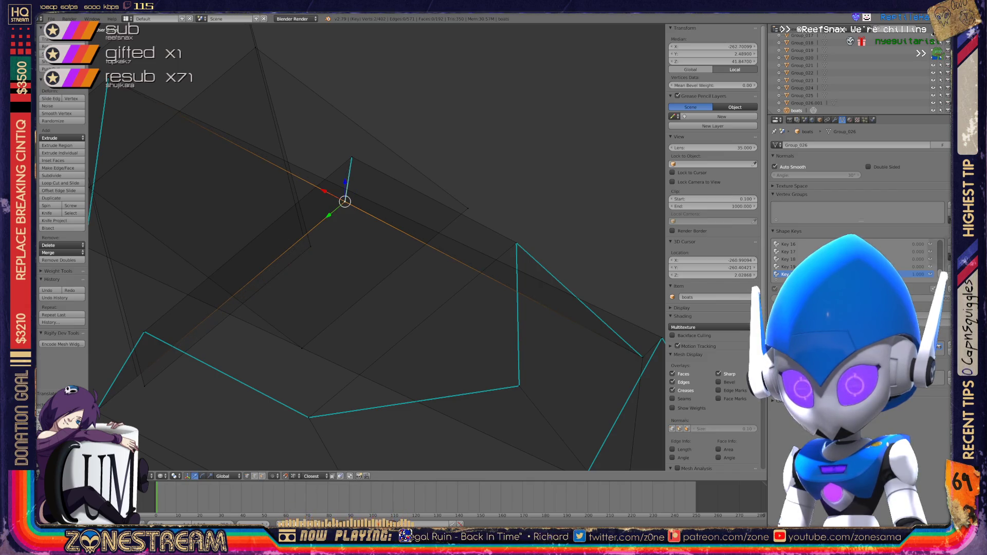
right_click(143, 385)
right_click(310, 246)
middle_drag(360, 257, 329, 216)
key(Tab)
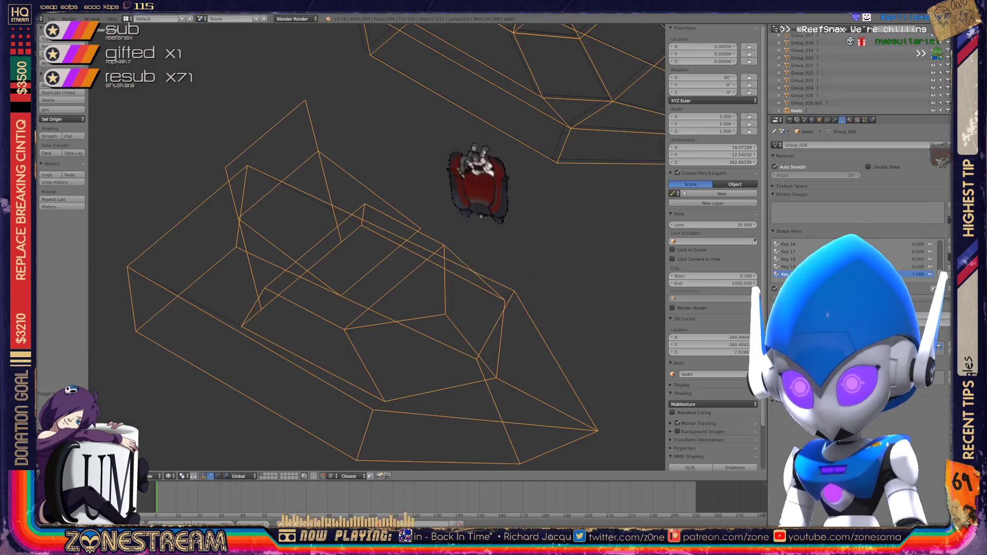
- Save over the existing boats.blend file
scroll(375, 247, down, 3)
middle_drag(375, 247, 350, 227)
scroll(375, 247, down, 2)
key(x)
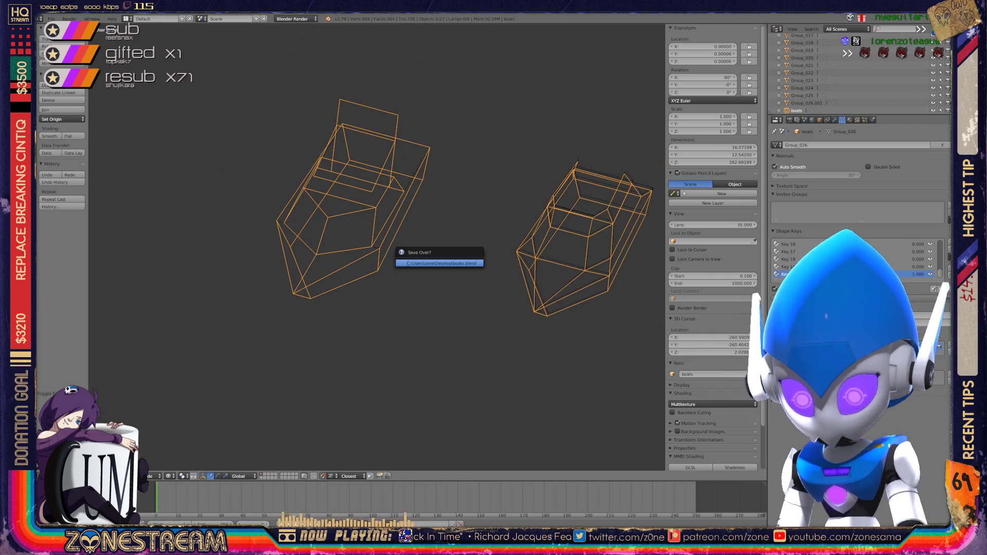
- Enter Edit Mode on the boxy boat piece and zoom in on its vertices
scroll(375, 231, down, 5)
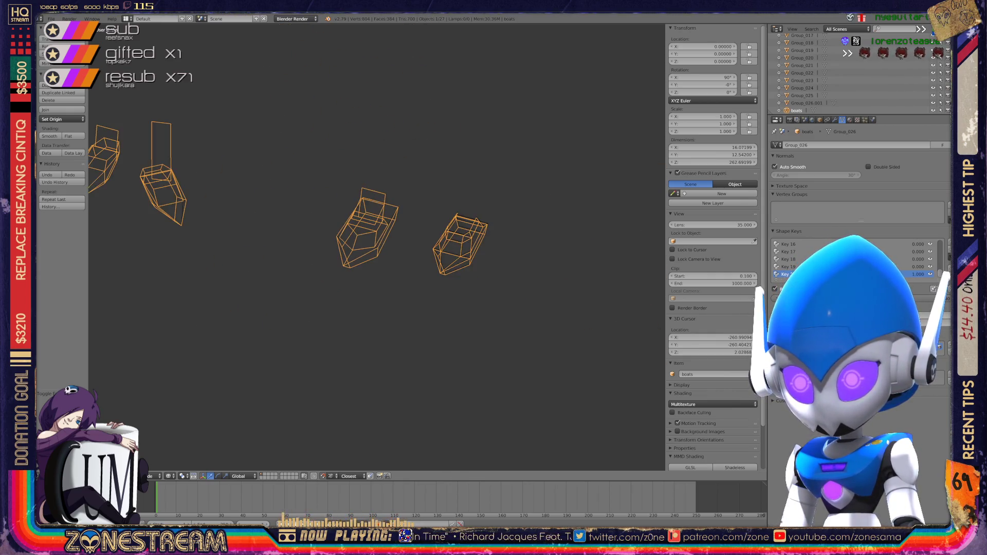
key(Tab)
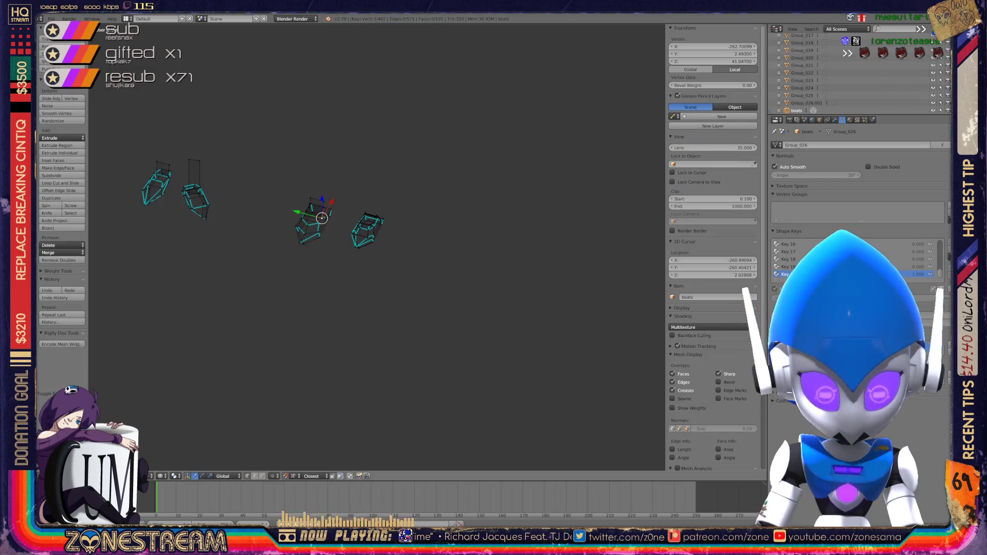
scroll(378, 247, up, 4)
scroll(360, 226, down, 4)
mouse_move(360, 227)
middle_down()
mouse_move(391, 226)
mouse_move(360, 226)
middle_up()
scroll(360, 226, up, 6)
scroll(391, 195, up, 4)
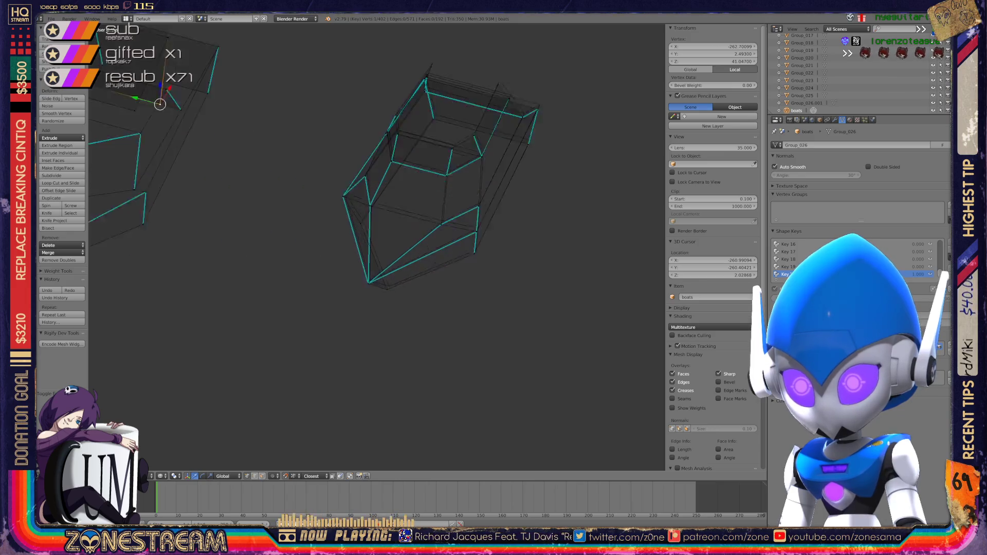
scroll(391, 196, down, 2)
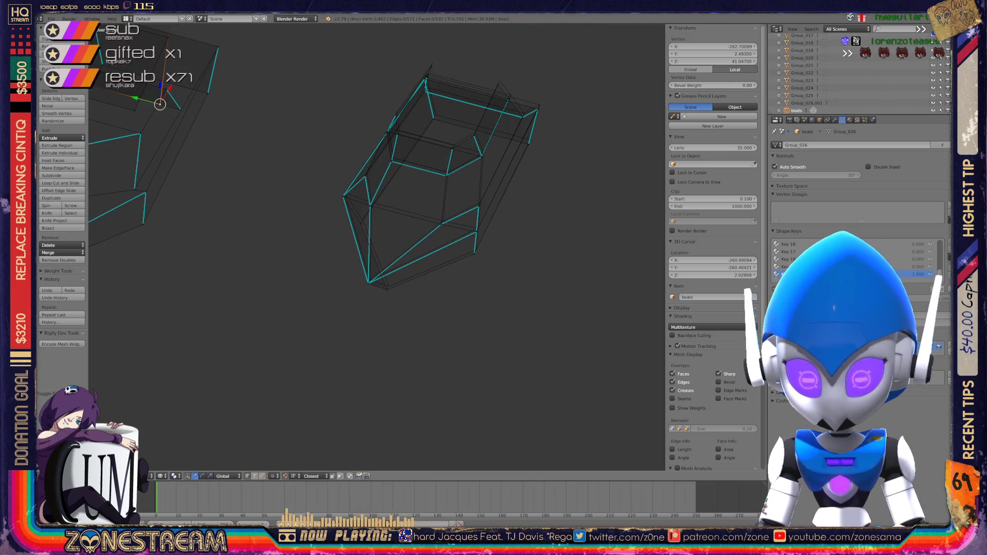
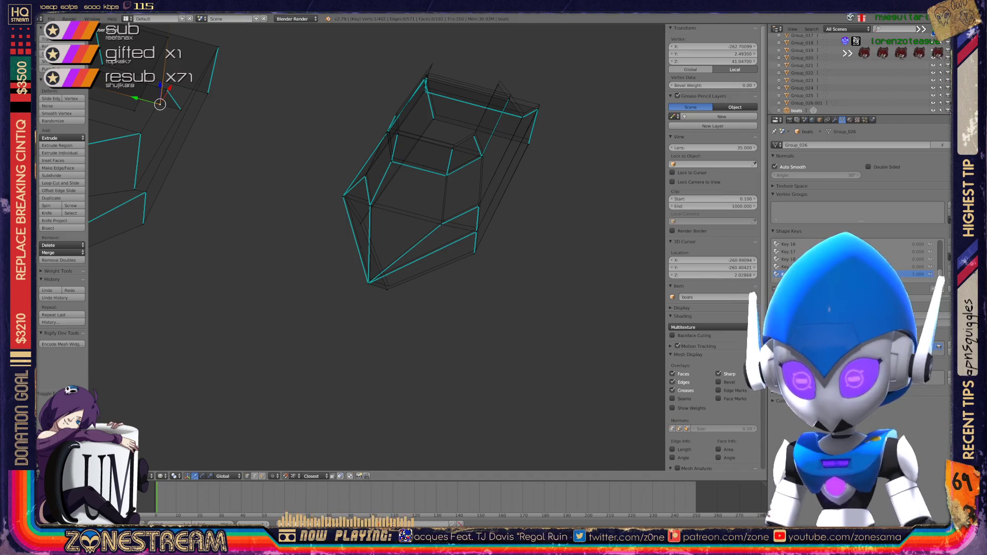
- Nudge the bottom, lower-right, left, top-left corner and right-side shell vertices slightly upward and outward
scroll(437, 170, up, 3)
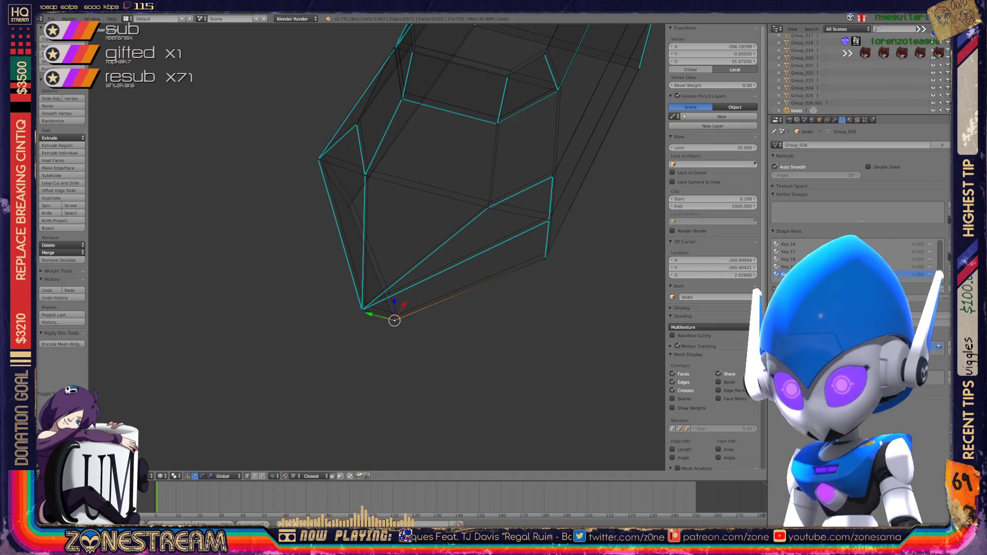
right_drag(395, 319, 365, 304)
right_drag(546, 255, 552, 214)
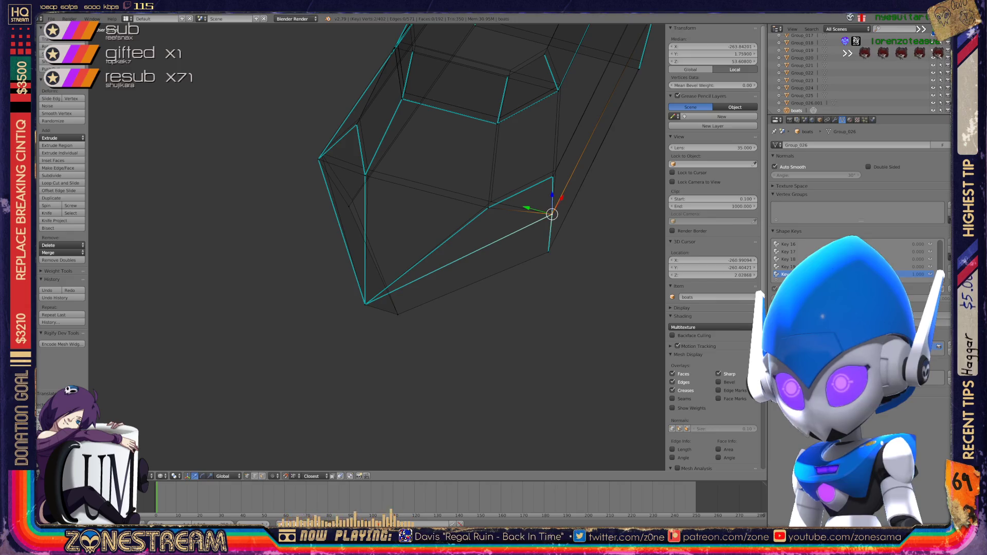
right_click(488, 207)
right_drag(488, 208, 491, 202)
right_click(349, 207)
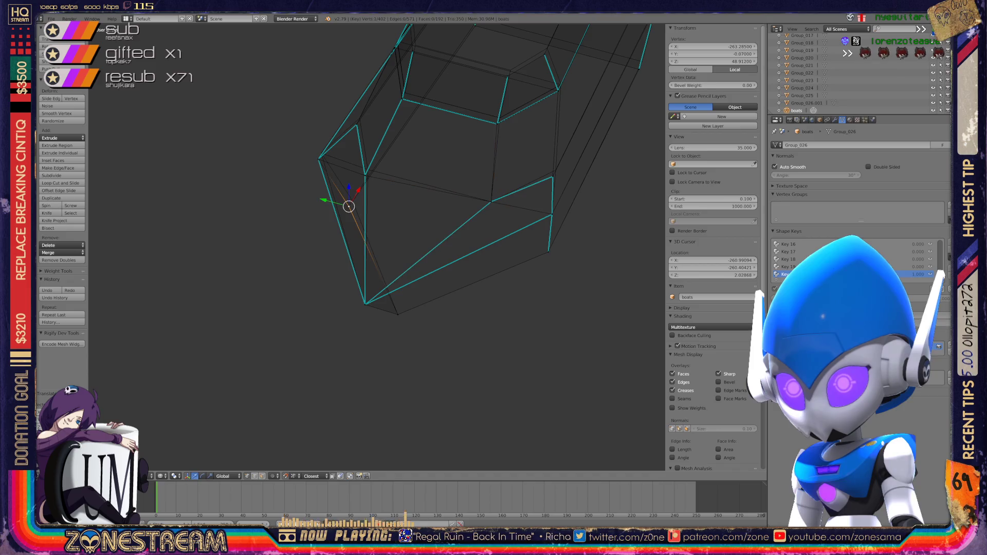
right_drag(349, 206, 351, 199)
right_click(318, 159)
right_drag(318, 159, 368, 170)
right_click(365, 175)
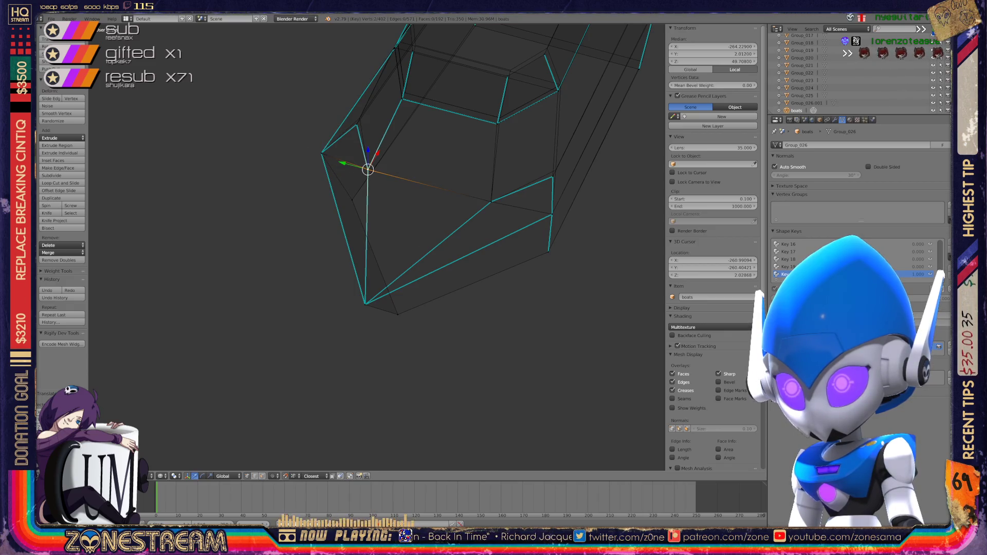
right_click(553, 177)
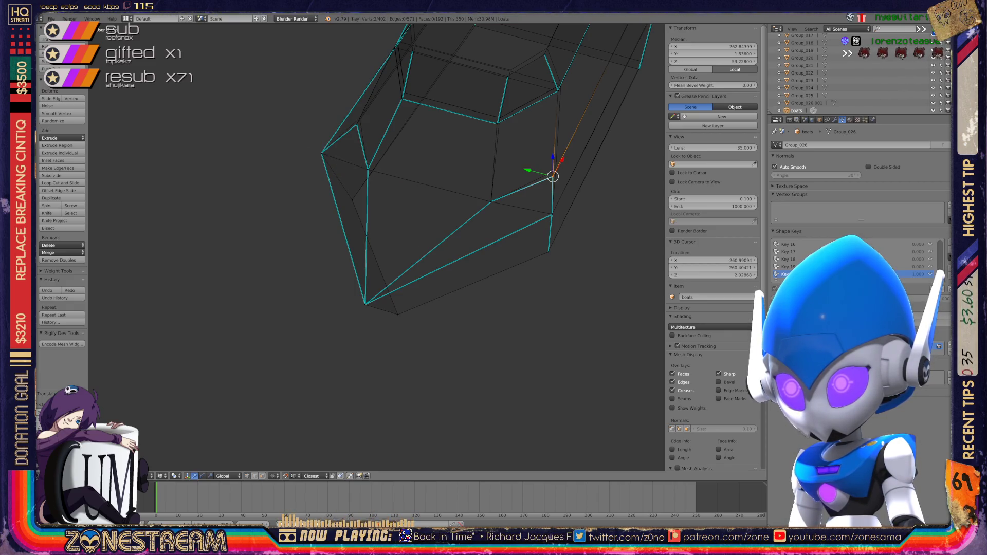
right_drag(553, 177, 555, 170)
- Shift the lower, lower-left and upper shell vertices a little up and to the left
mouse_move(375, 247)
middle_down()
mouse_move(416, 234)
mouse_move(391, 268)
middle_up()
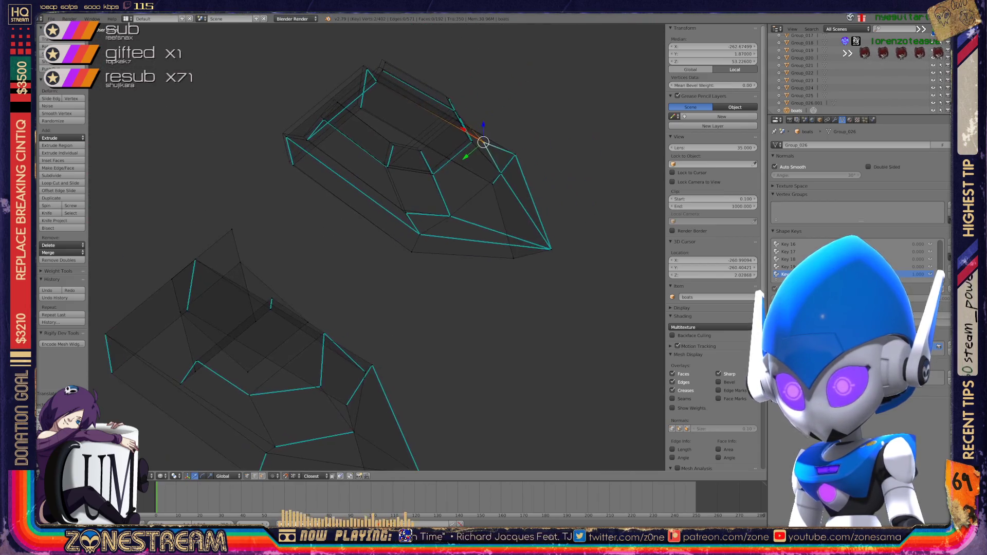
scroll(471, 144, up, 5)
right_click(309, 316)
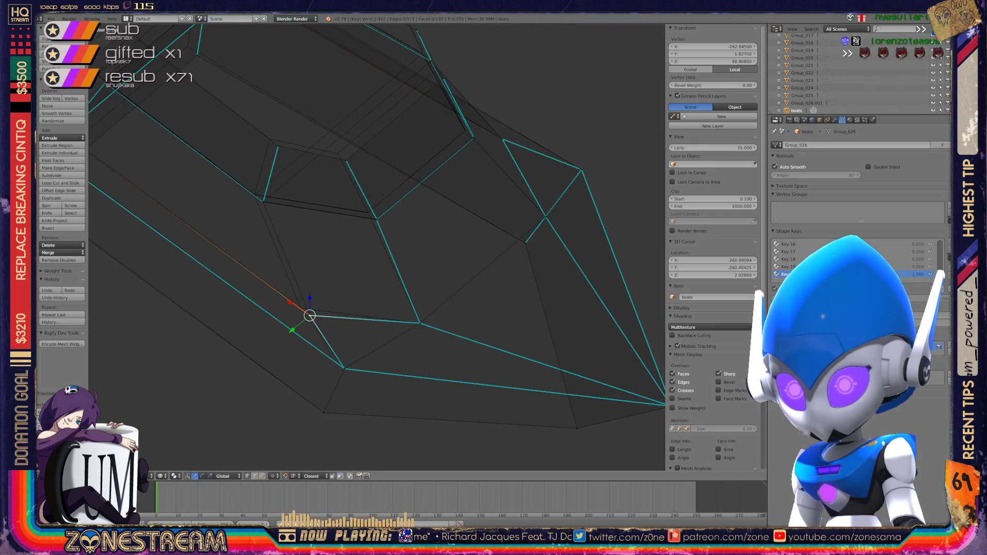
key(g)
click(302, 306)
middle_drag(302, 306, 360, 293)
right_click(228, 227)
key(g)
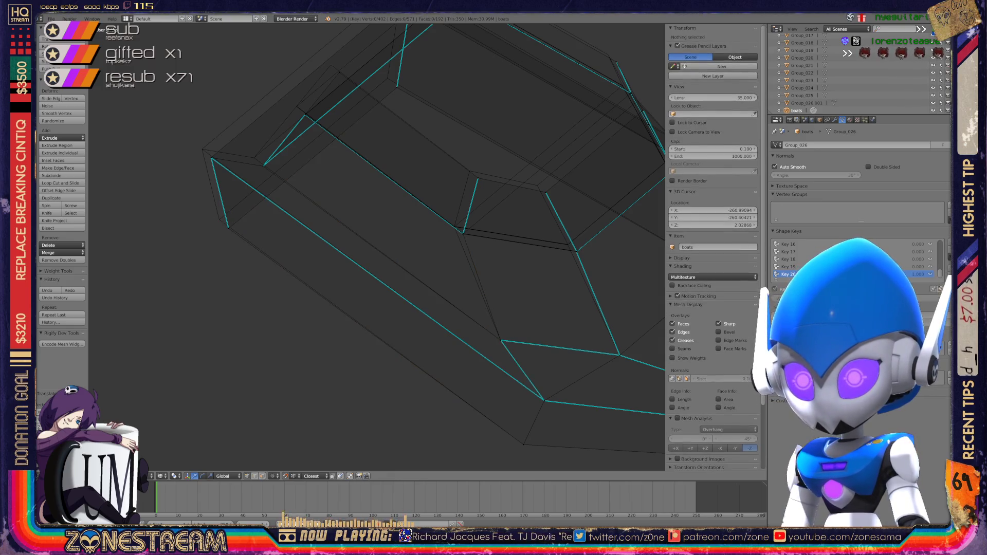
click(219, 220)
right_click(211, 158)
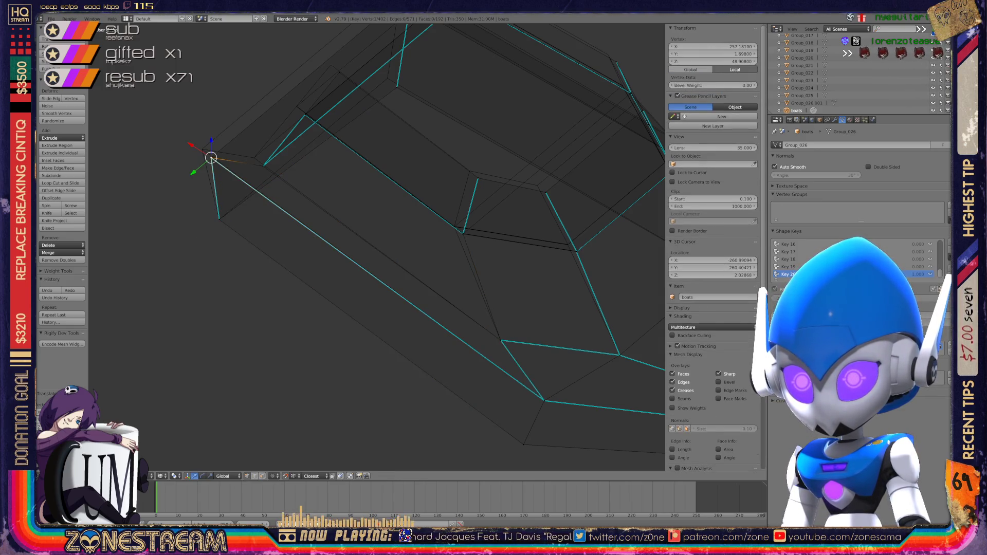
key(g)
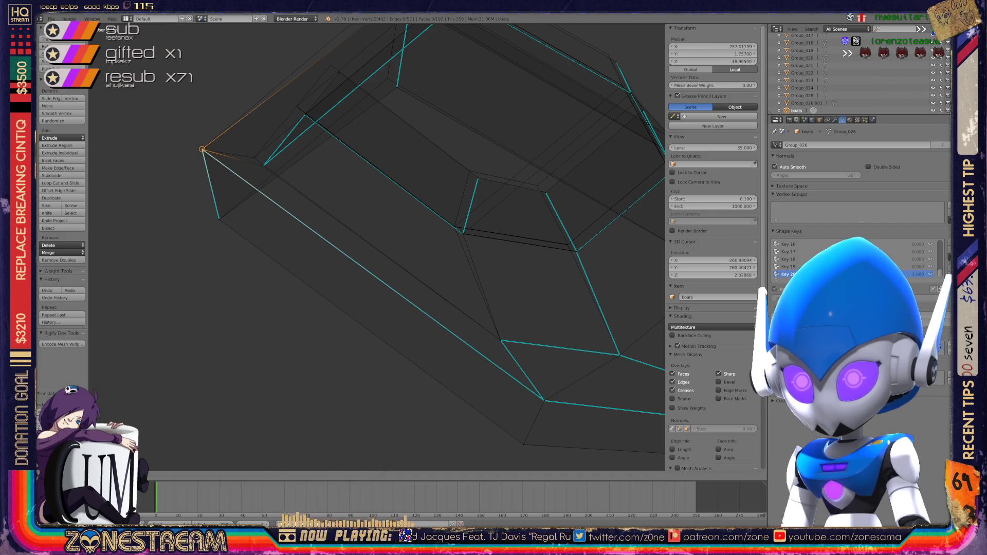
click(202, 149)
- Move the inner shell vertex further right and reposition one more vertex, checking from new angles
middle_drag(360, 257, 412, 237)
right_click(408, 276)
key(g)
click(399, 269)
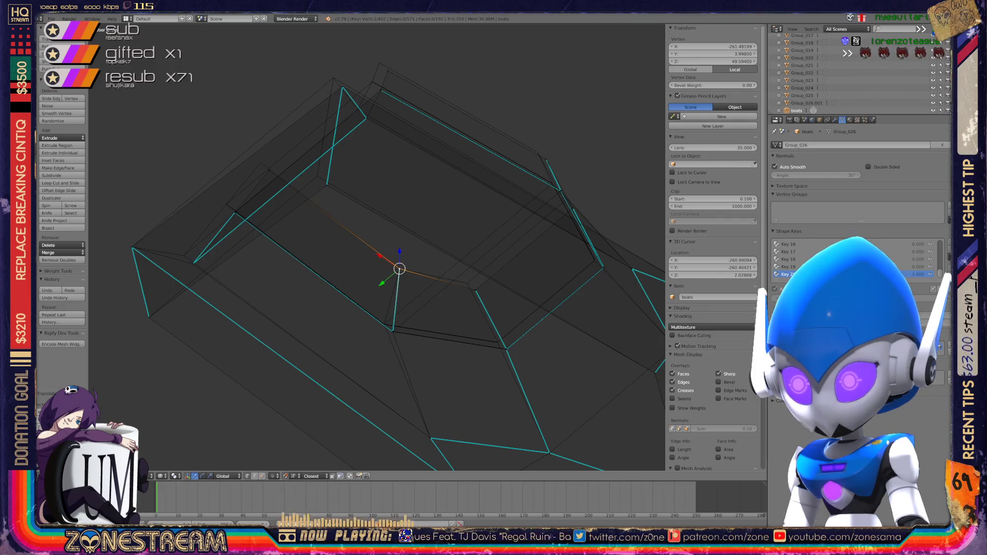
key(g)
key(Return)
middle_drag(360, 257, 288, 216)
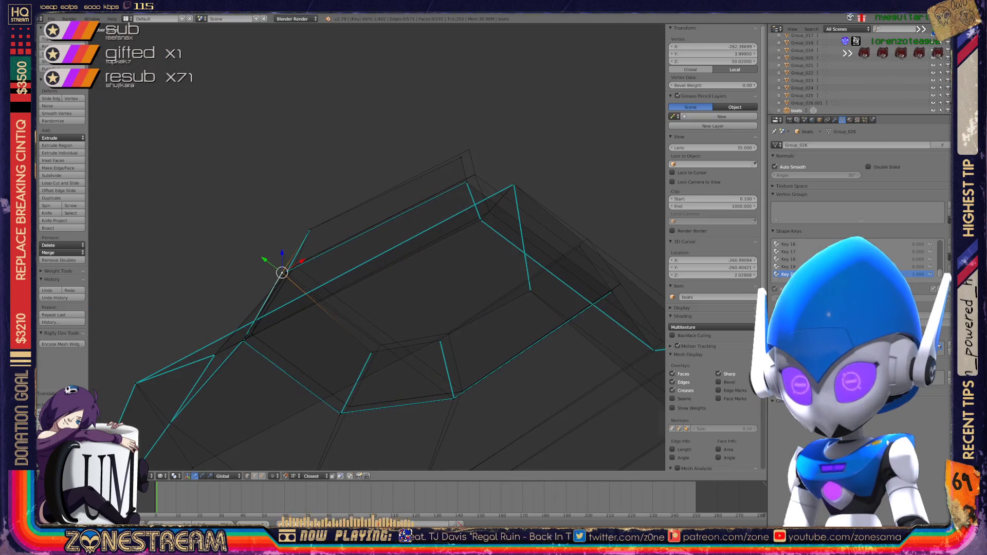
key(g)
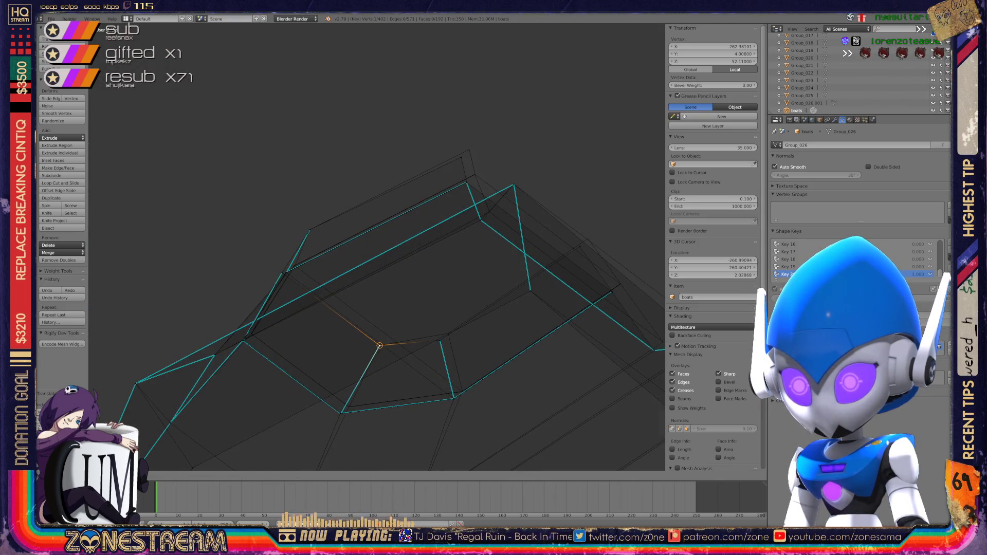
key(g)
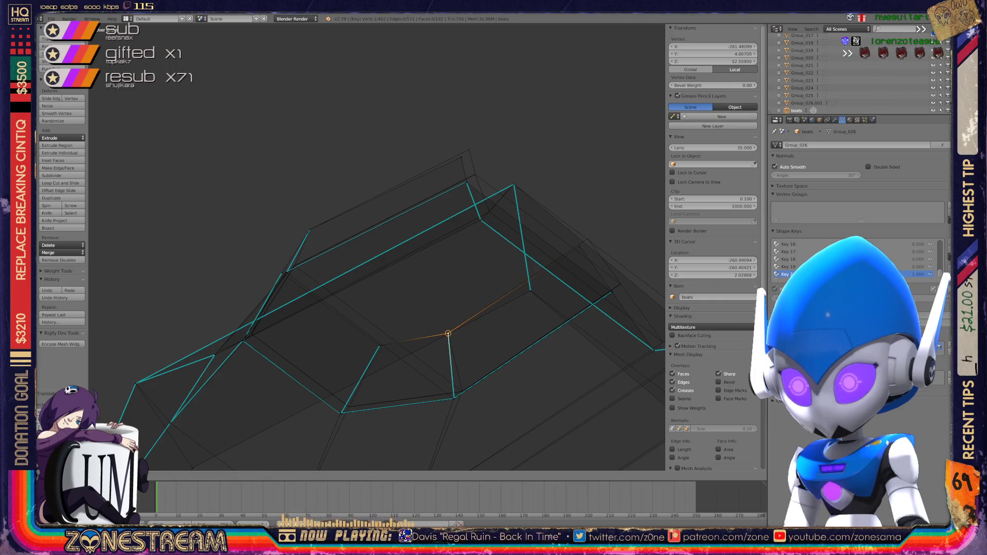
key(Return)
mouse_move(360, 258)
middle_down()
mouse_move(298, 242)
mouse_move(247, 247)
middle_up()
- Fine-tune the inner-rim, upper and bottom-corner vertices with small shifts
right_click(383, 286)
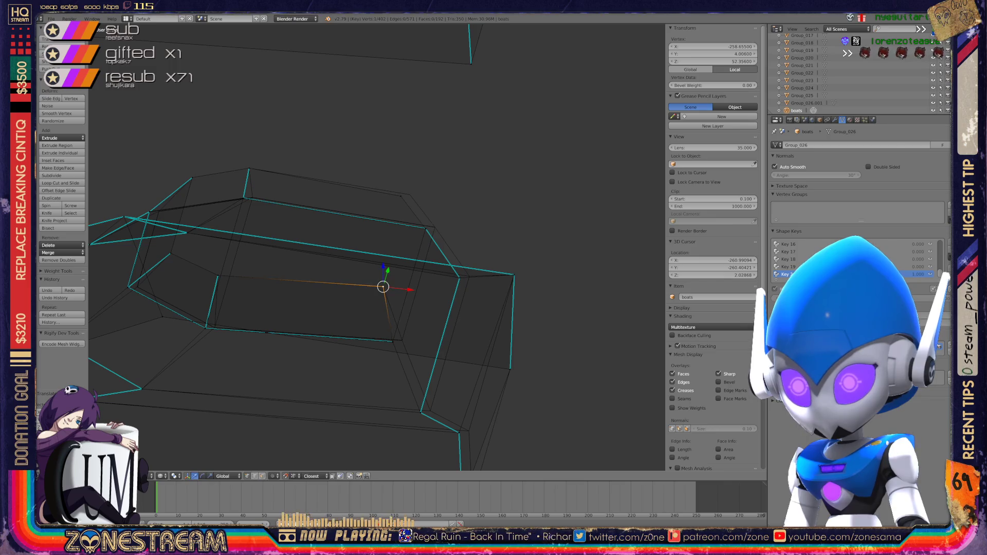
drag(401, 196, 410, 194)
mouse_move(309, 258)
middle_down()
mouse_move(432, 216)
mouse_move(438, 295)
middle_up()
drag(439, 295, 423, 291)
shift+middle_drag(424, 291, 401, 402)
right_click(394, 195)
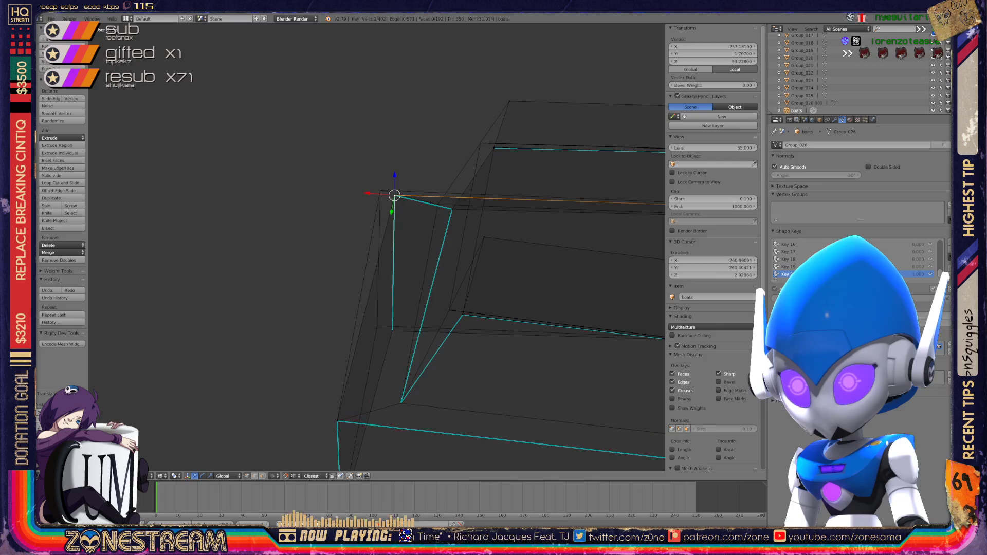
key(g)
mouse_move(462, 231)
middle_down()
mouse_move(478, 299)
mouse_move(453, 247)
middle_up()
right_click(226, 392)
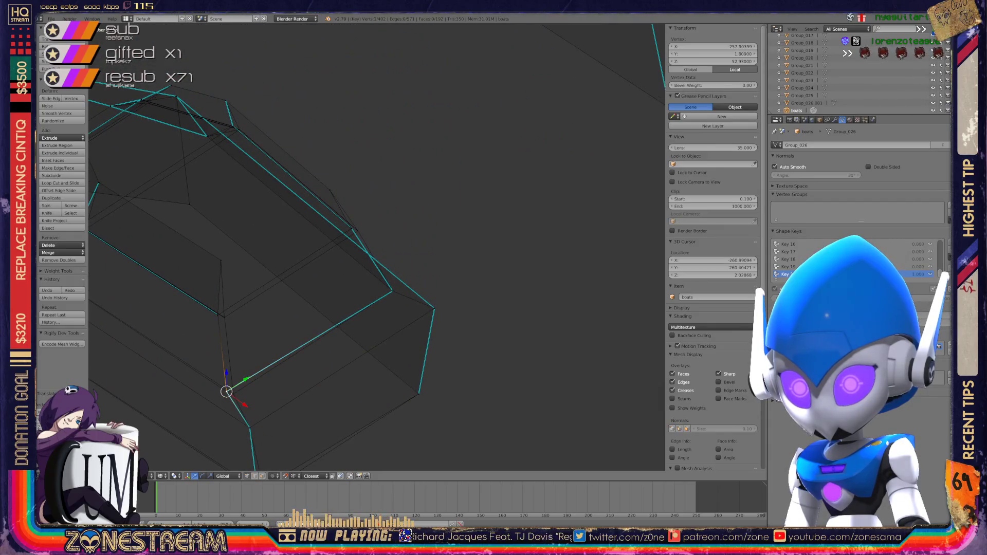
right_drag(227, 392, 233, 395)
scroll(376, 247, down, 5)
mouse_move(376, 247)
middle_down()
mouse_move(437, 236)
mouse_move(391, 242)
mouse_move(406, 237)
middle_up()
scroll(406, 237, up, 5)
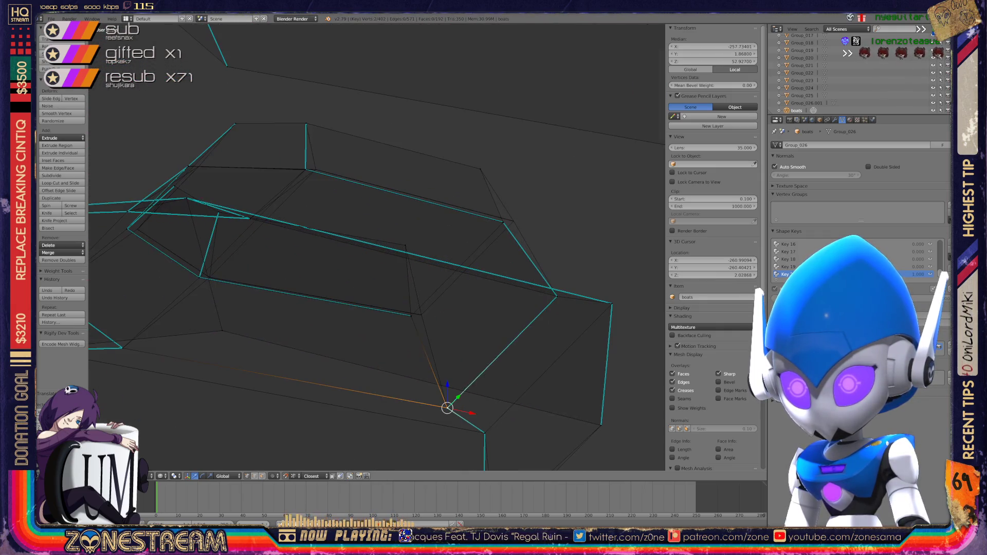
scroll(377, 247, up, 8)
scroll(377, 246, up, 5)
- Pull the left corner vertex across onto its neighbouring corner so the two edges meet
right_click(196, 319)
right_click(390, 294)
right_click(196, 319)
mouse_move(196, 319)
right_down()
mouse_move(214, 309)
mouse_move(389, 294)
right_up()
mouse_move(390, 294)
middle_down()
mouse_move(360, 277)
mouse_move(370, 288)
mouse_move(376, 281)
mouse_move(373, 254)
mouse_move(437, 288)
mouse_move(422, 303)
mouse_move(443, 319)
mouse_move(417, 301)
middle_up()
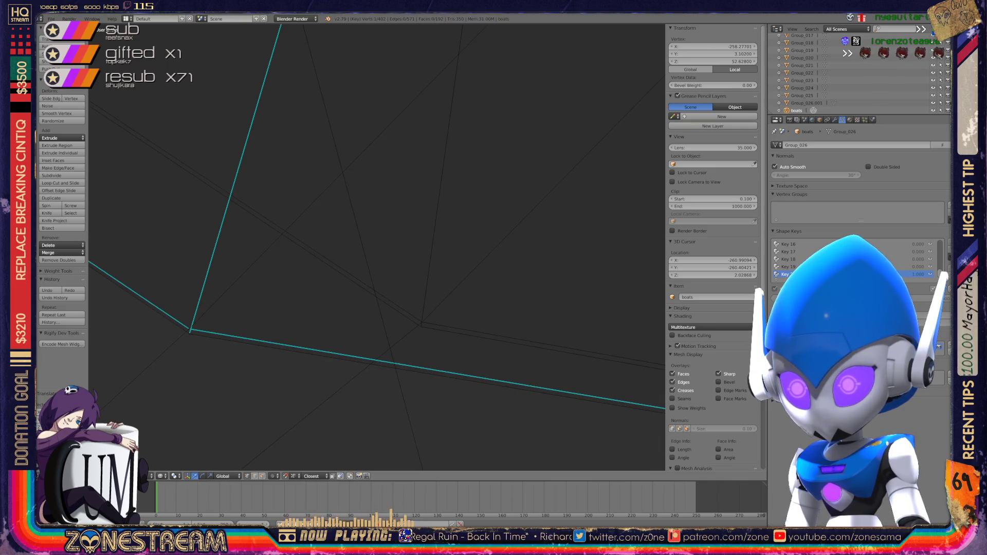
key(g)
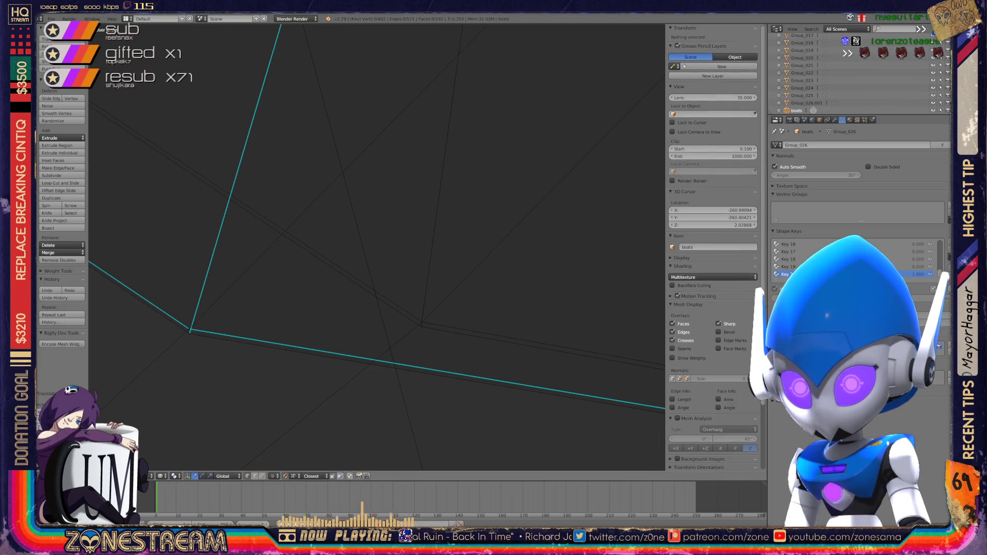
click(421, 325)
drag(189, 329, 421, 322)
mouse_move(191, 329)
mouse_down()
mouse_move(326, 309)
mouse_move(421, 322)
mouse_up()
scroll(377, 246, down, 5)
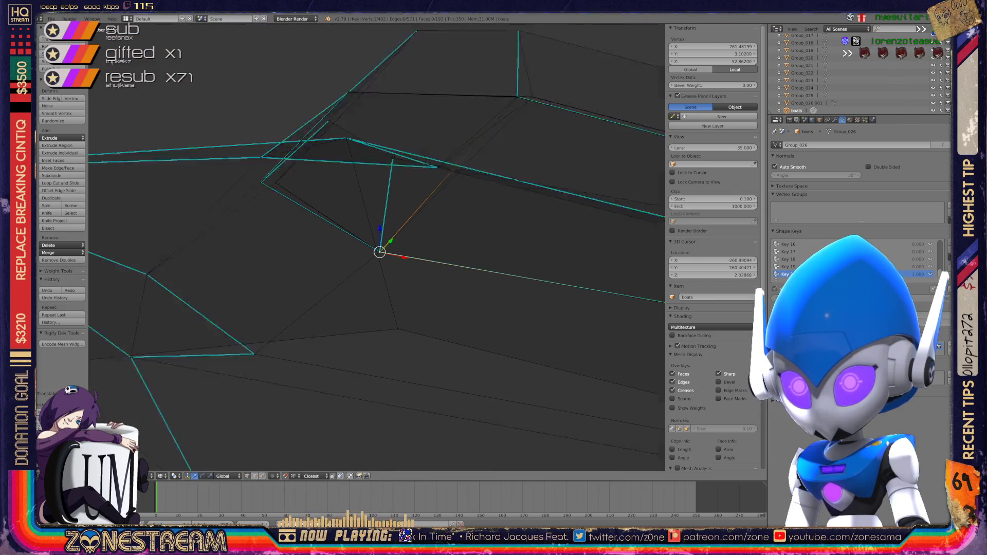
scroll(369, 249, up, 6)
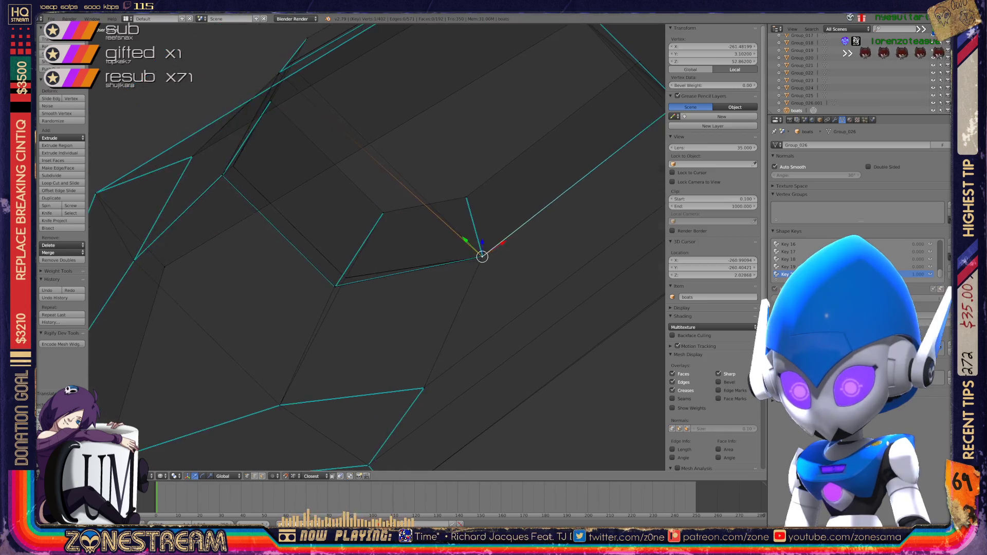
scroll(342, 320, up, 6)
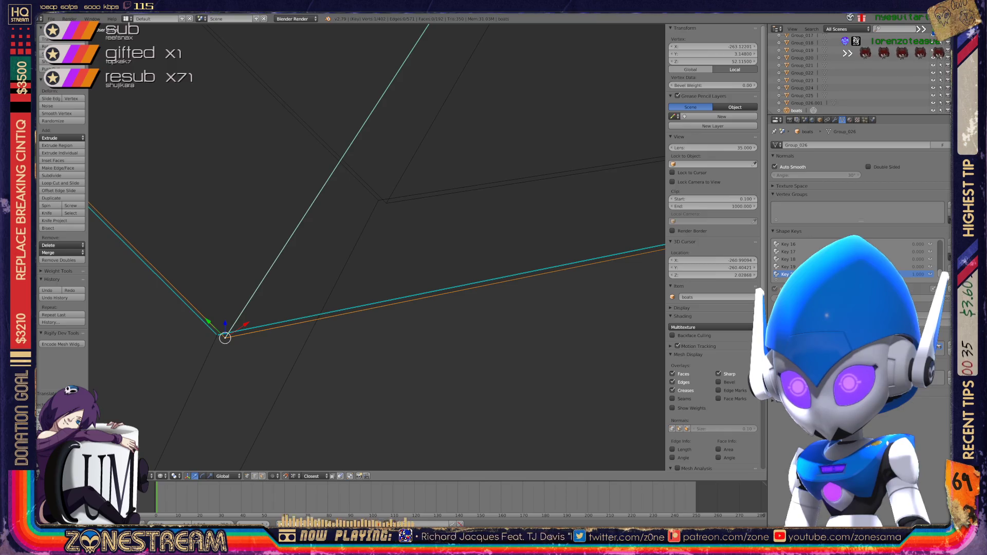
key(g)
key(Return)
right_click(217, 335)
key(g)
key(Return)
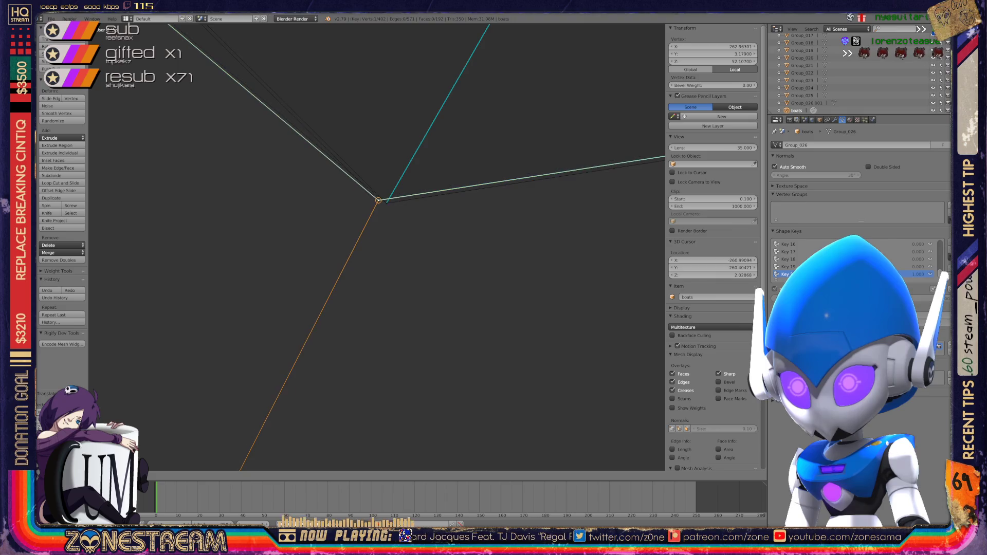
- Snap a second corner vertex onto its neighbour, undoing a stray move of another corner
scroll(377, 236, down, 5)
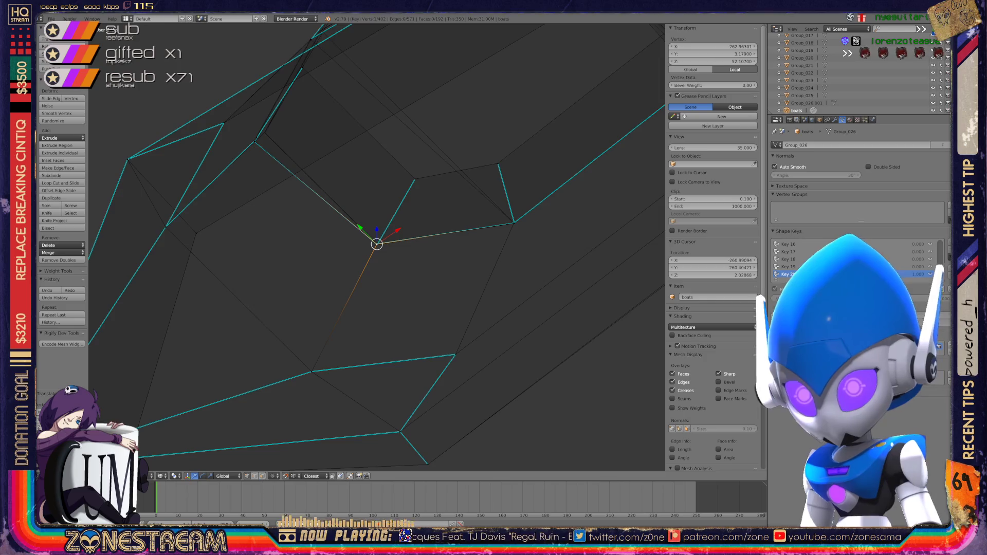
scroll(377, 244, down, 1)
mouse_move(377, 244)
middle_down()
mouse_move(314, 244)
mouse_move(410, 116)
middle_up()
scroll(377, 247, up, 8)
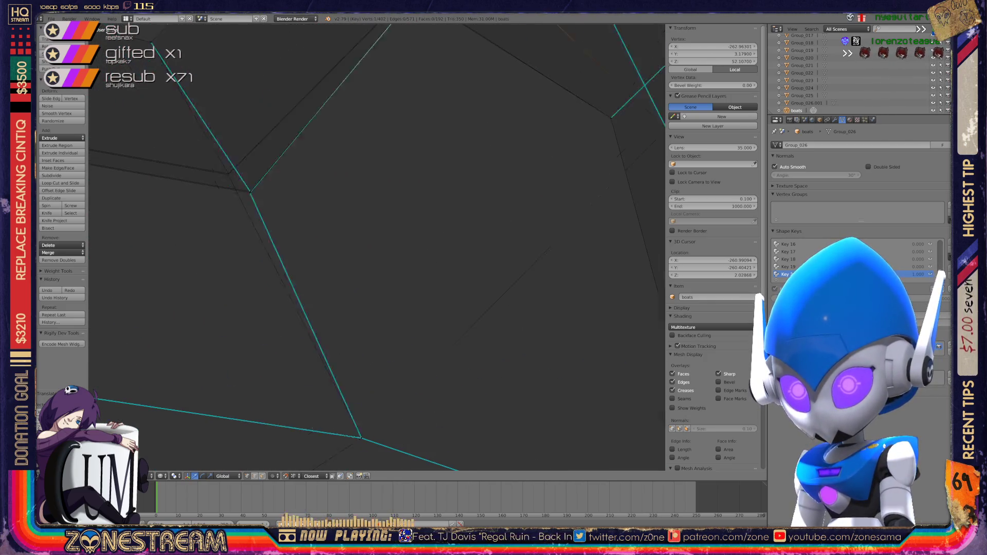
shift+middle_drag(377, 245, 272, 340)
right_click(427, 311)
right_click(314, 218)
right_drag(427, 312, 313, 222)
scroll(377, 247, down, 3)
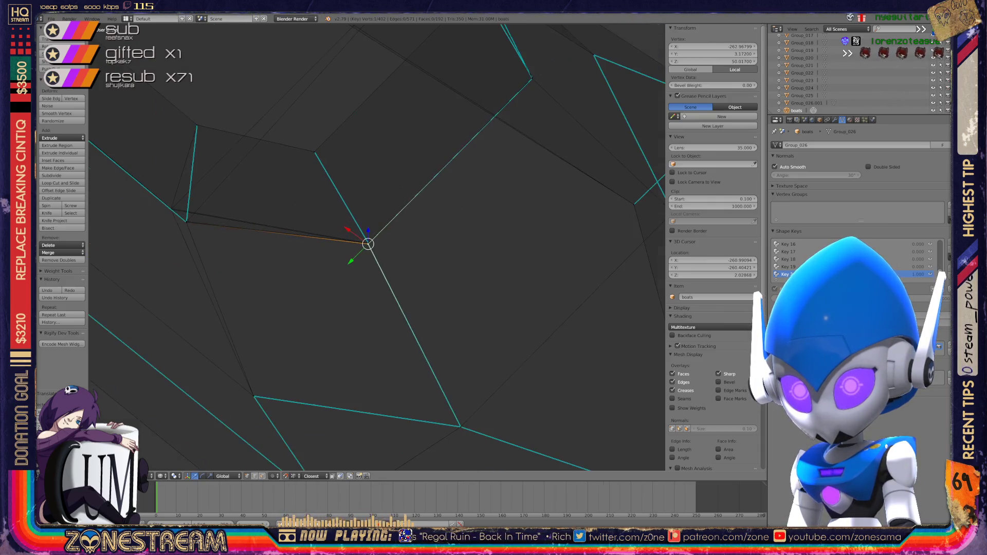
middle_drag(377, 246, 422, 229)
right_click(383, 313)
key(g)
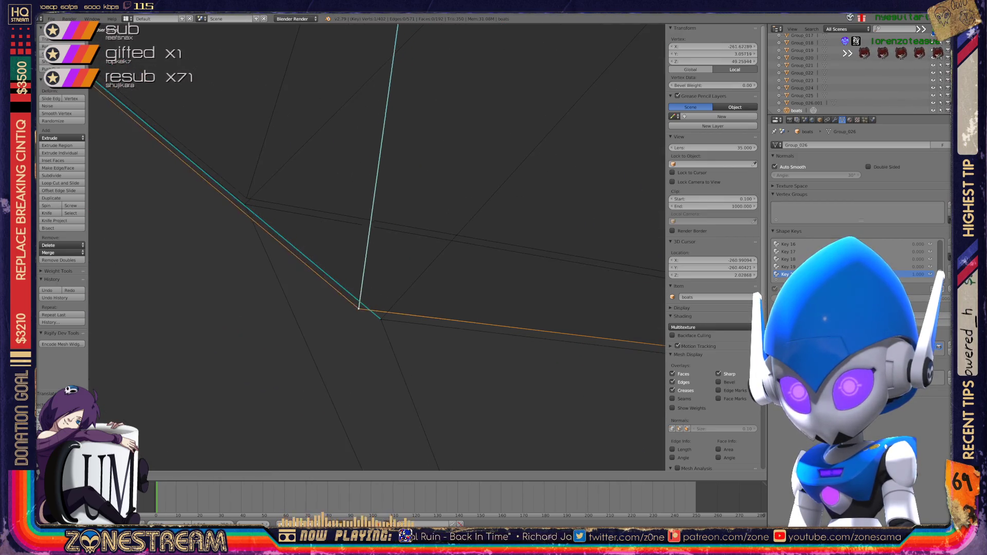
click(246, 198)
key(ctrl+z)
key(ctrl+z)
- Move one more corner vertex into place, then return to Object Mode
middle_drag(380, 258, 401, 236)
scroll(378, 247, down, 6)
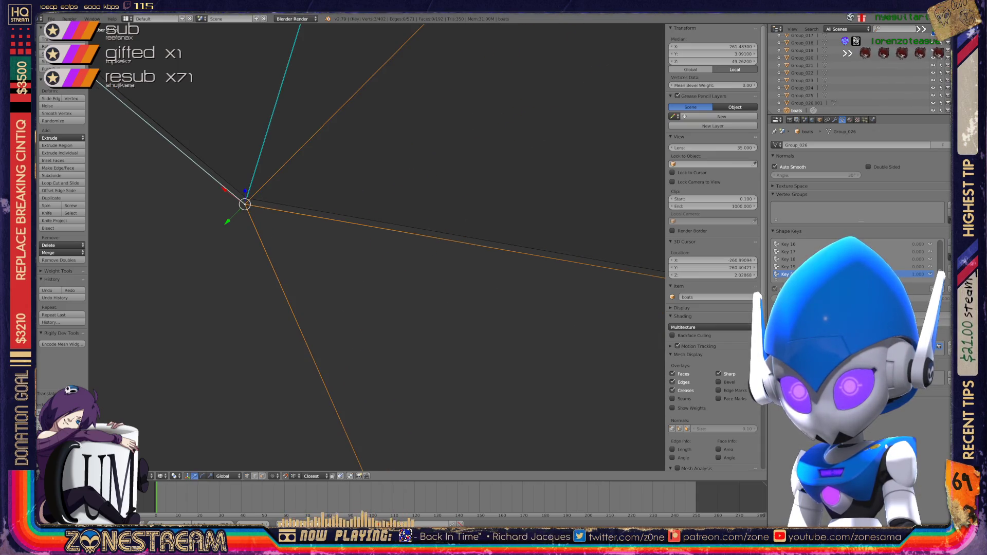
middle_drag(380, 247, 412, 231)
scroll(412, 231, up, 5)
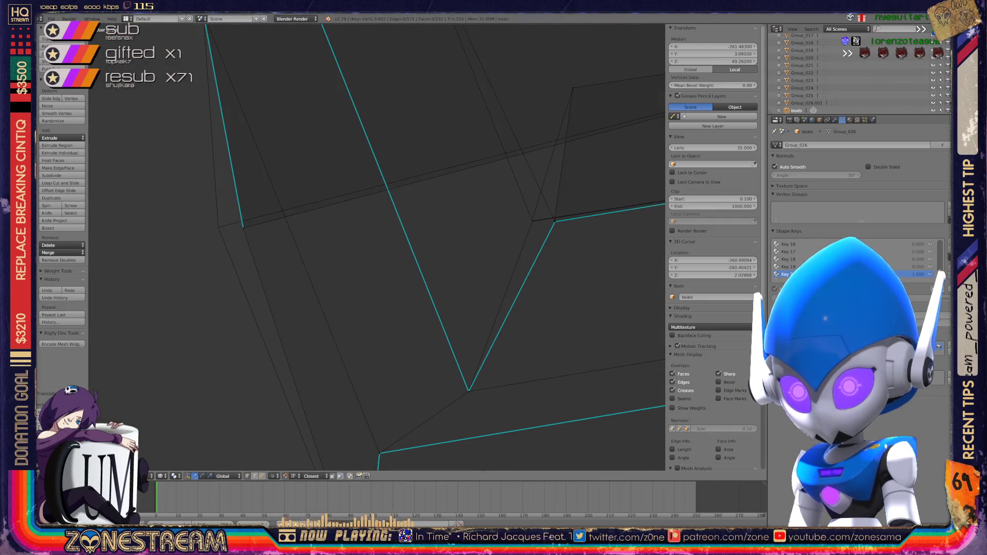
right_click(243, 228)
key(ctrl+z)
key(ctrl+shift+z)
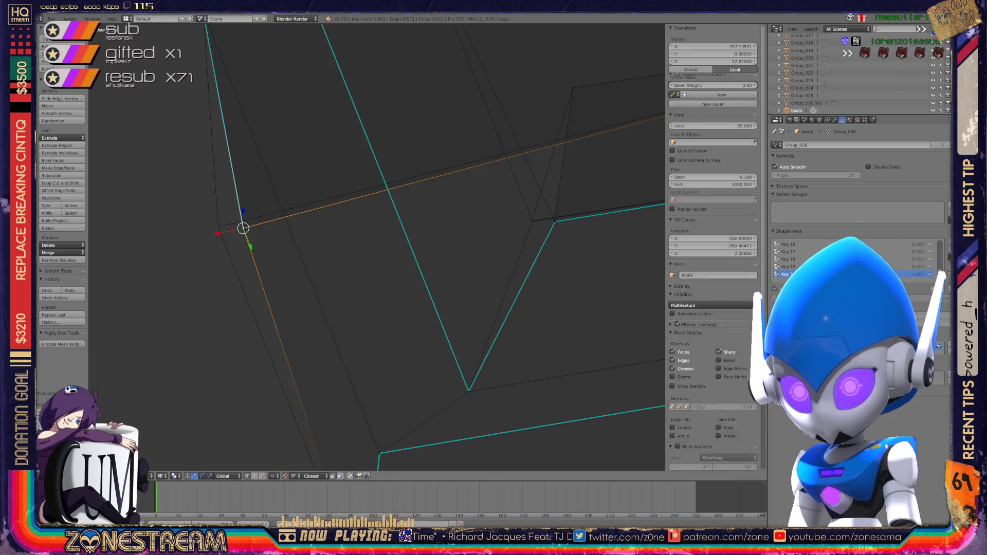
middle_drag(378, 247, 350, 246)
scroll(378, 247, up, 2)
scroll(378, 247, up, 4)
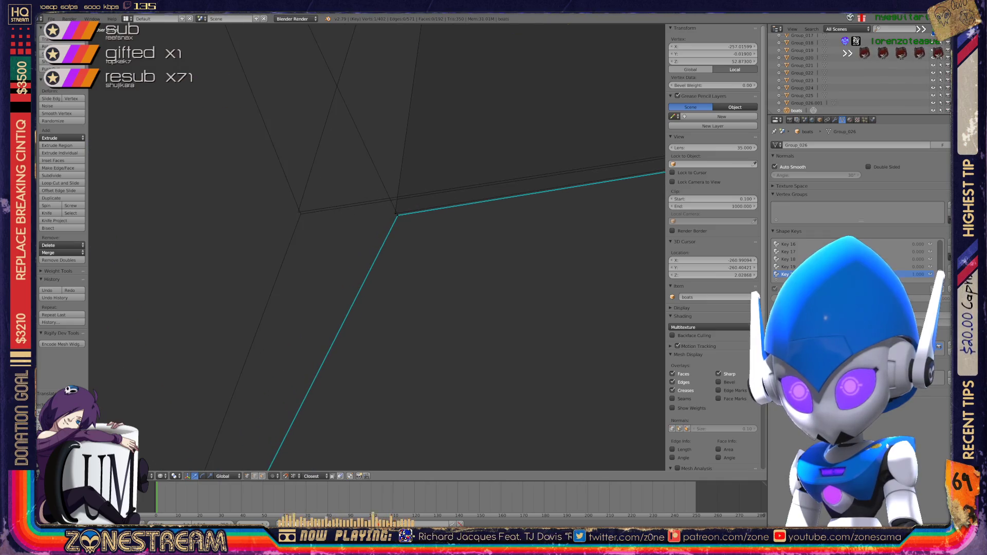
right_click(384, 233)
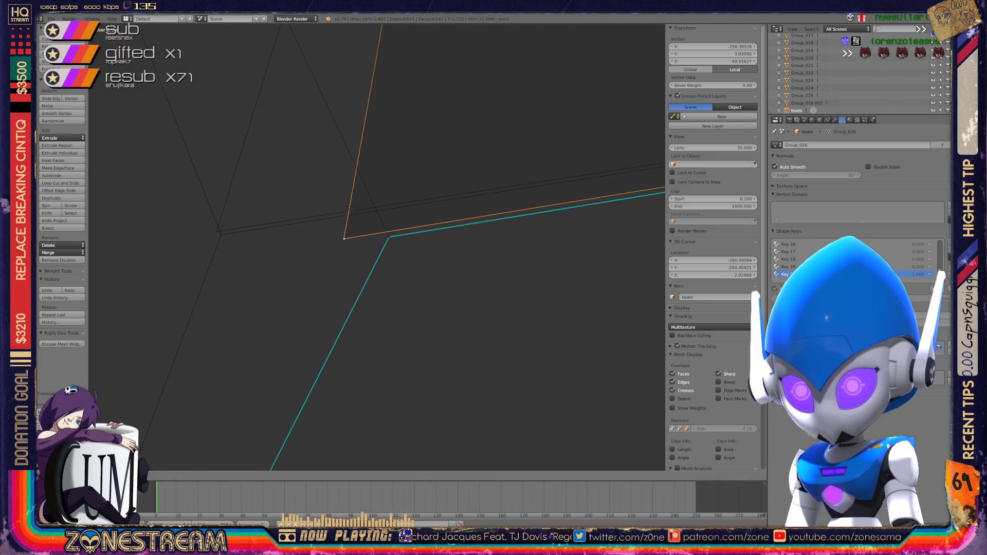
key(g)
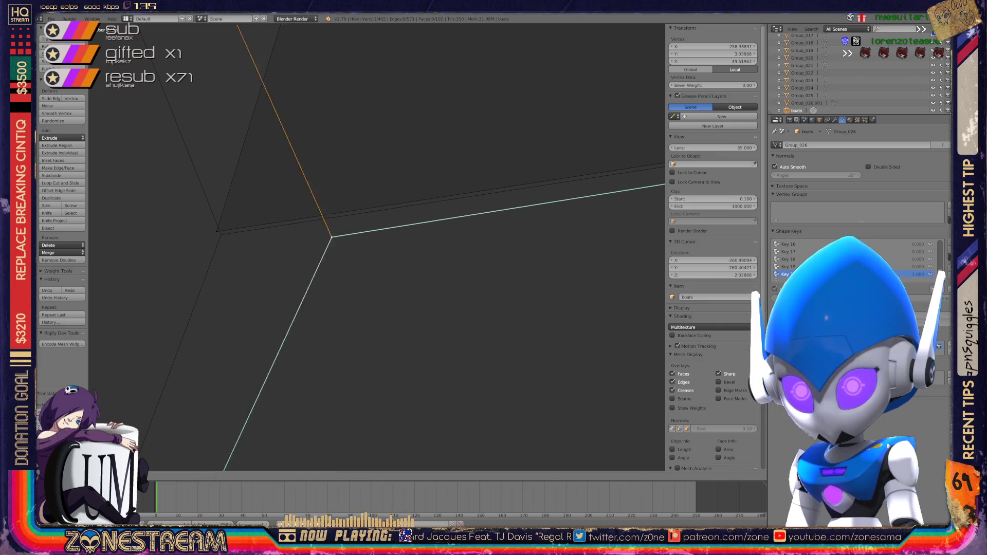
click(221, 235)
scroll(359, 247, down, 6)
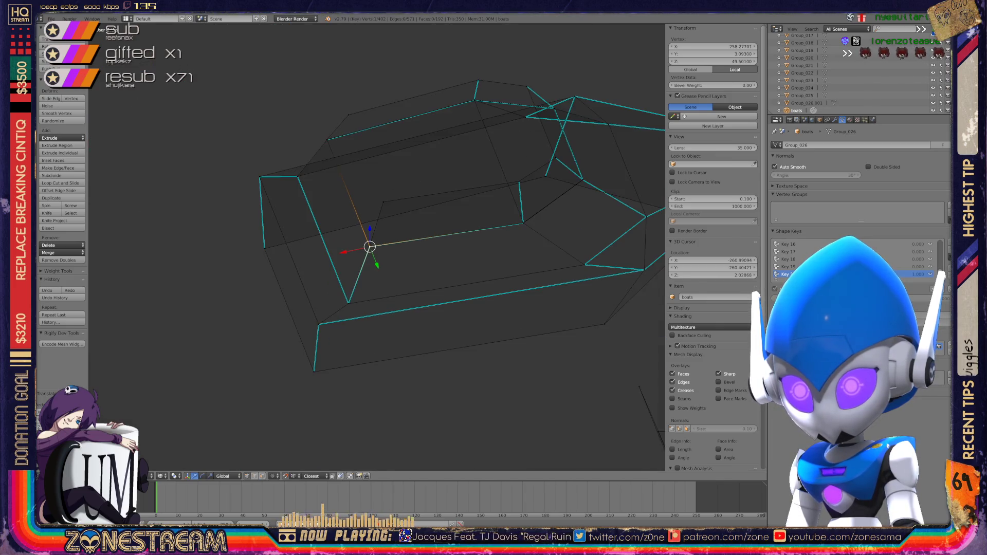
key(Tab)
scroll(375, 247, down, 10)
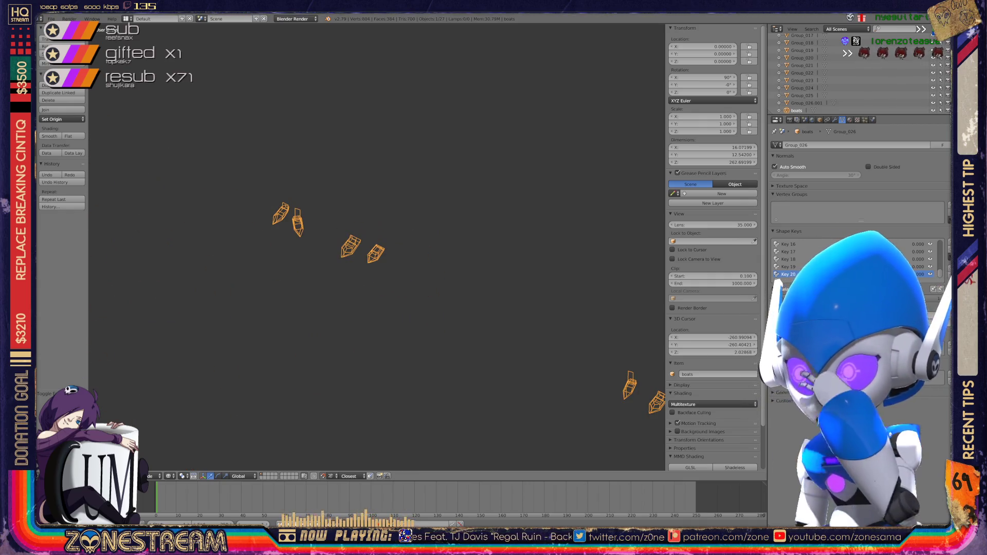
- Frame the row of seat shells in the viewport and enter Edit Mode on one shell
scroll(377, 246, down, 5)
middle_drag(377, 246, 478, 226)
scroll(388, 176, up, 4)
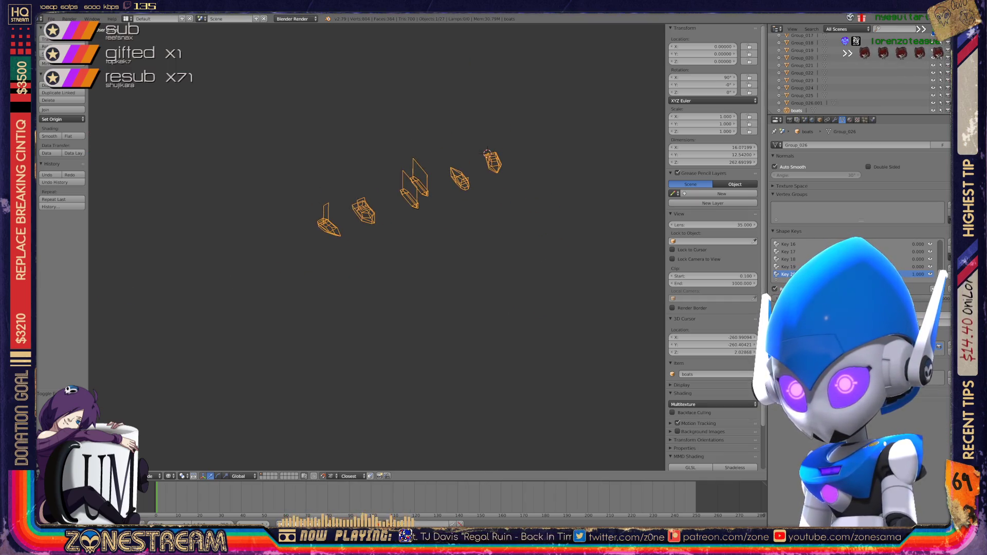
scroll(377, 246, up, 1)
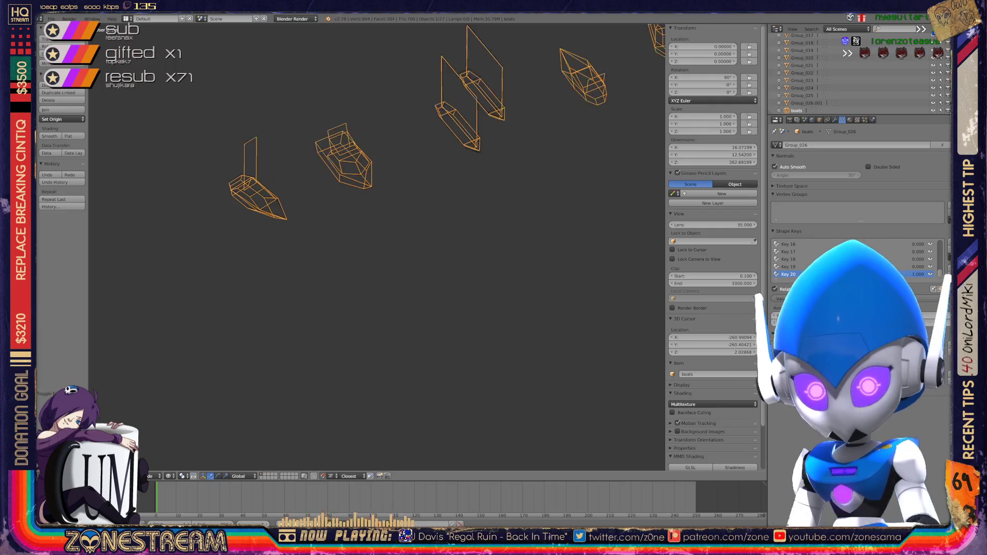
shift+middle_drag(377, 247, 435, 259)
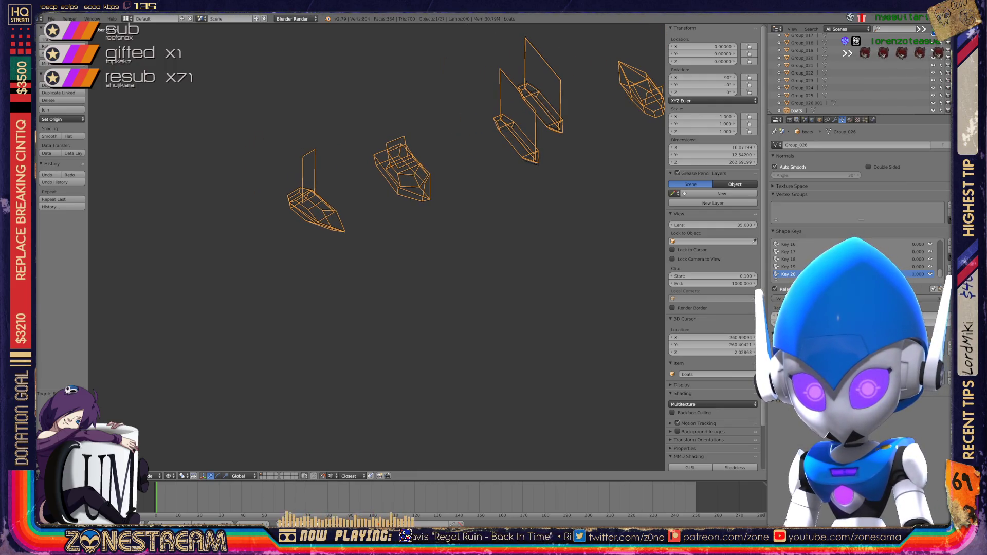
scroll(377, 246, up, 4)
scroll(231, 221, up, 4)
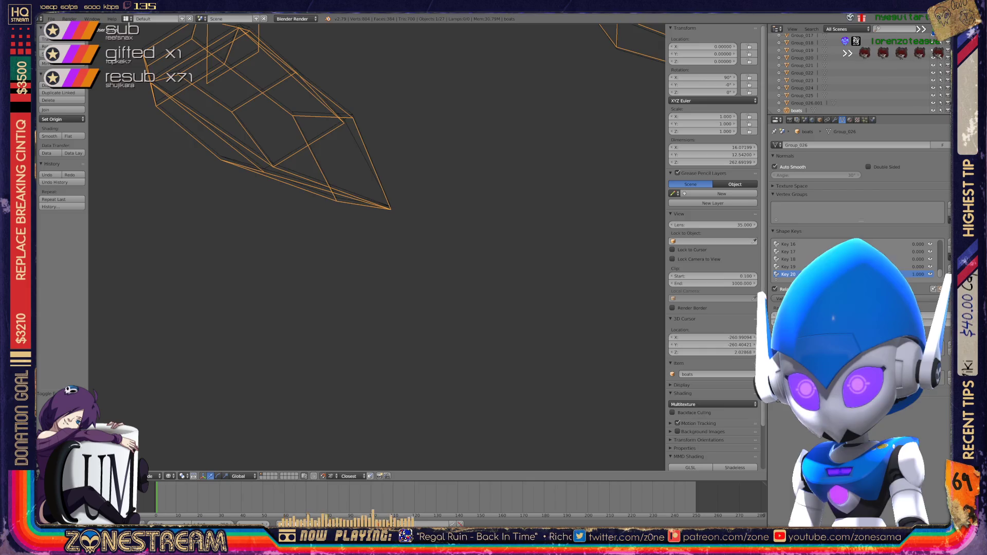
key(Tab)
- Nudge two vertices of the seat shell slightly upward
middle_drag(308, 232, 288, 216)
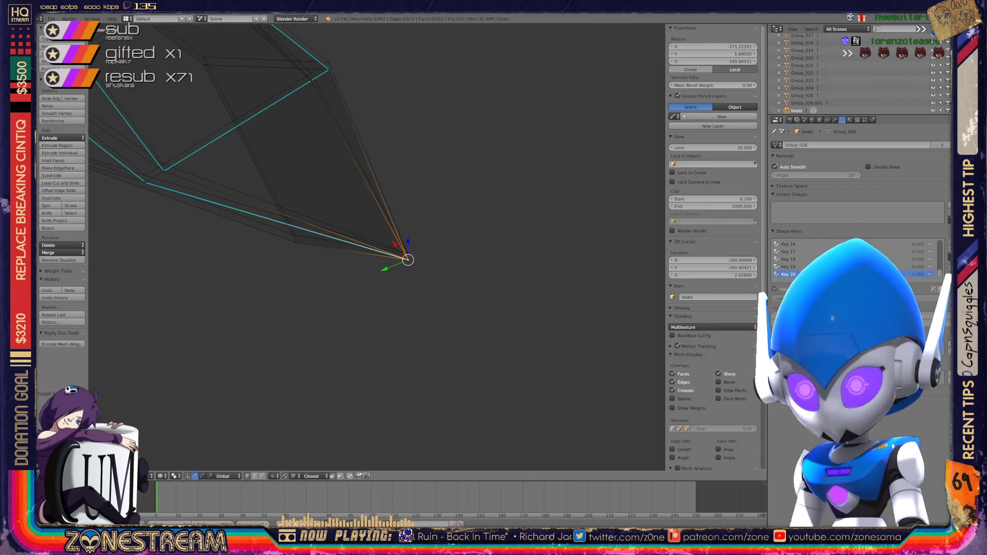
drag(408, 260, 408, 253)
click(295, 243)
drag(296, 242, 296, 241)
- At the shell's pointed end, raise the V-shaped corner vertex and shift its neighbour left
shift+middle_drag(309, 231, 485, 355)
click(341, 301)
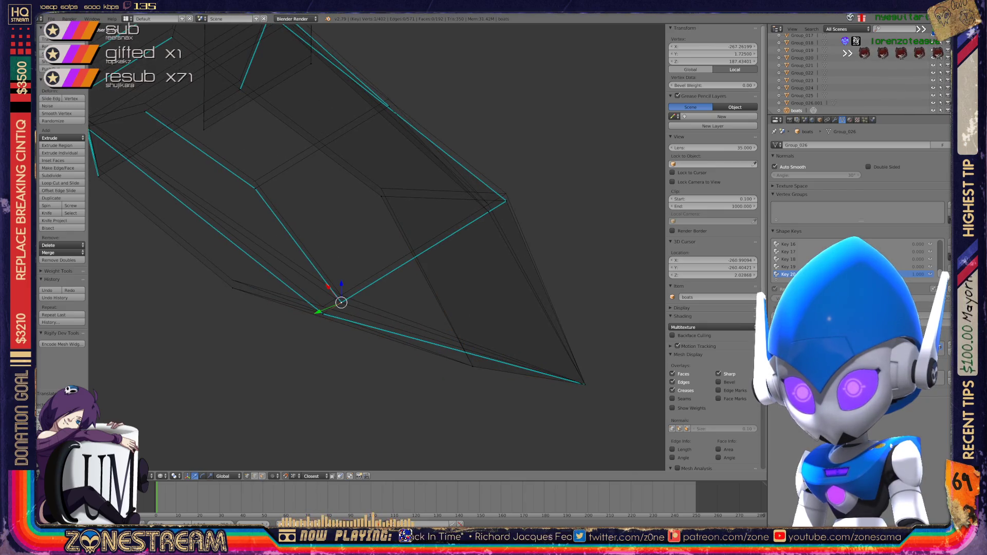
drag(341, 301, 341, 296)
click(323, 307)
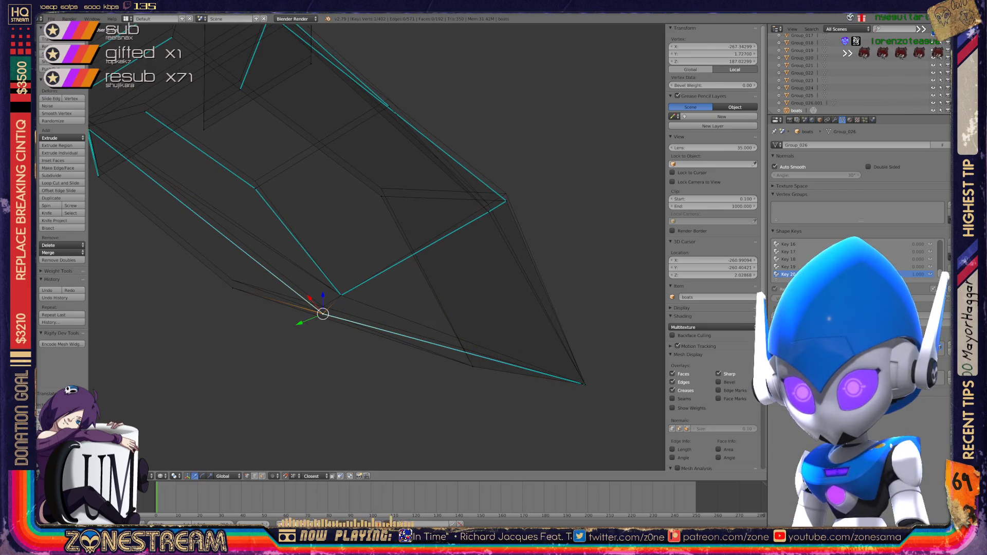
drag(323, 306, 232, 288)
key(g)
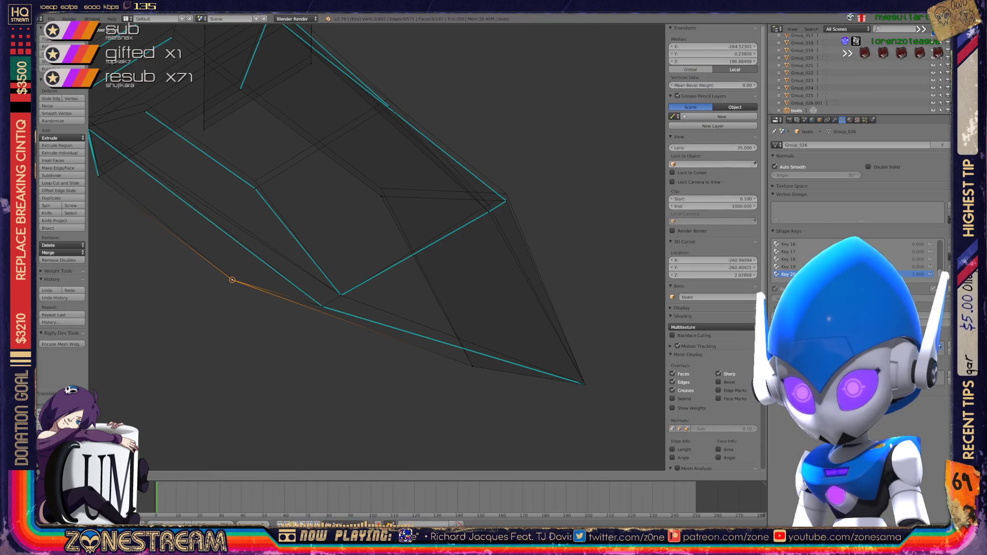
click(232, 280)
- Raise the right corner vertex and the next vertex down that edge
scroll(611, 142, up, 3)
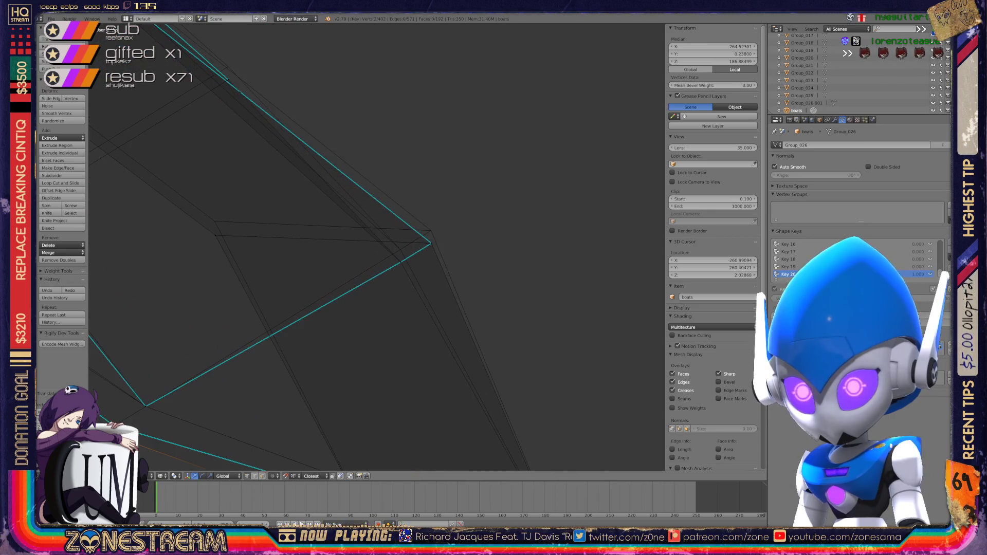
shift+click(215, 221)
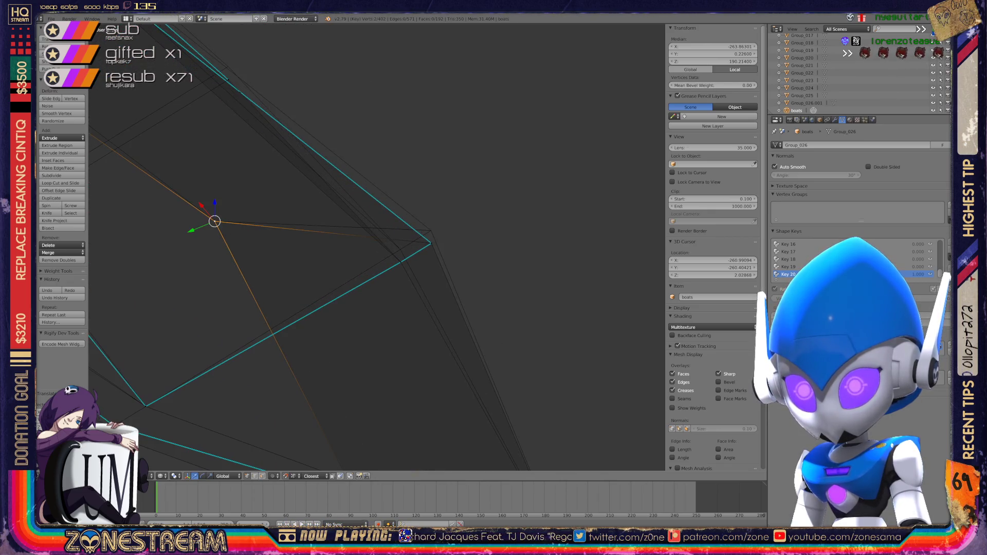
click(432, 243)
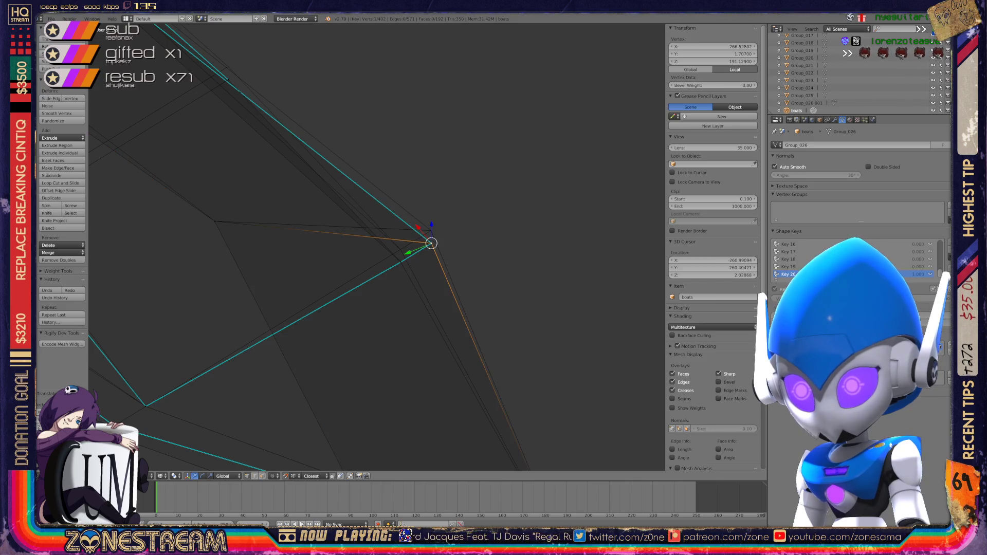
key(g)
click(431, 230)
click(401, 262)
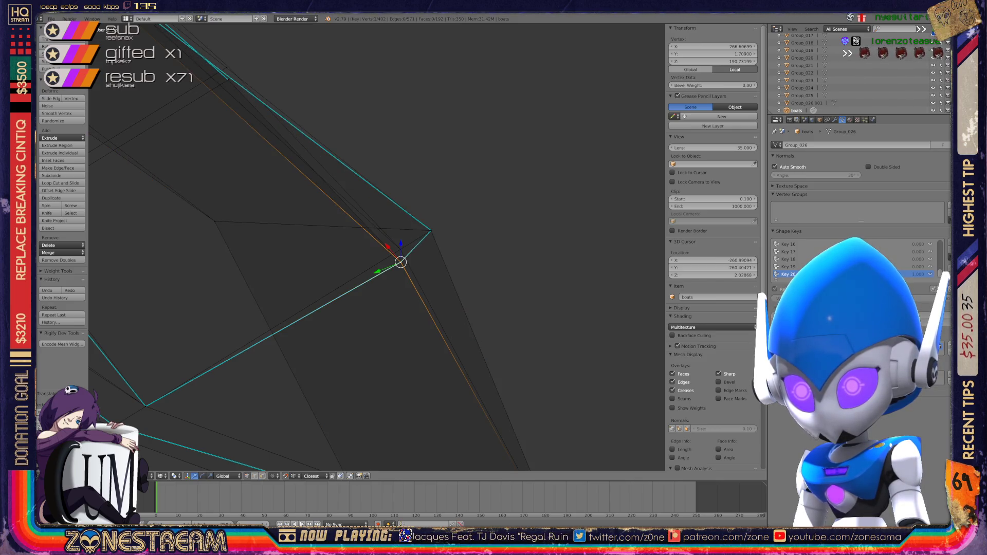
key(g)
click(400, 249)
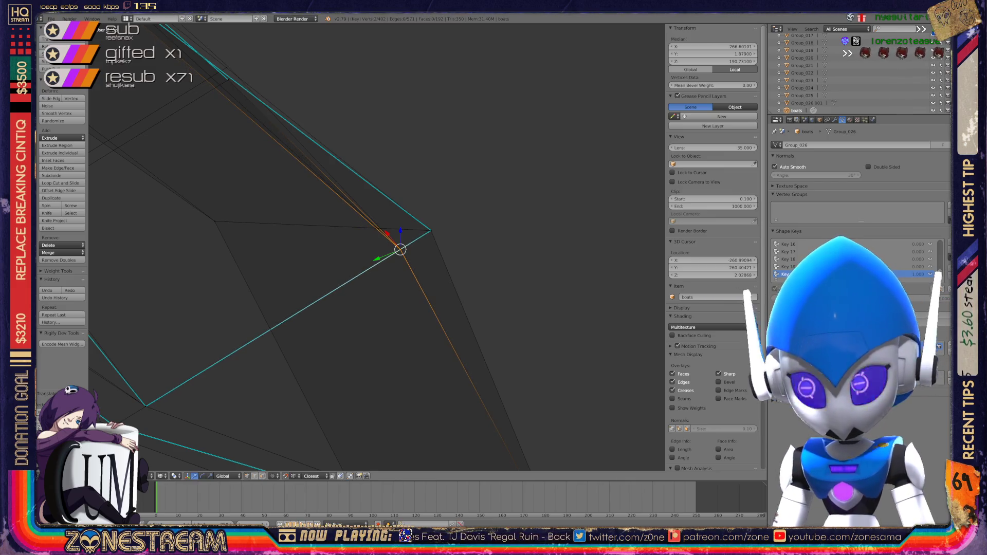
- Raise a vertex on the shell's inner edge slightly
scroll(391, 248, down, 5)
mouse_move(391, 249)
middle_down()
mouse_move(360, 241)
mouse_move(394, 241)
middle_up()
scroll(395, 247, up, 3)
right_click(443, 278)
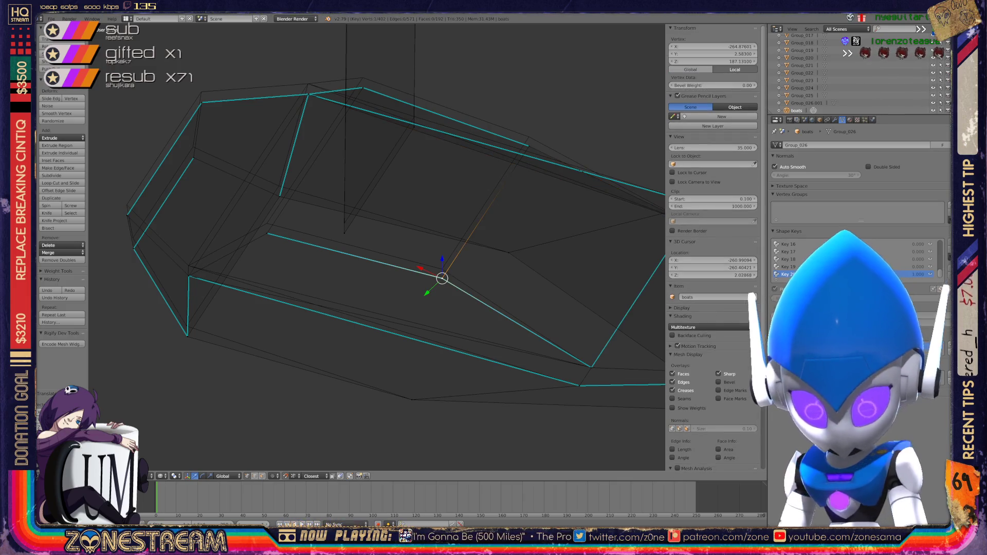
key(g)
key(Return)
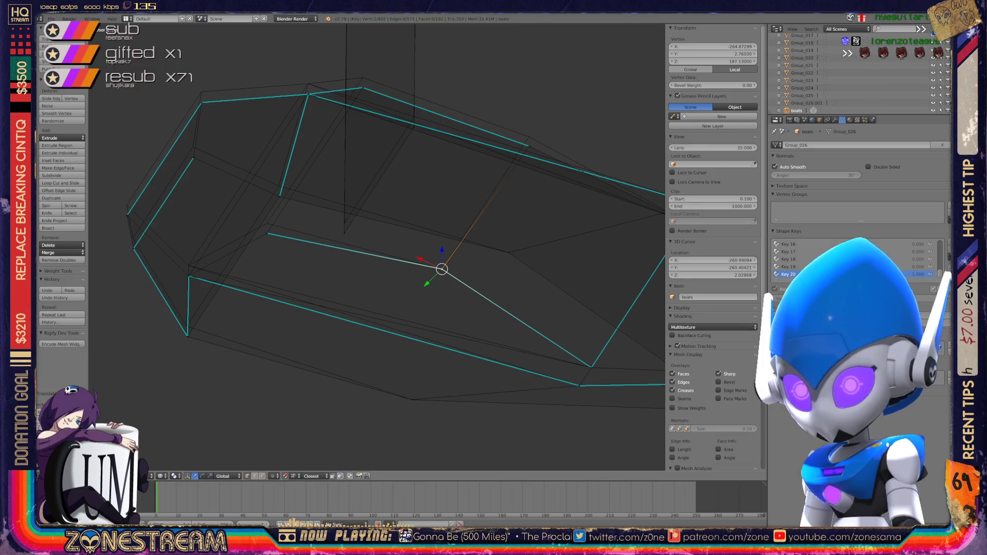
- Lift the lower-left corner vertex up and left in several small steps
shift+right_click(189, 277)
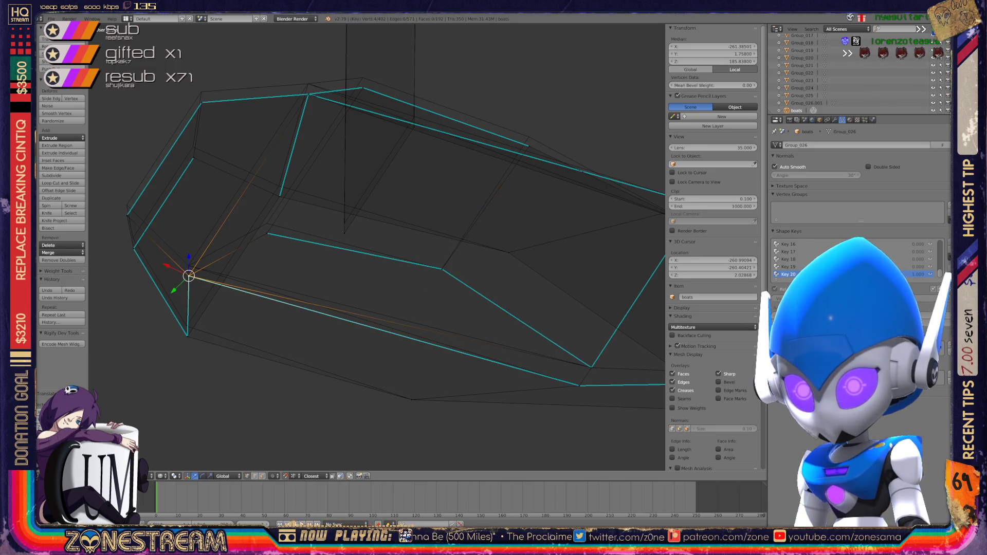
right_click(188, 336)
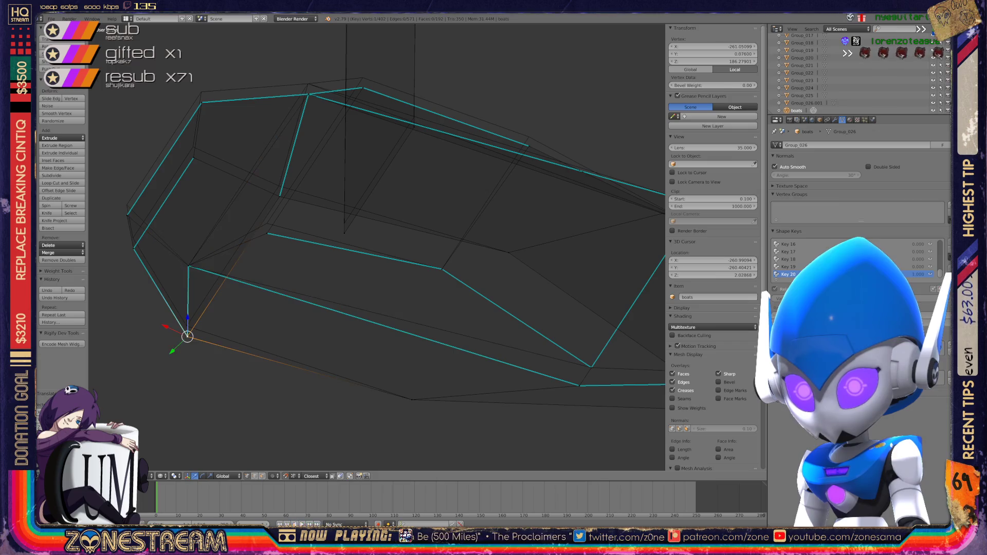
key(g)
key(Return)
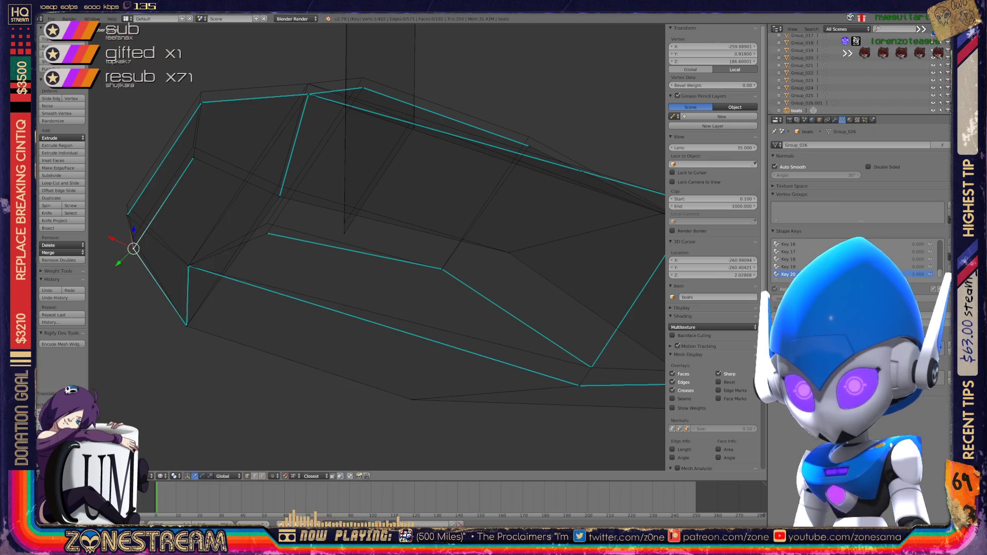
key(g)
key(Return)
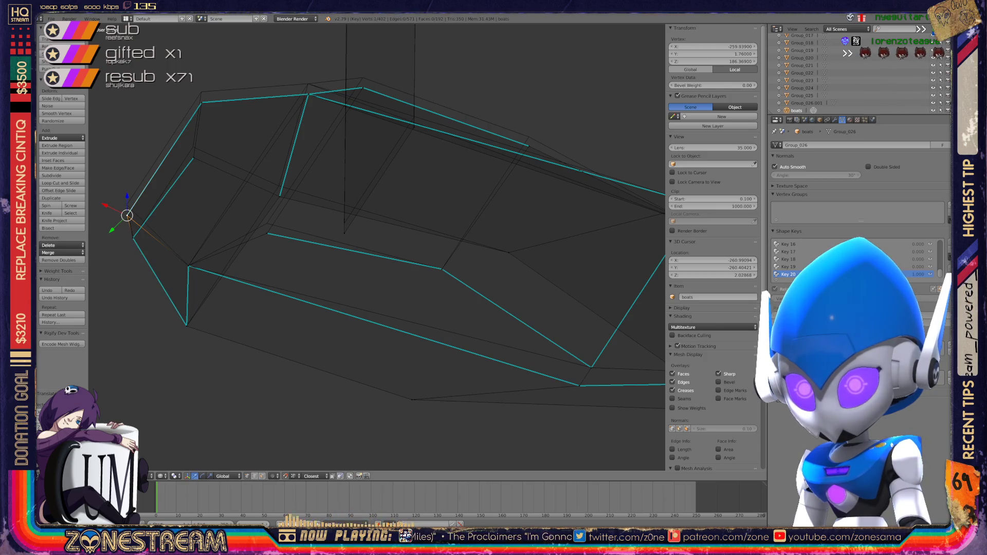
key(g)
key(Return)
key(g)
key(Return)
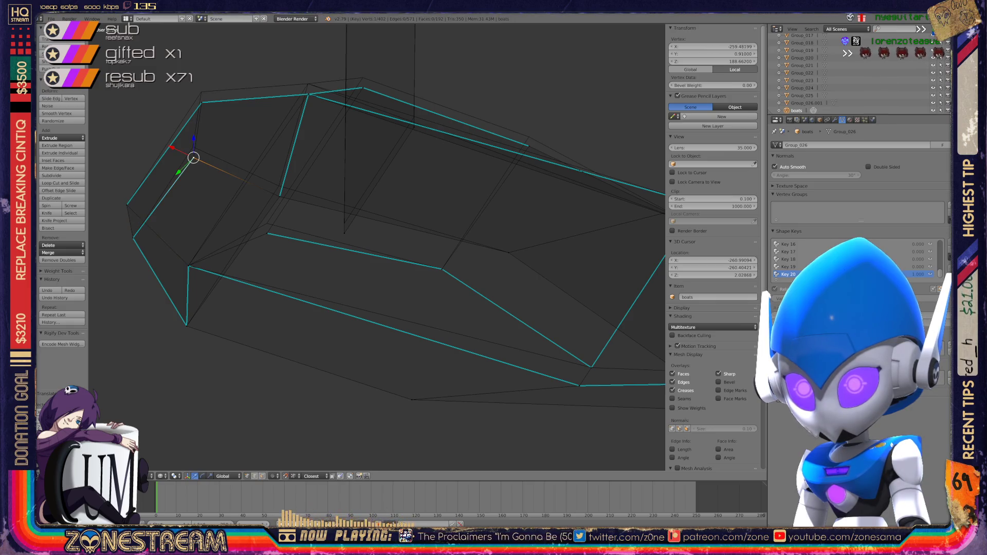
- Raise an upper vertex and two rim vertices slightly
key(g)
key(Return)
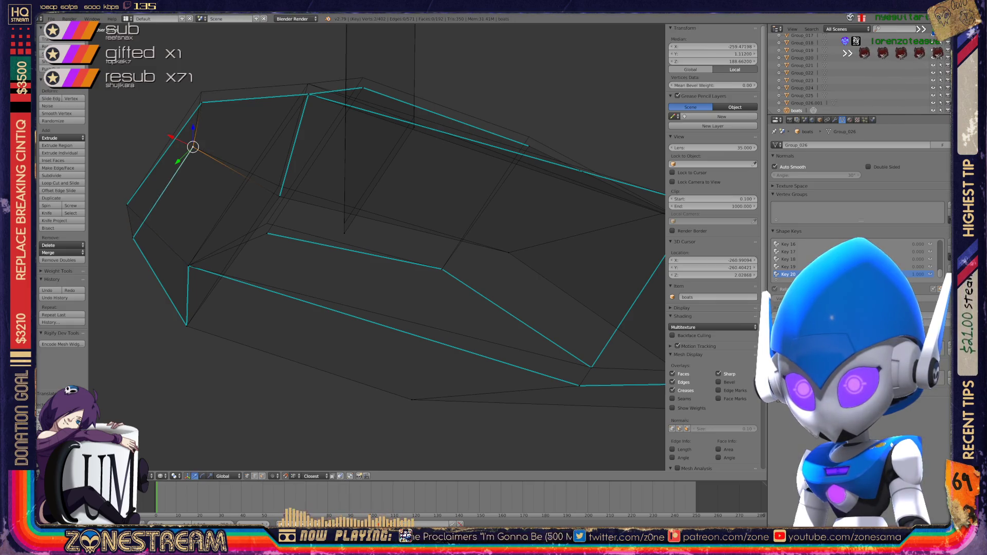
key(g)
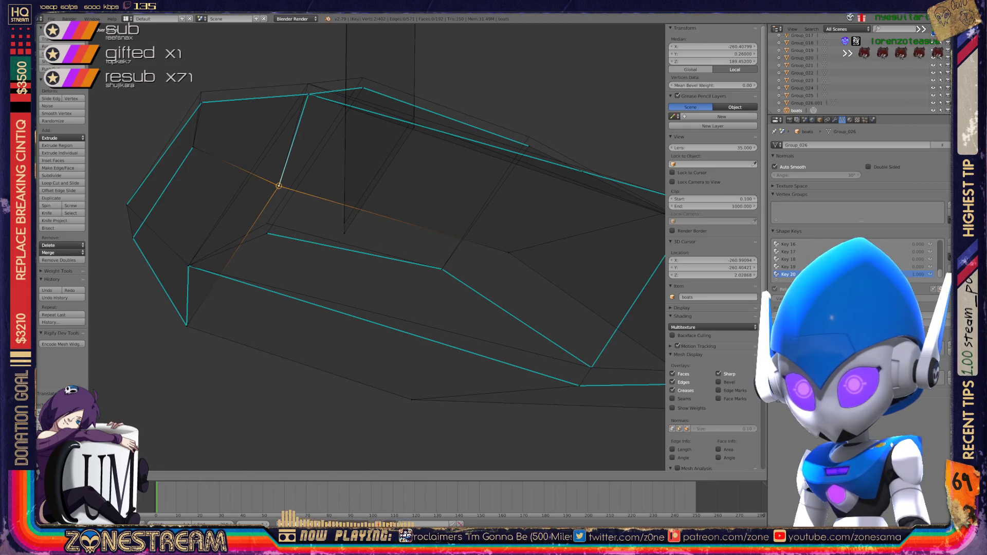
key(Return)
right_click(202, 101)
key(g)
key(Return)
shift+right_click(308, 94)
key(g)
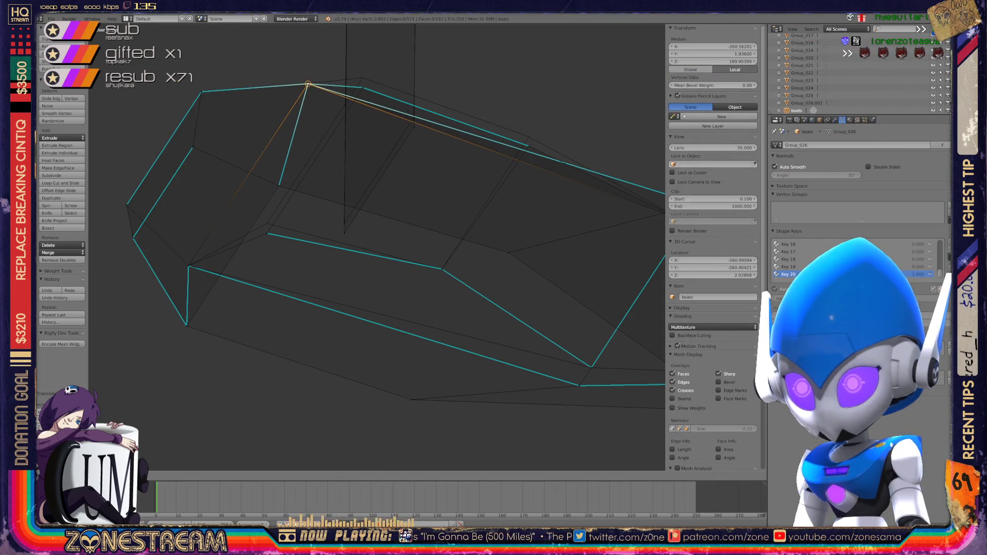
- Raise a vertex on the lower front edge and the far-end top vertex
right_click(267, 233)
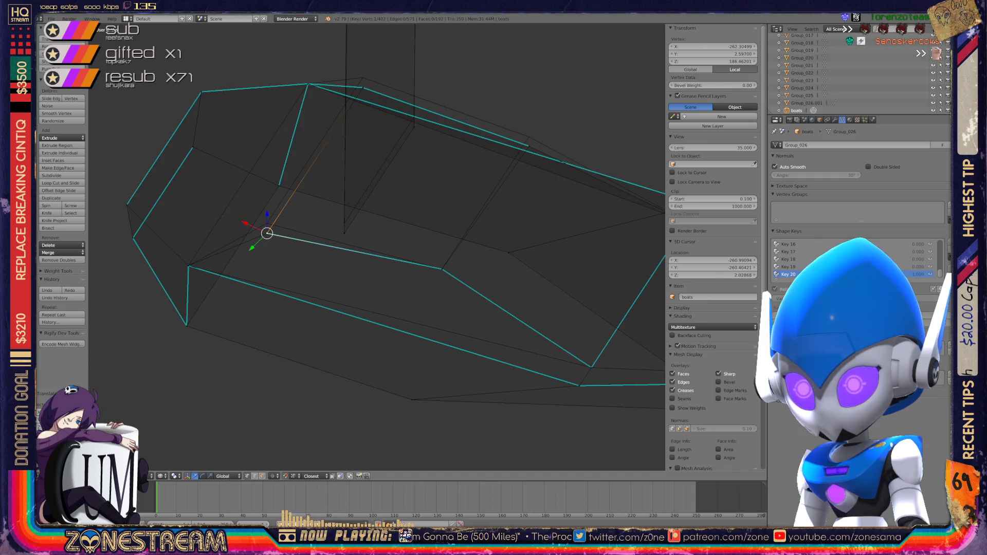
key(g)
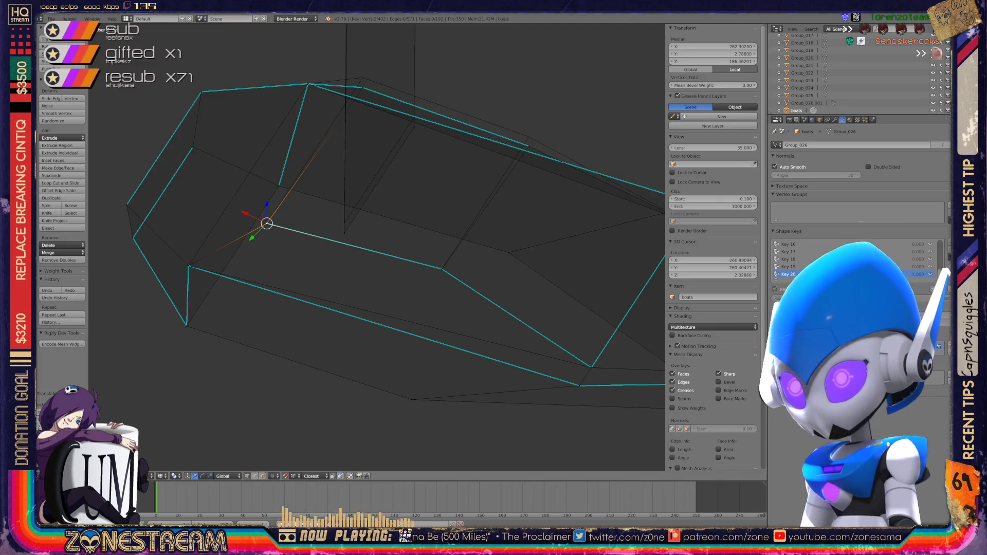
right_click(363, 87)
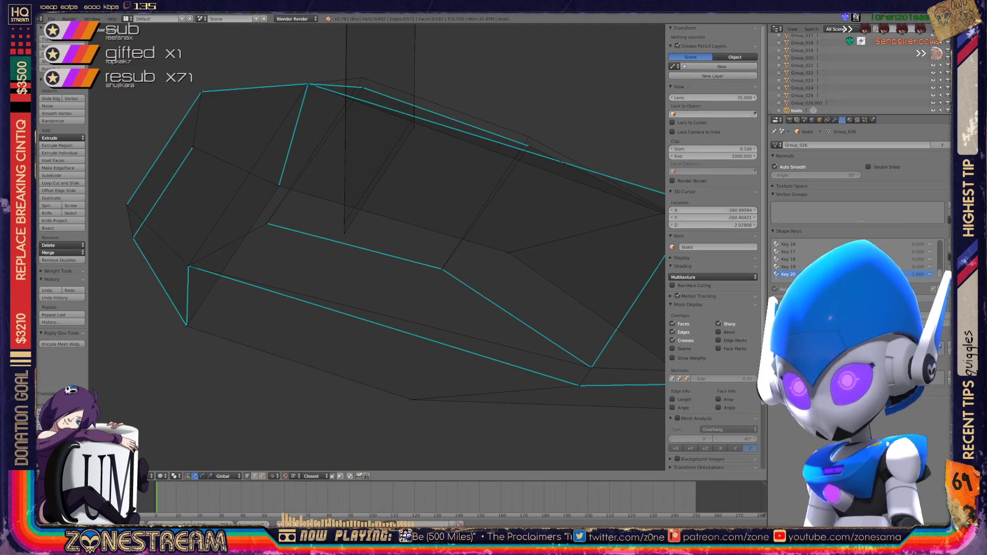
key(g)
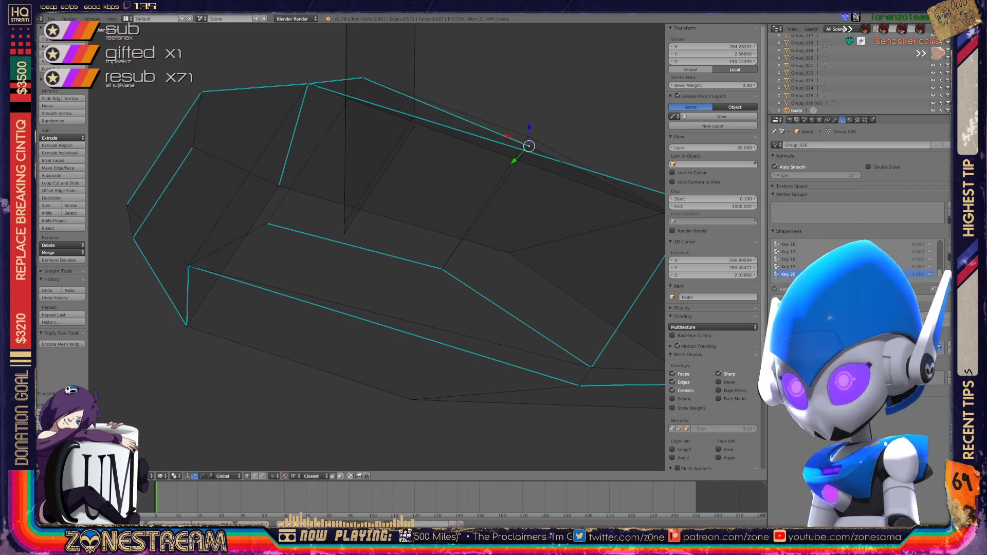
key(g)
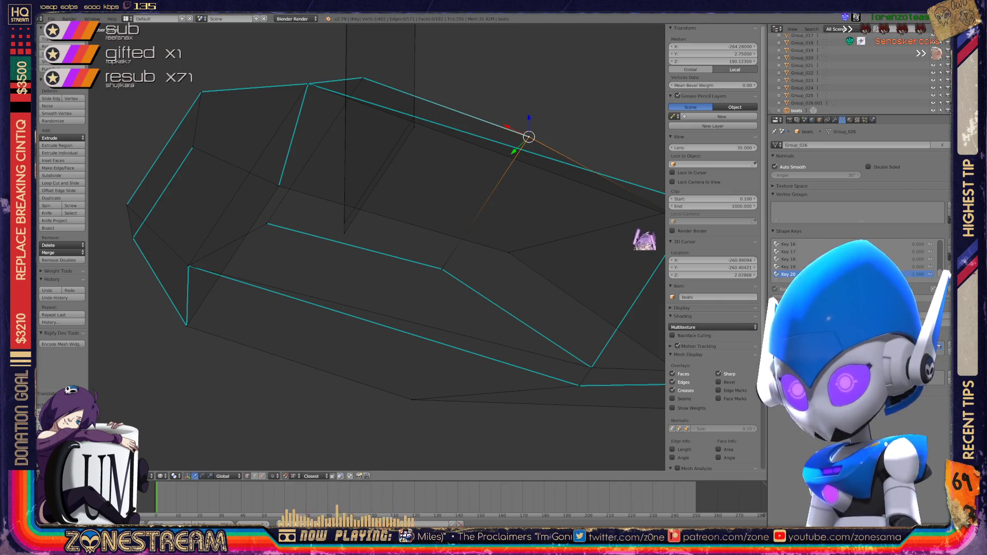
key(g)
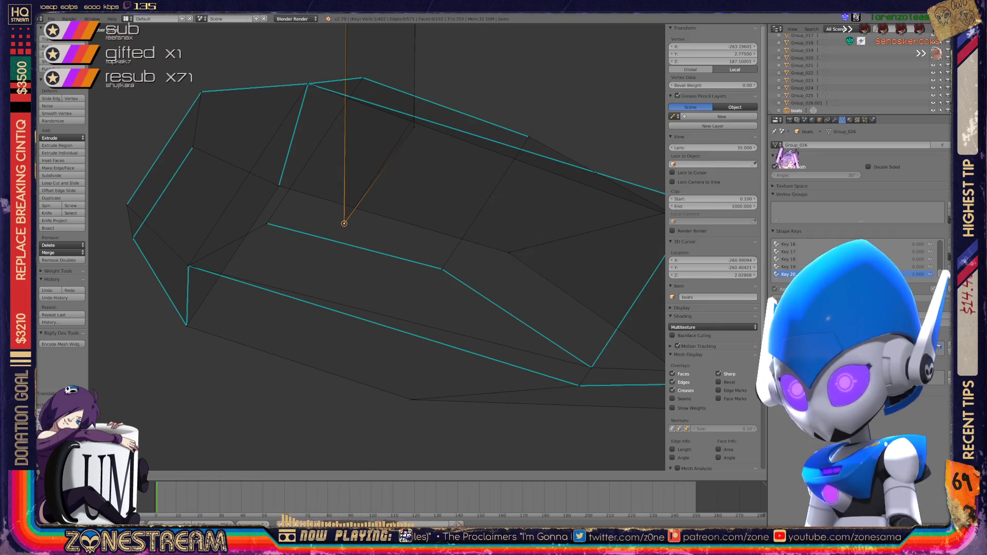
- Raise the backrest's top vertices, then zoom out to see all the seat shells
right_click(414, 126)
key(g)
shift+middle_drag(412, 115, 405, 412)
shift+middle_drag(339, 205, 339, 453)
right_click(339, 210)
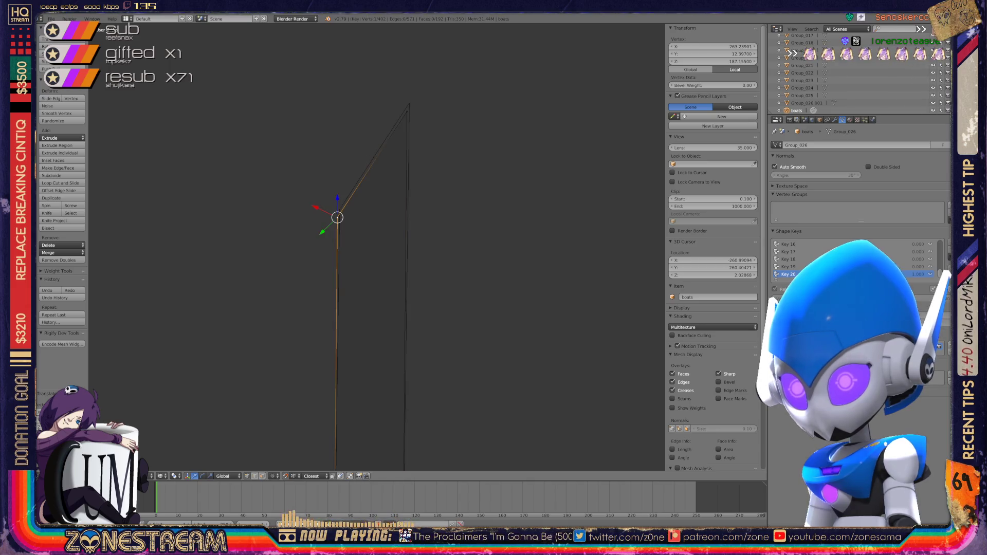
right_click(407, 108)
mouse_move(408, 99)
middle_down()
mouse_move(388, 188)
mouse_move(463, 103)
mouse_move(576, 47)
mouse_move(610, 56)
mouse_move(468, 168)
mouse_move(591, 282)
mouse_move(397, 148)
mouse_move(356, 140)
mouse_move(371, 155)
middle_up()
- Switch out of and back into Edit Mode, then save over boats.blend
scroll(371, 154, up, 6)
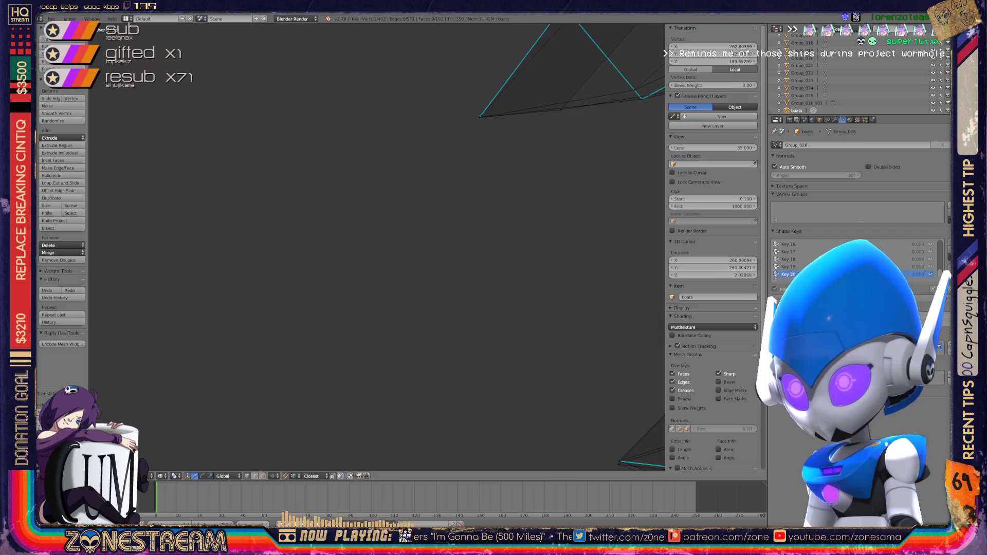
key(Tab)
mouse_move(370, 155)
middle_down()
mouse_move(349, 174)
mouse_move(381, 154)
middle_up()
key(Tab)
key(Tab)
middle_drag(463, 216, 480, 230)
key(ctrl+s)
key(Return)
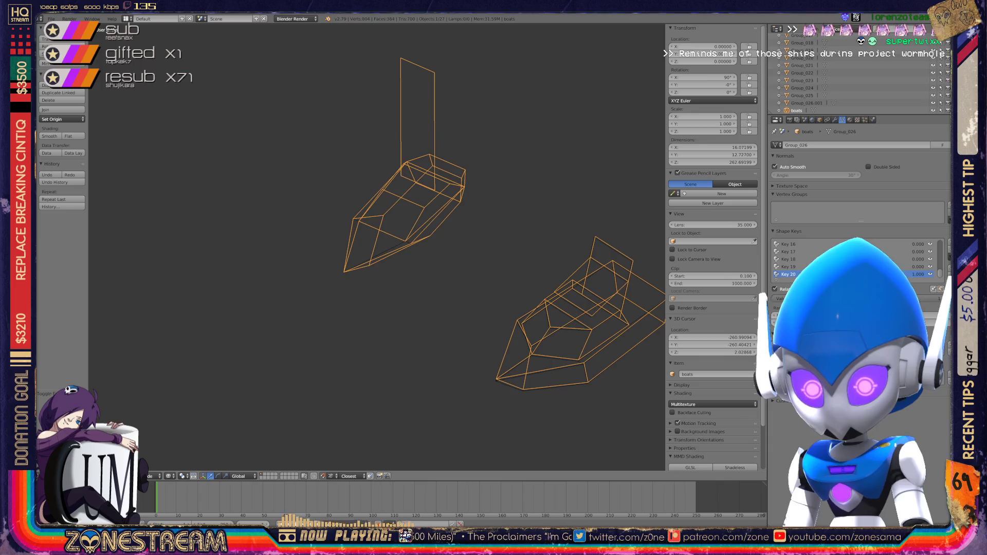
- Move over to one of the small seat shells and enter its Edit Mode
scroll(461, 290, down, 8)
mouse_move(461, 290)
shift+middle_down()
mouse_move(635, 394)
mouse_move(609, 367)
mouse_move(648, 463)
shift+middle_up()
scroll(609, 368, up, 8)
scroll(648, 463, up, 6)
key(Tab)
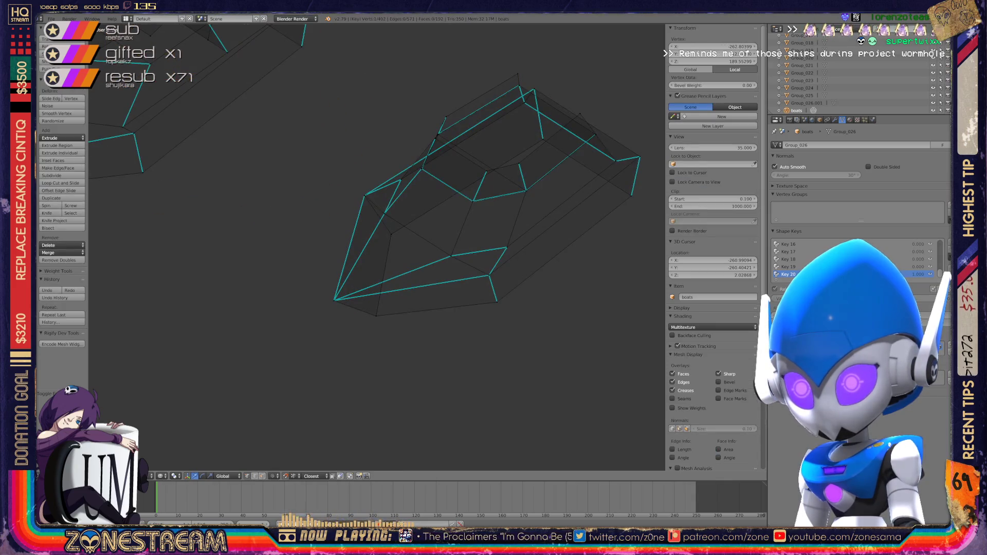
scroll(488, 206, down, 8)
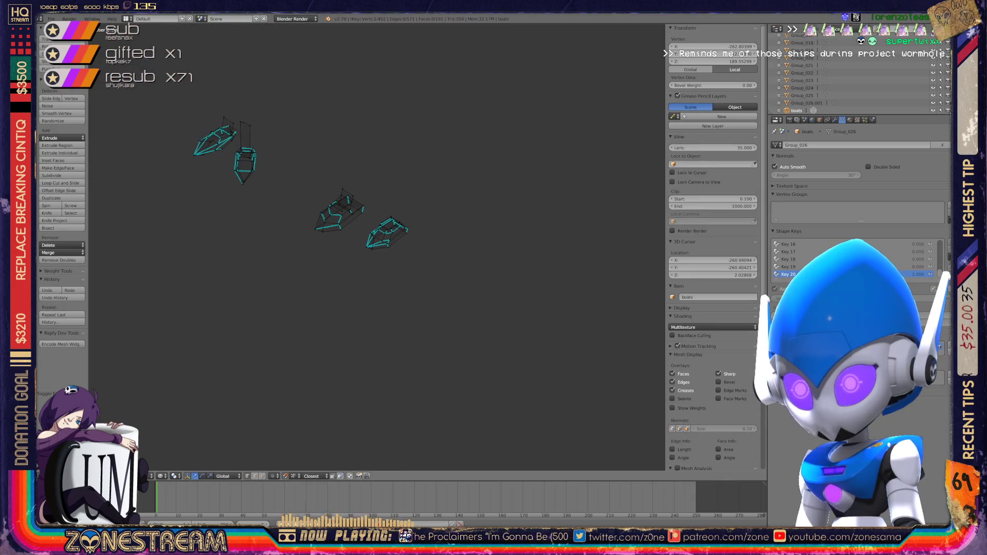
scroll(378, 247, up, 10)
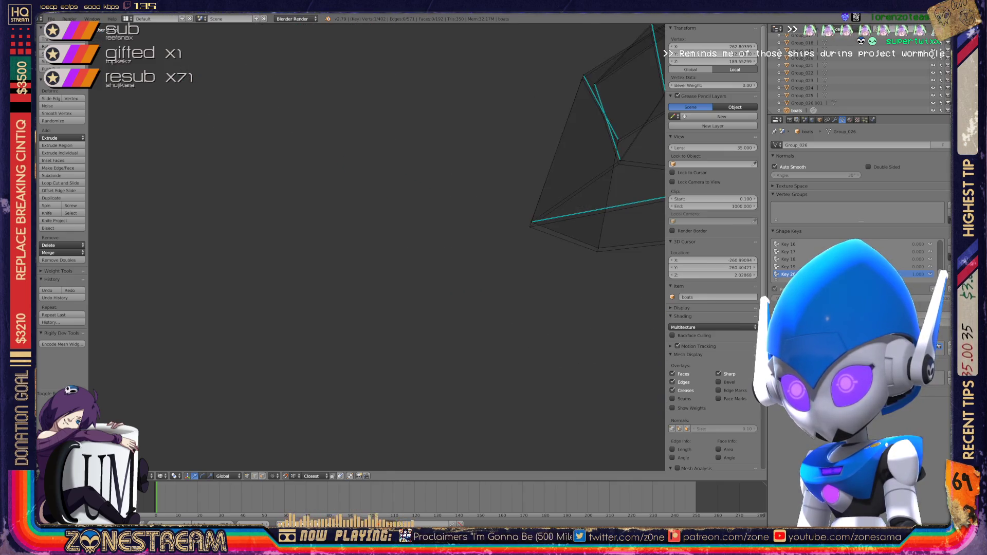
key(Tab)
scroll(370, 312, up, 4)
key(Tab)
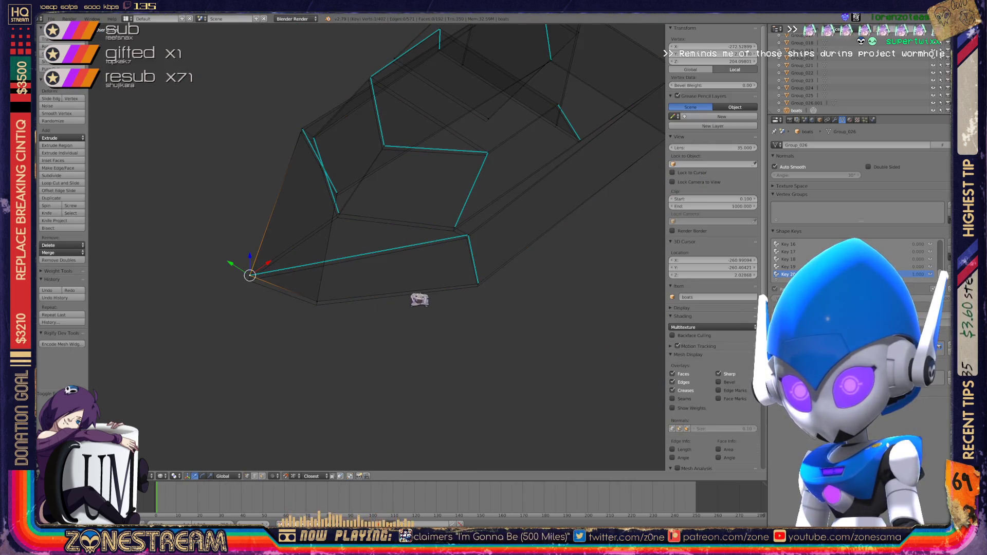
- Nudge the chosen vertex, then pull the shell's front tip vertex down
key(g)
click(612, 251)
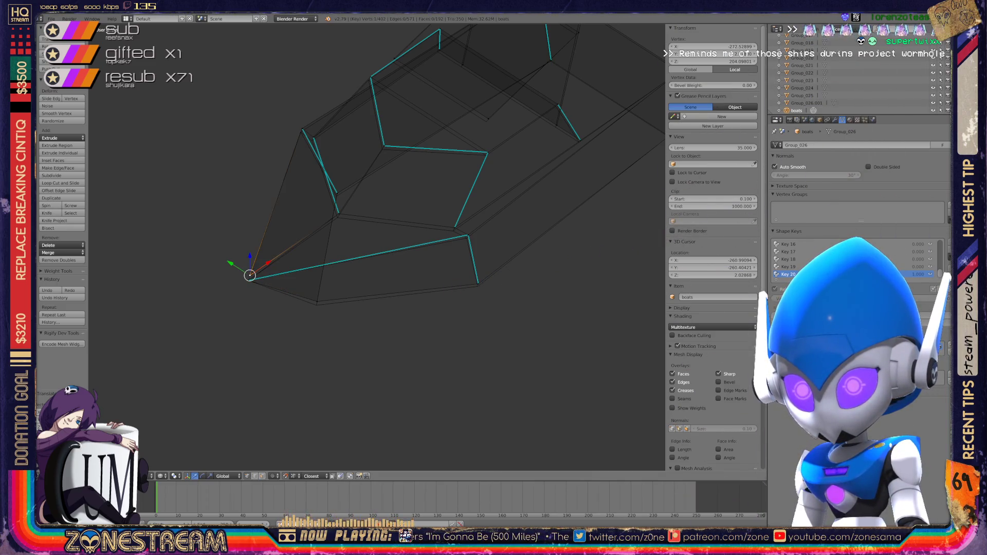
right_click(317, 305)
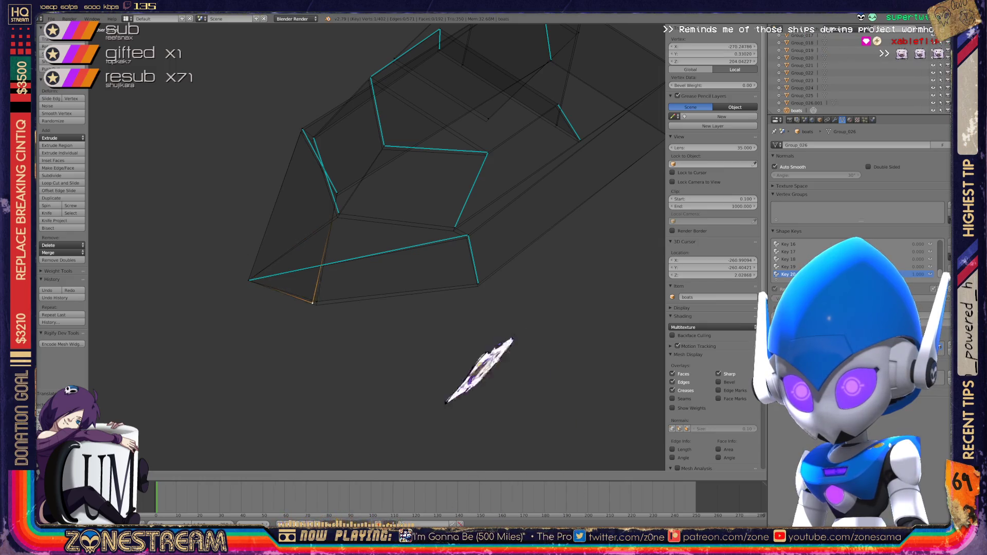
right_drag(317, 301, 316, 305)
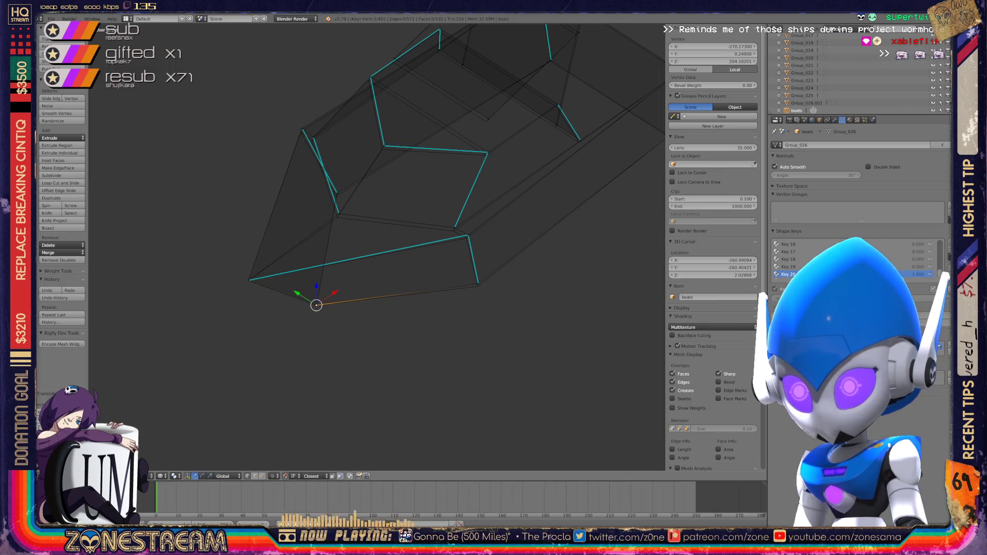
right_drag(478, 283, 478, 286)
scroll(481, 178, up, 3)
- Shift two neighbouring inner-edge vertices down-left and adjust the inner corner vertex slightly
right_click(458, 274)
mouse_move(459, 274)
right_down()
mouse_move(441, 267)
mouse_move(456, 279)
right_up()
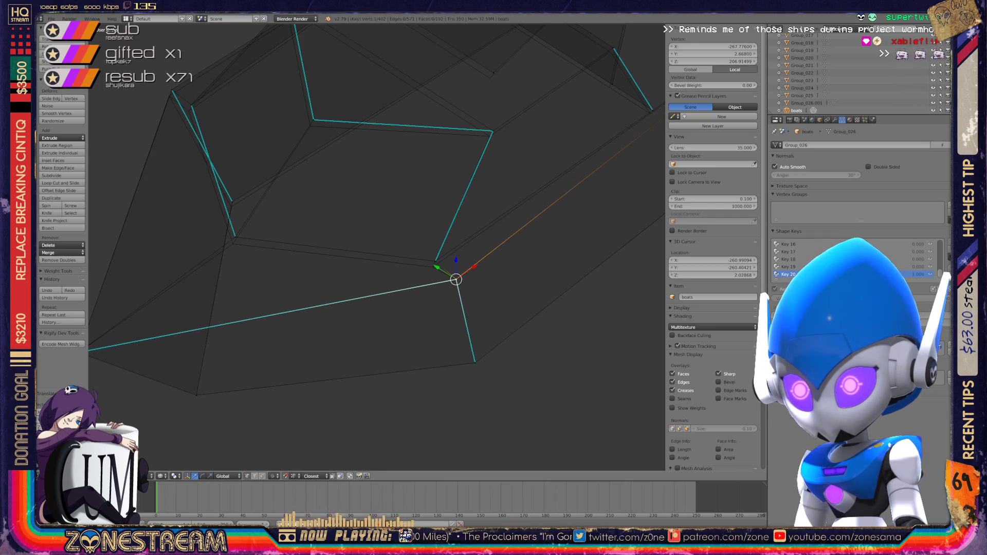
right_click(436, 261)
right_drag(435, 261, 433, 266)
right_click(235, 237)
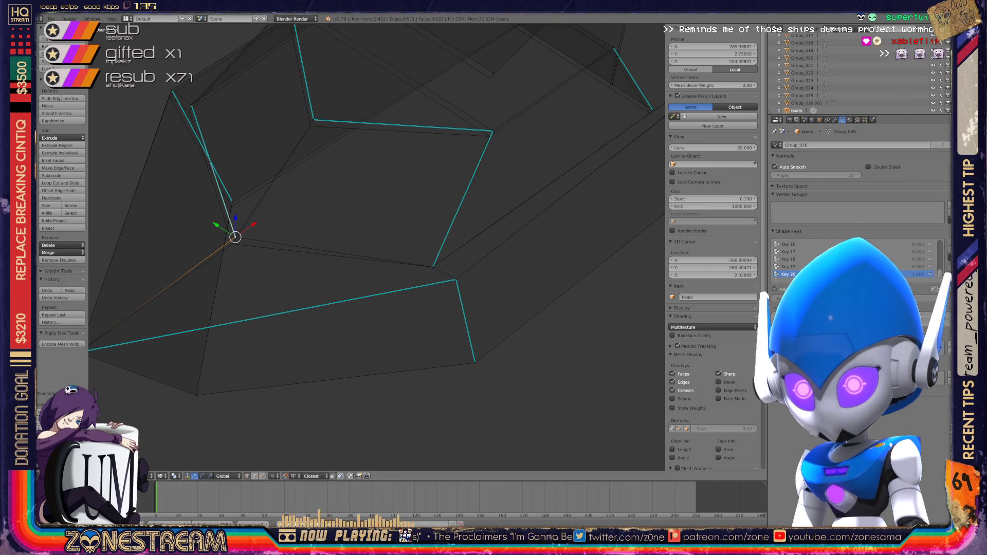
right_drag(235, 237, 231, 241)
shift+middle_drag(235, 237, 260, 310)
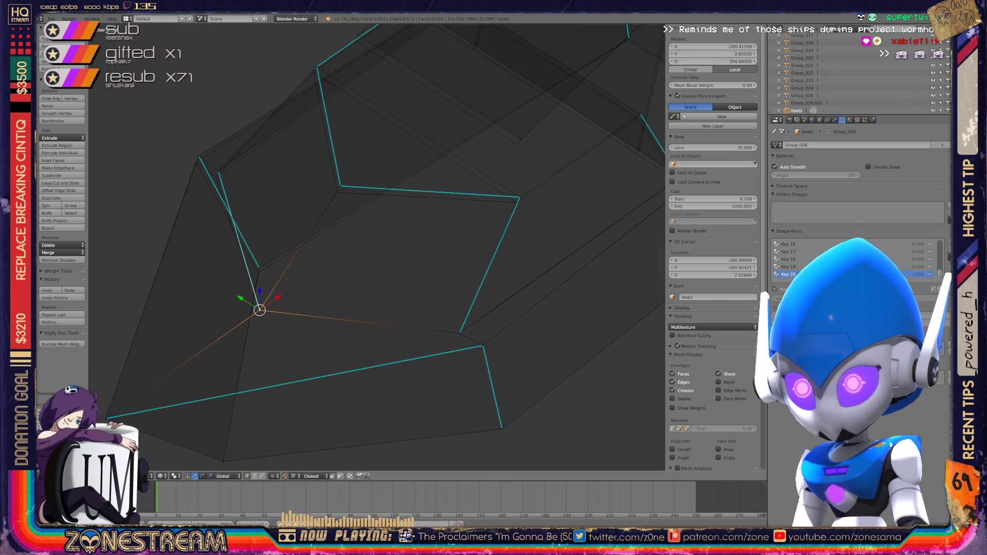
- Pull the inner corner vertex down-left and select the overlapping lower inner vertices
right_click(341, 185)
right_drag(341, 185, 337, 192)
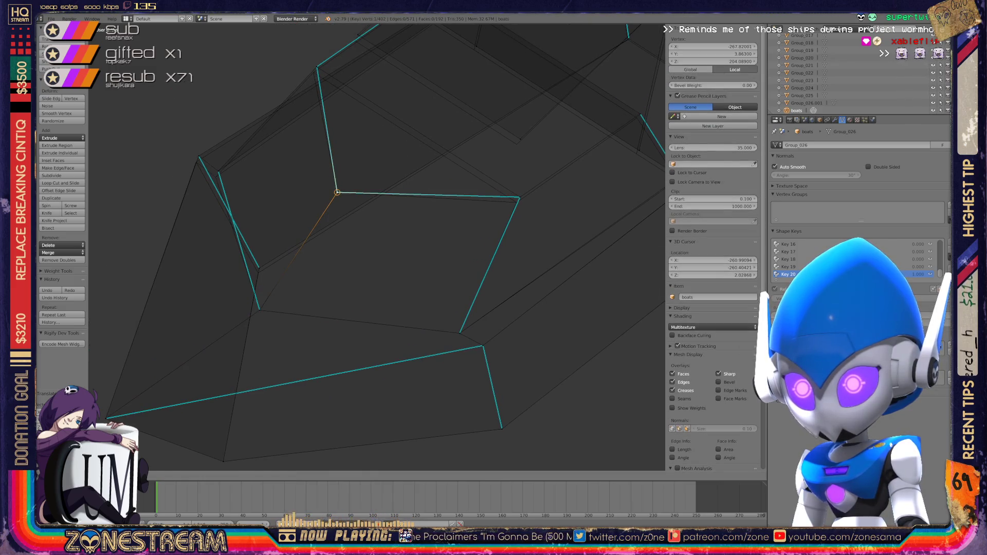
right_click(520, 197)
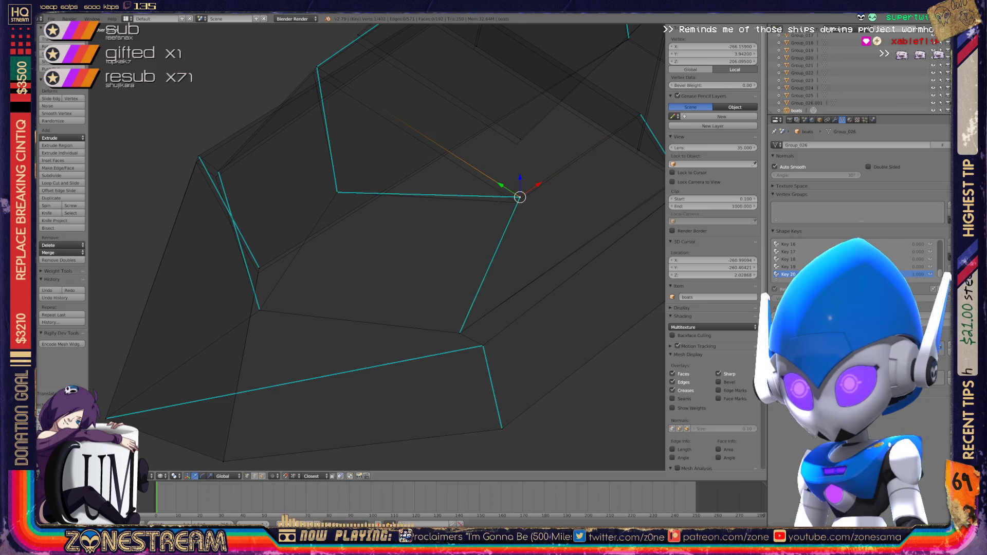
shift+middle_drag(260, 268, 287, 327)
right_click(290, 321)
right_click(289, 326)
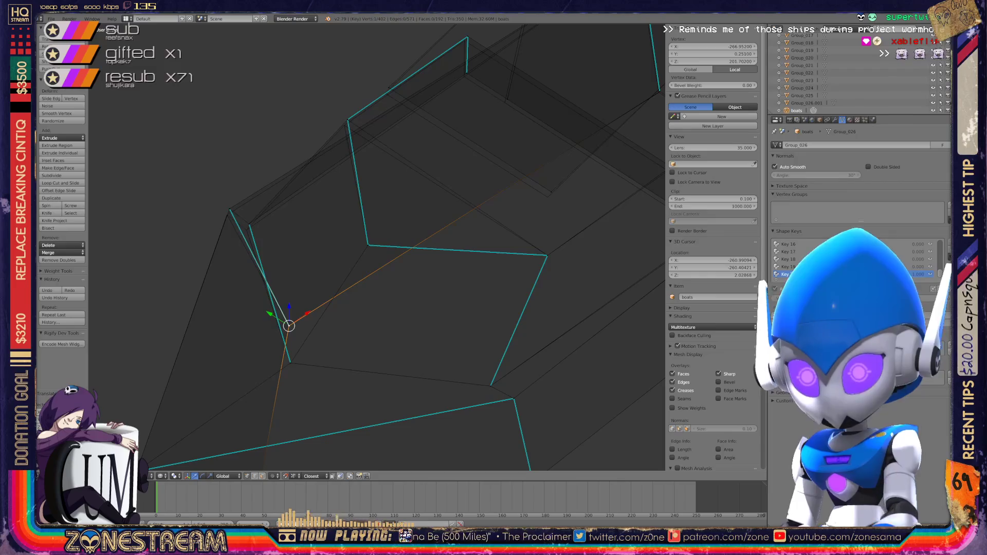
click(249, 224)
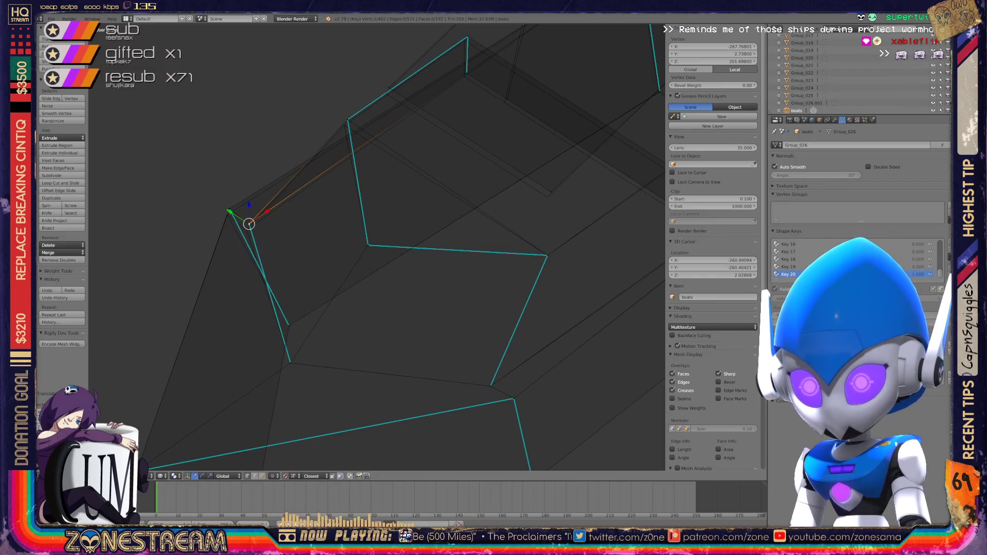
- Move the left corner vertex slightly to a new position
right_click(230, 209)
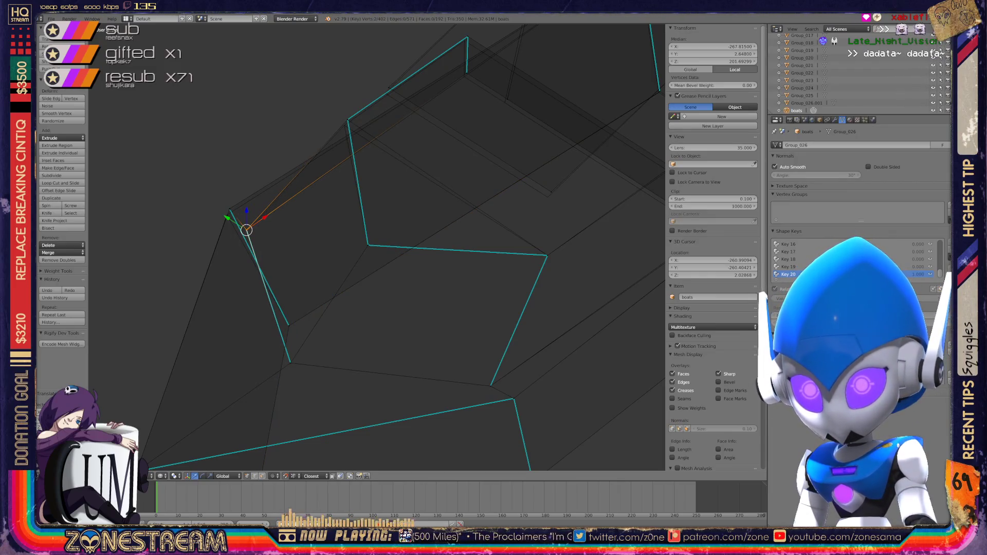
key(g)
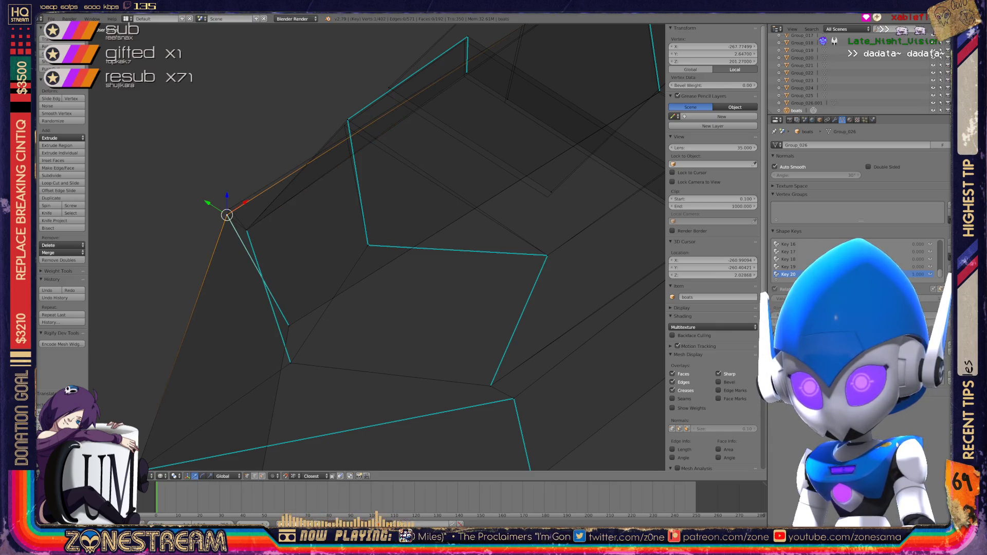
click(226, 215)
mouse_move(227, 215)
shift+middle_down()
mouse_move(173, 236)
mouse_move(190, 273)
shift+middle_up()
scroll(377, 247, up, 4)
- Move the top-left vertex upward to reshape the upper corner
shift+right_click(238, 106)
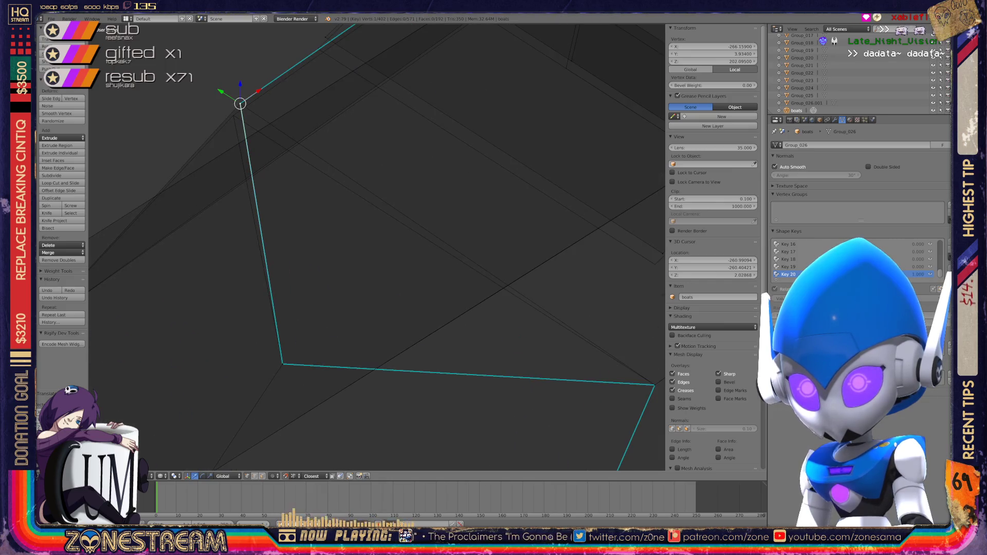
right_click(233, 115)
mouse_move(234, 116)
middle_down()
mouse_move(216, 154)
mouse_move(255, 140)
middle_up()
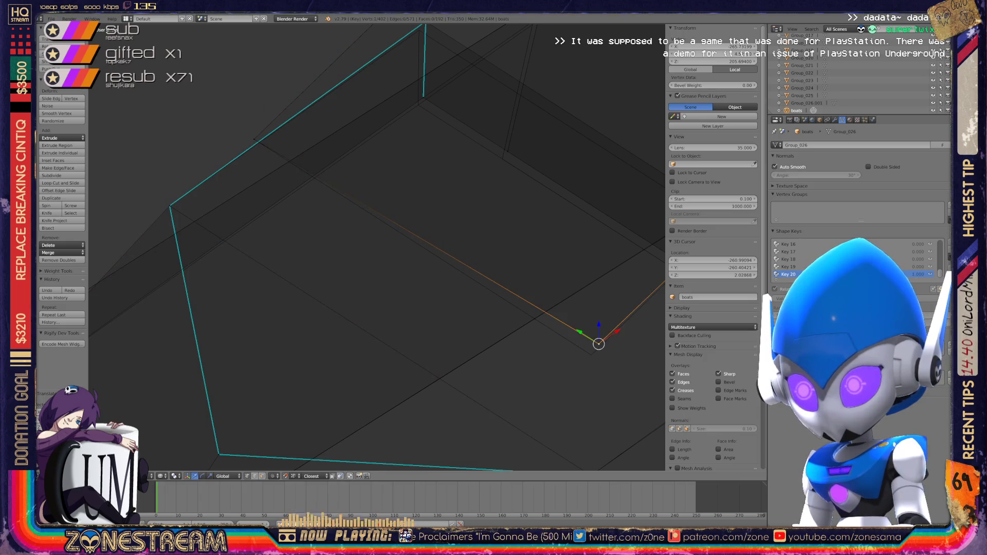
click(589, 353)
scroll(589, 353, down, 5)
scroll(377, 247, up, 4)
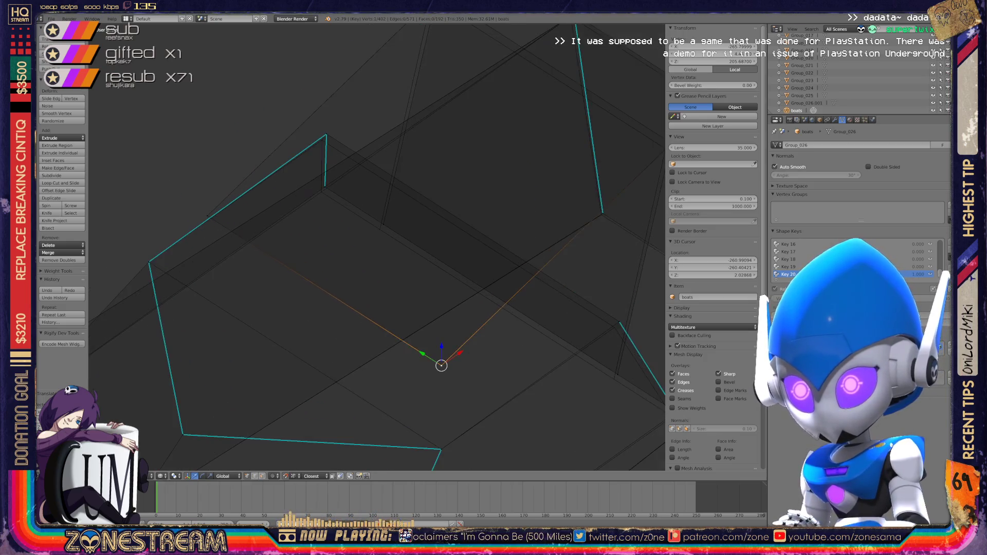
key(g)
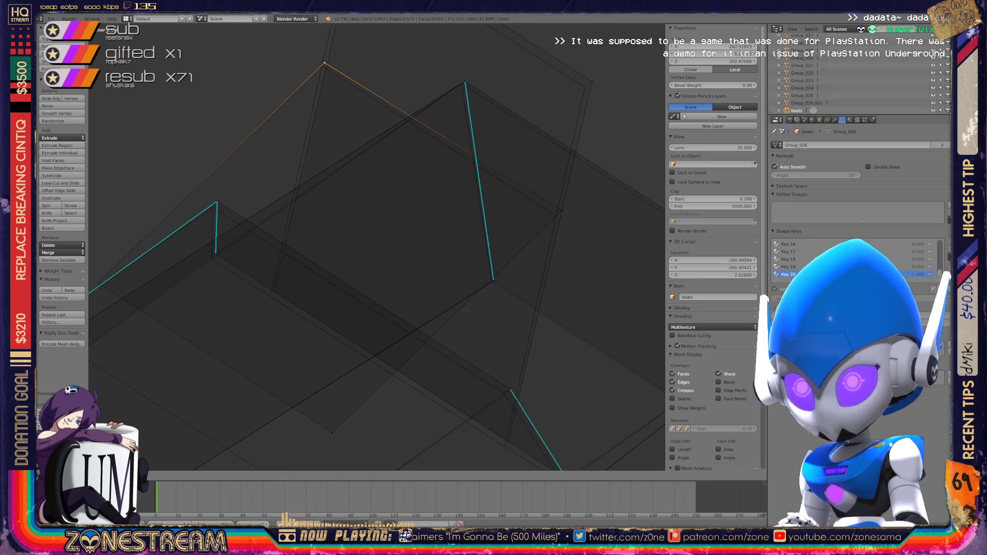
key(Return)
- Nudge the vertex at the top of the shell down-left in small moves
right_click(559, 211)
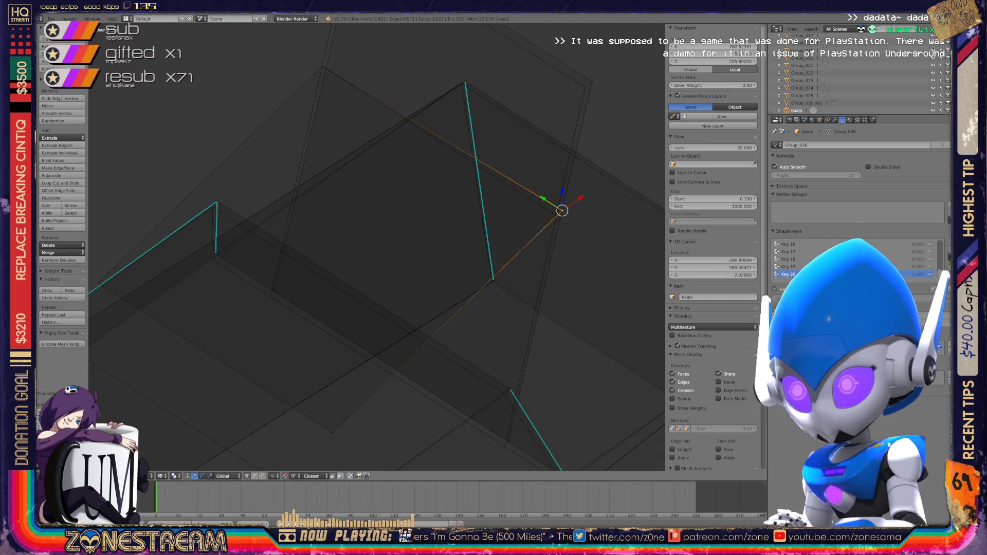
right_click(592, 82)
key(g)
key(Return)
key(g)
key(Return)
- Move the lower vertex of the shell edge up toward the top vertex
shift+middle_drag(376, 247, 408, 298)
right_click(303, 346)
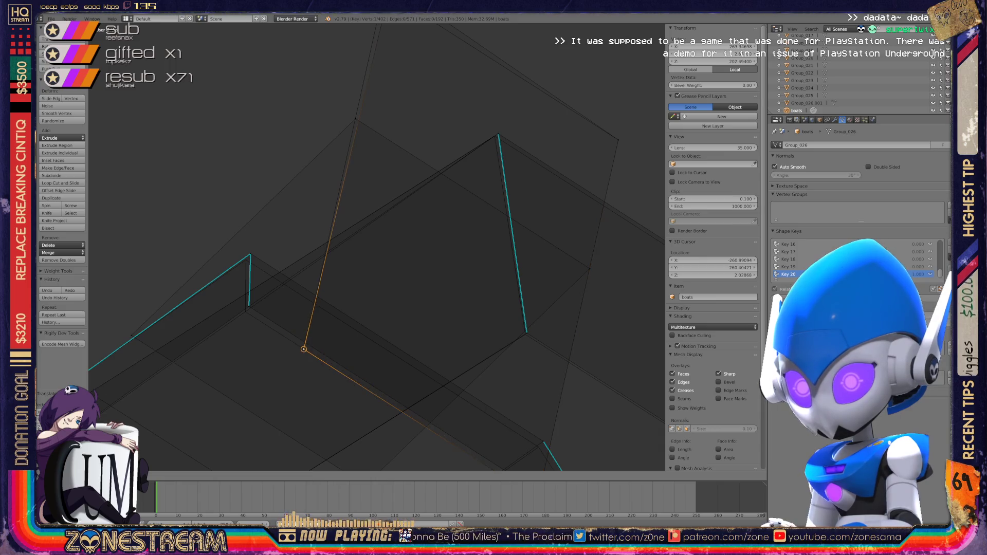
shift+middle_drag(303, 346, 294, 417)
key(g)
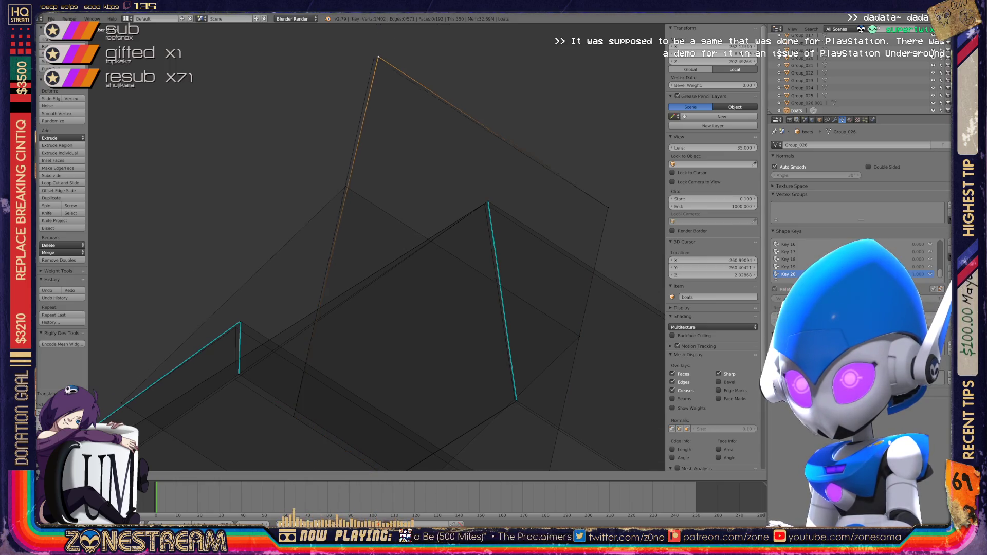
click(374, 57)
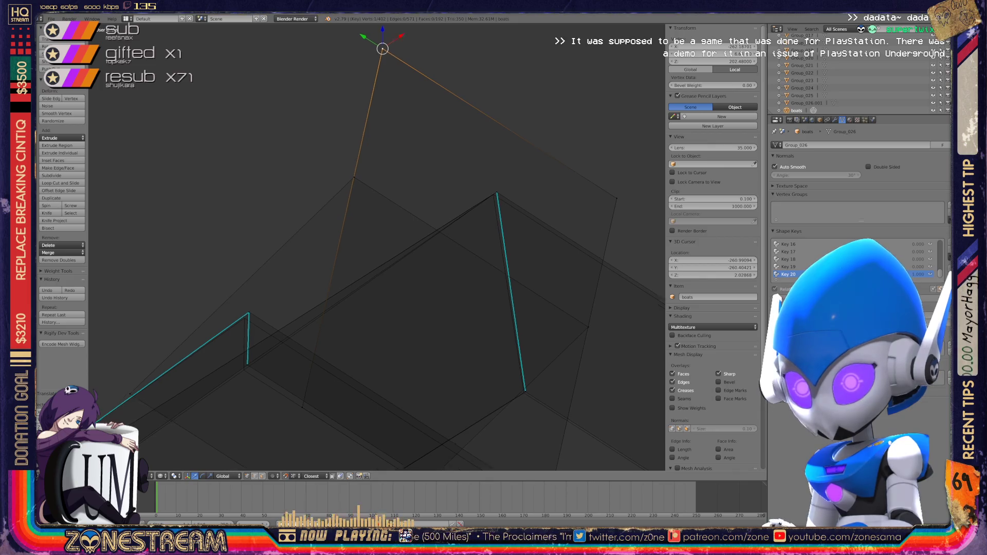
- Shift a pair of selected vertices slightly up-left
shift+middle_drag(334, 308, 375, 185)
scroll(376, 185, down, 4)
mouse_move(376, 247)
middle_down()
mouse_move(422, 221)
mouse_move(391, 257)
mouse_move(360, 242)
mouse_move(375, 247)
mouse_move(411, 226)
mouse_move(381, 247)
mouse_move(360, 231)
middle_up()
scroll(376, 246, up, 4)
scroll(375, 247, up, 5)
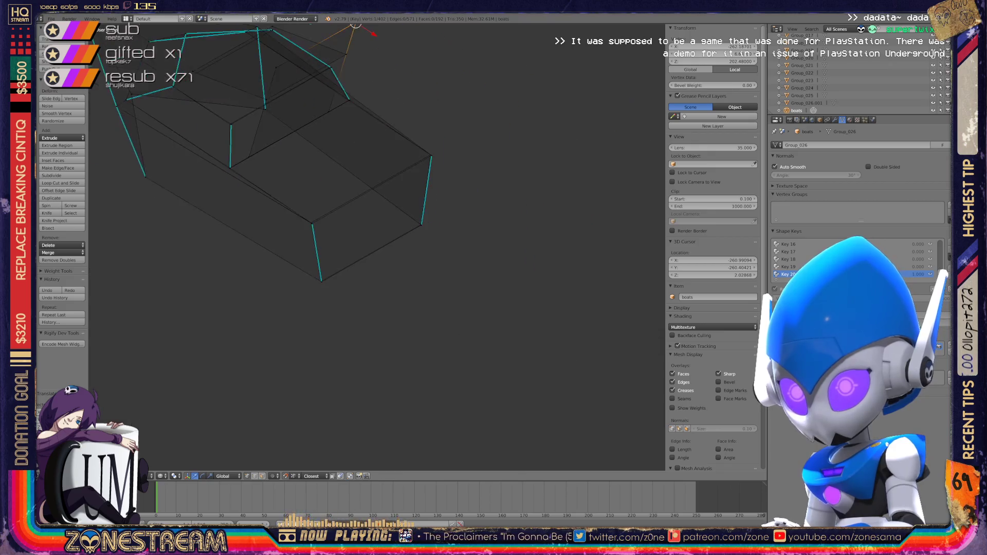
shift+right_click(243, 198)
key(g)
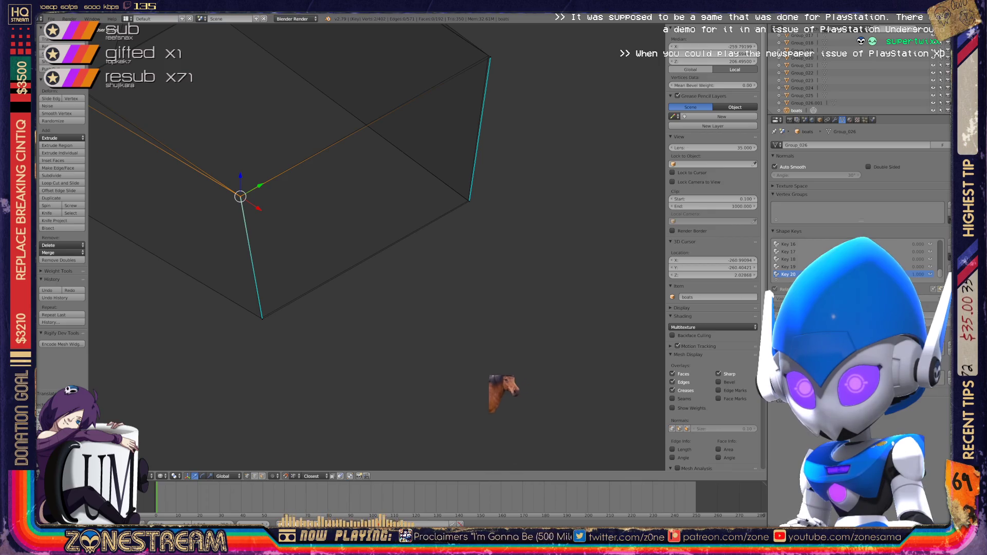
- Slide a vertex on the shell's lower edge along its connected edges
right_click(261, 318)
right_click(468, 201)
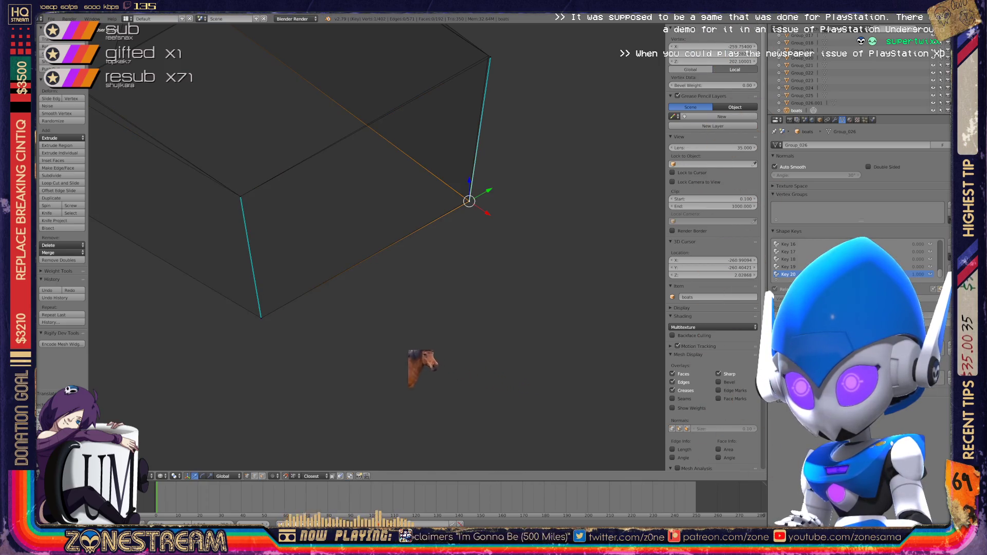
right_click(488, 56)
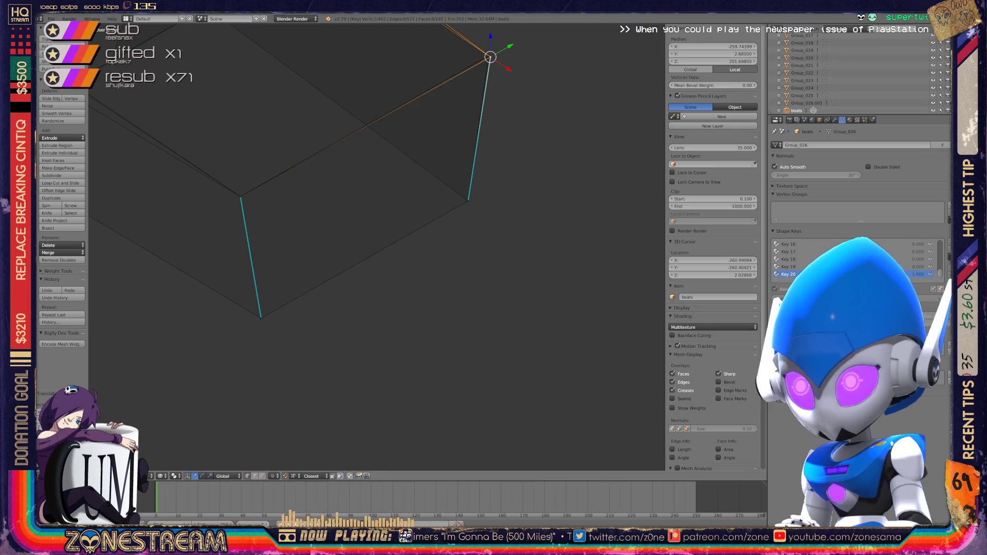
shift+right_click(489, 55)
mouse_move(377, 247)
middle_down()
mouse_move(360, 241)
mouse_move(391, 237)
mouse_move(411, 257)
mouse_move(329, 216)
middle_up()
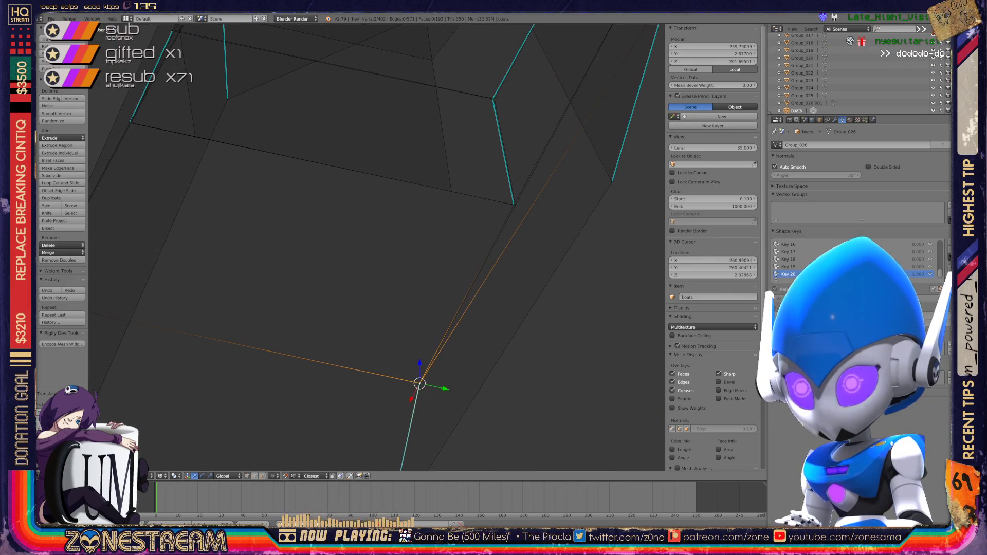
right_click(514, 204)
key(shift+v)
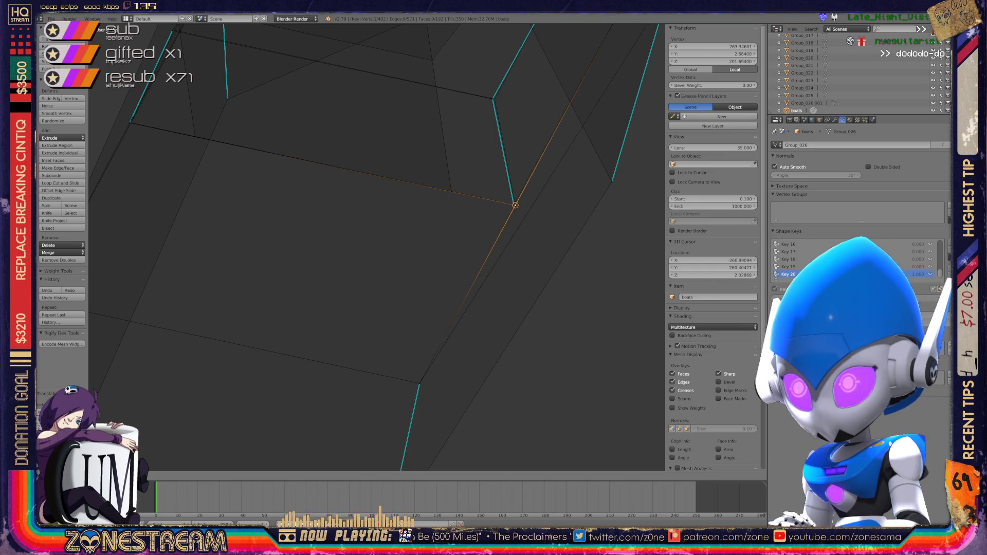
key(Return)
- Slide that lower-edge vertex again, then move the bend vertex slightly
mouse_move(360, 232)
middle_down()
mouse_move(391, 227)
mouse_move(360, 221)
mouse_move(375, 206)
mouse_move(360, 232)
mouse_move(355, 221)
mouse_move(360, 237)
mouse_move(366, 226)
mouse_move(340, 211)
mouse_move(369, 240)
middle_up()
key(shift+v)
key(Return)
key(Return)
scroll(369, 205, down, 3)
scroll(369, 205, up, 8)
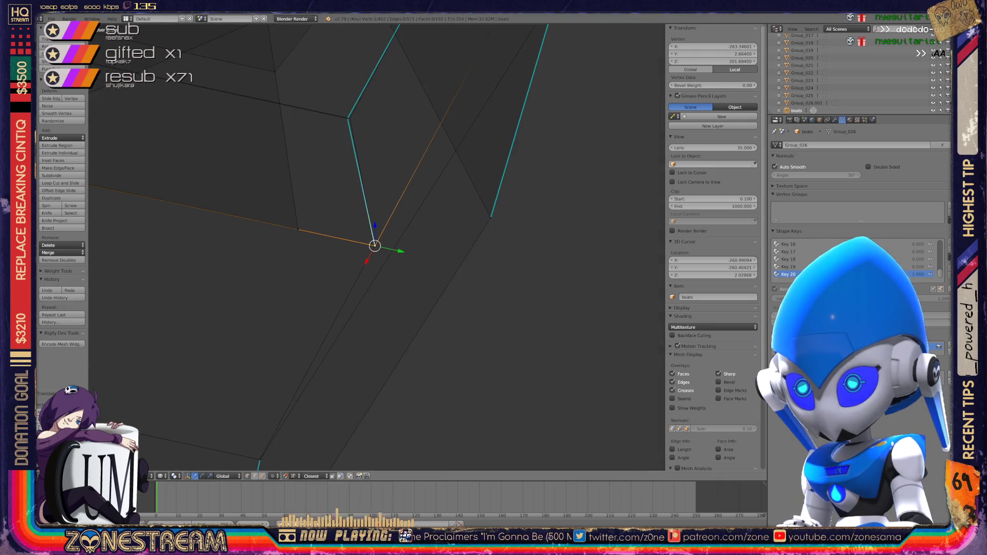
shift+middle_drag(329, 154, 342, 234)
right_click(339, 193)
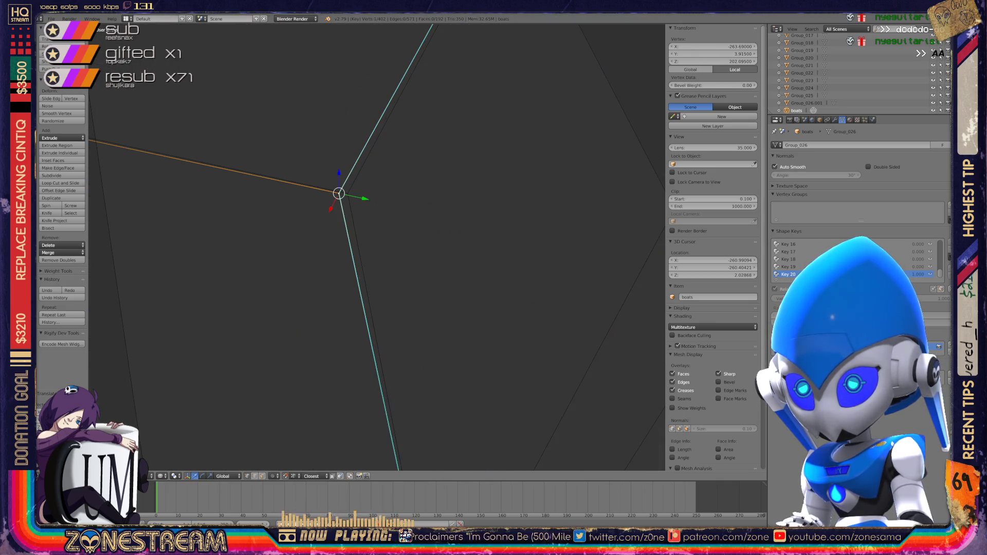
key(g)
key(Return)
- Orbit around the boat mesh and move the selected vertex slightly
scroll(360, 206, down, 3)
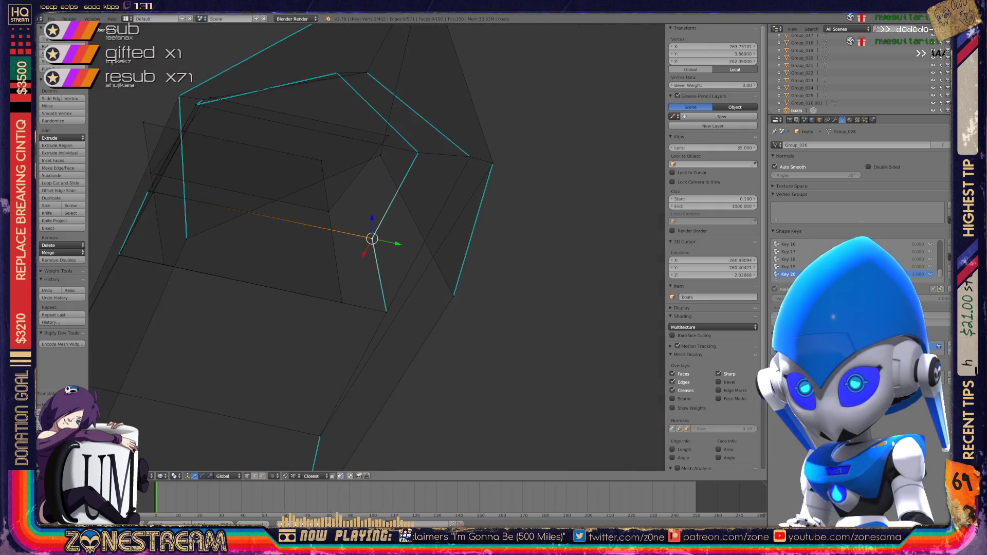
middle_drag(373, 239, 483, 258)
scroll(276, 230, up, 4)
scroll(360, 232, down, 5)
middle_drag(360, 231, 463, 216)
scroll(375, 247, up, 5)
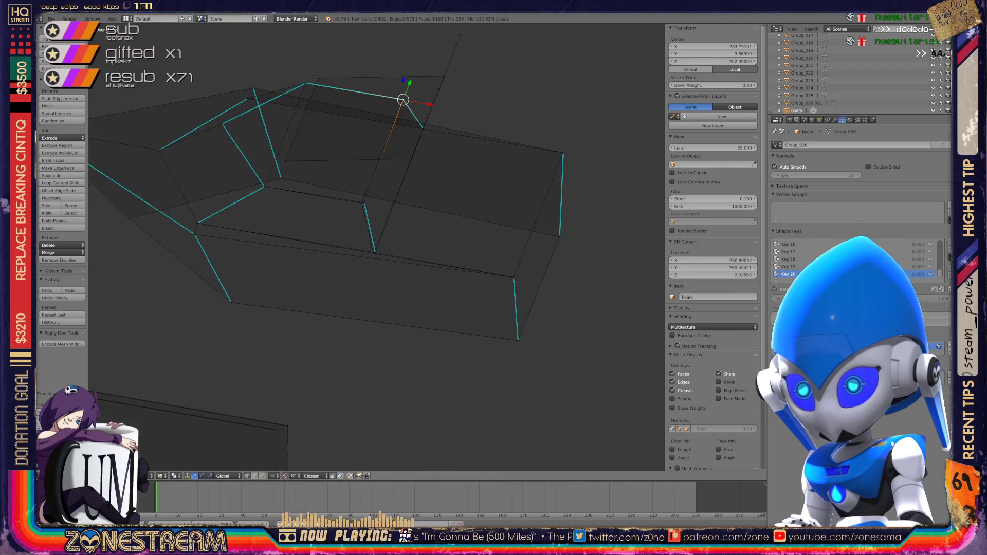
key(g)
key(Return)
- Adjust the vertex selection, undo the last change, and return to Object Mode
shift+click(354, 332)
mouse_move(360, 258)
middle_down()
mouse_move(329, 266)
mouse_move(401, 236)
middle_up()
shift+right_click(364, 216)
key(ctrl+z)
scroll(375, 246, down, 3)
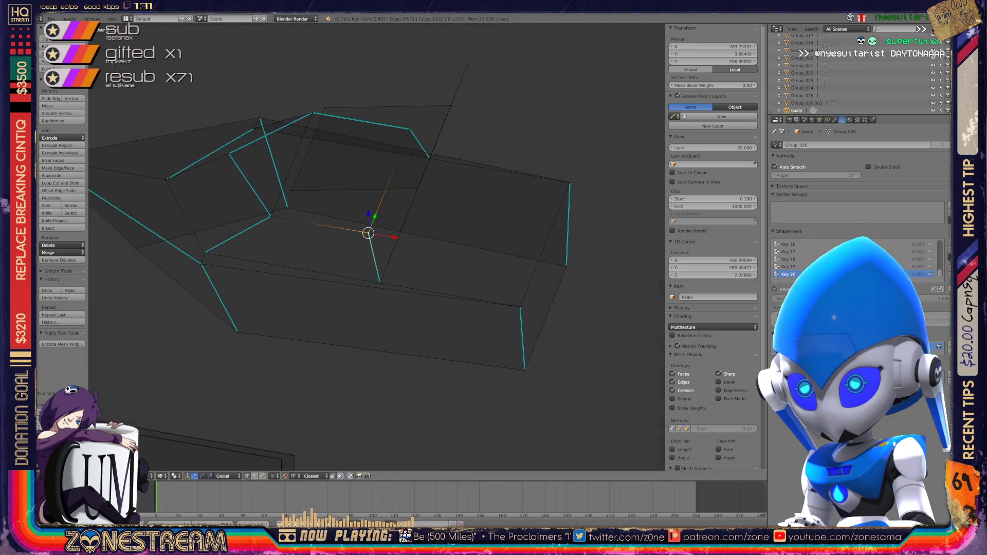
key(Tab)
mouse_move(369, 233)
middle_down()
mouse_move(391, 216)
mouse_move(355, 226)
middle_up()
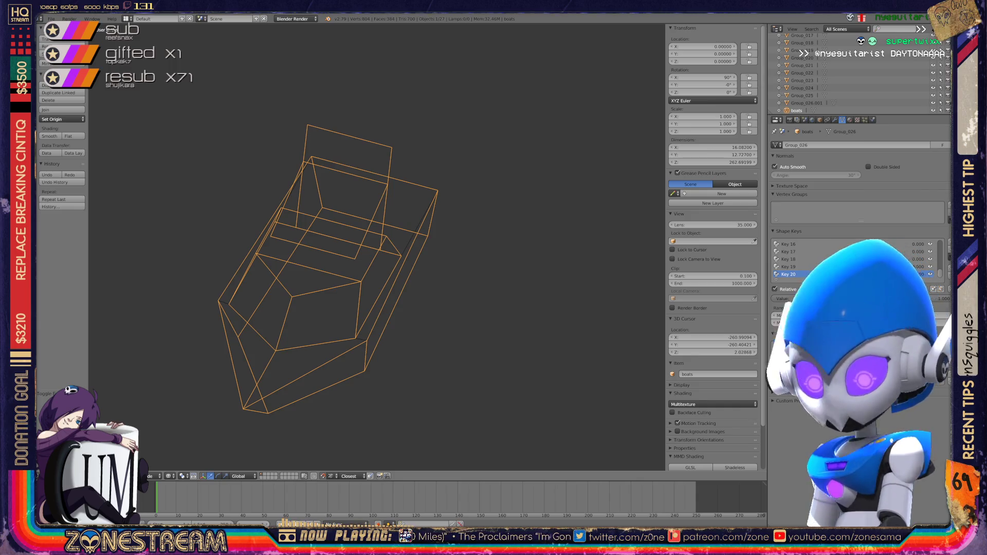
- Save over boats.blend, then re-enter Edit Mode with the other seats in view
key(ctrl+s)
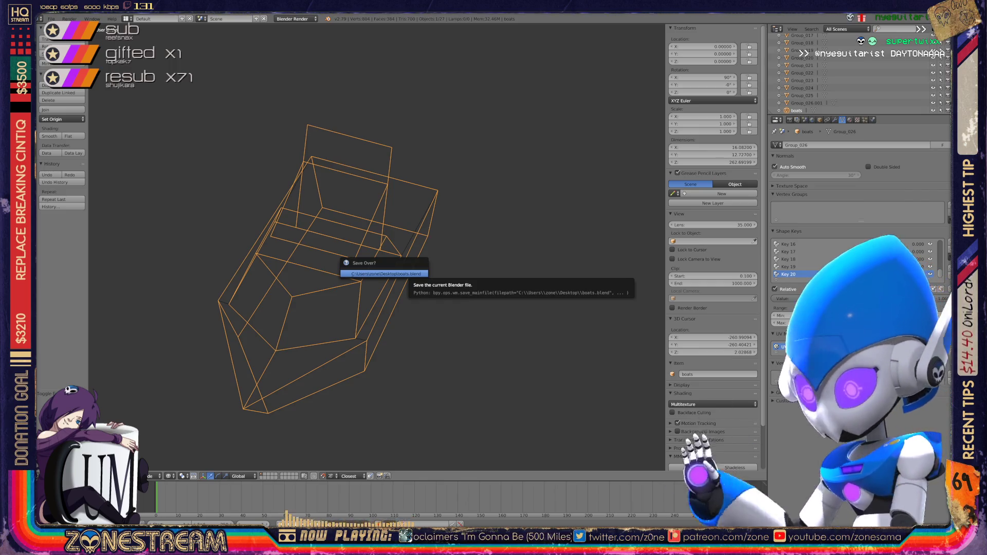
click(385, 274)
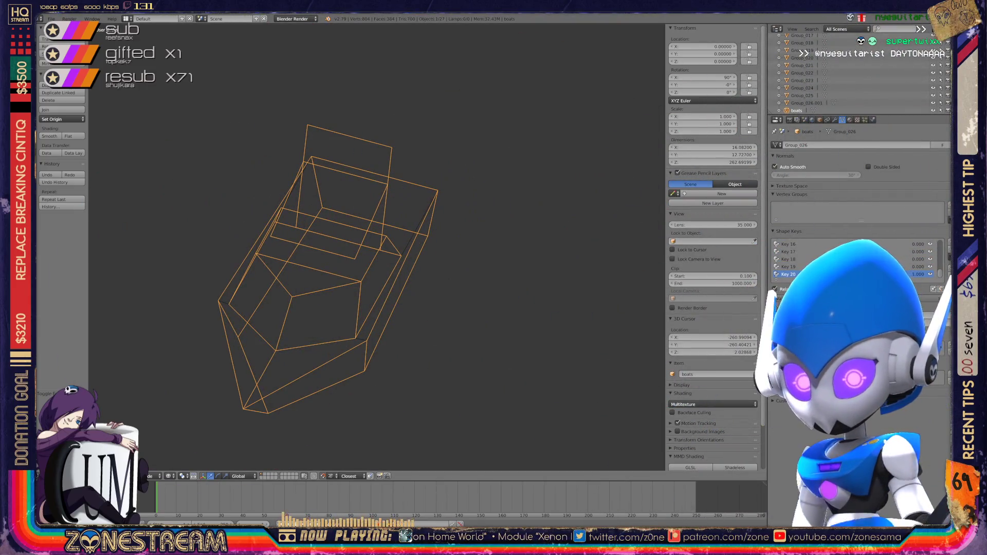
scroll(335, 263, down, 2)
mouse_move(360, 257)
shift+middle_down()
mouse_move(294, 229)
mouse_move(262, 231)
mouse_move(178, 193)
shift+middle_up()
key(Tab)
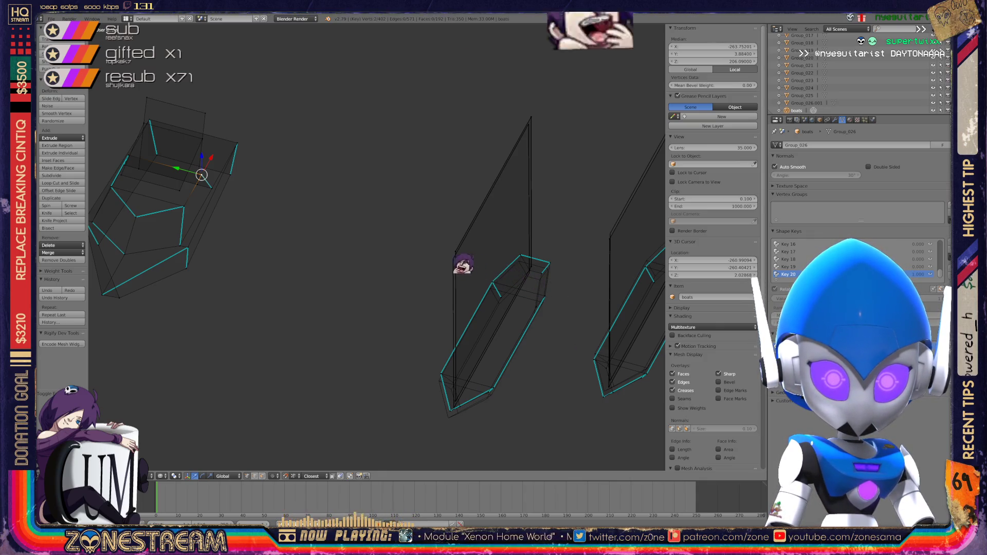
- Select the narrow hull's lower-left corner vertex and move it down-left
shift+middle_drag(378, 238, 338, 147)
scroll(452, 206, up, 8)
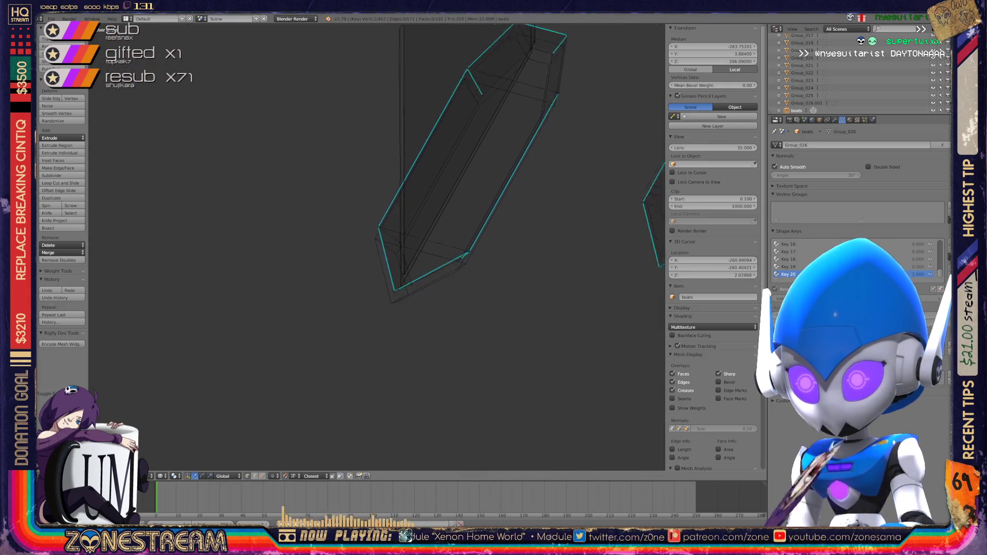
right_click(345, 269)
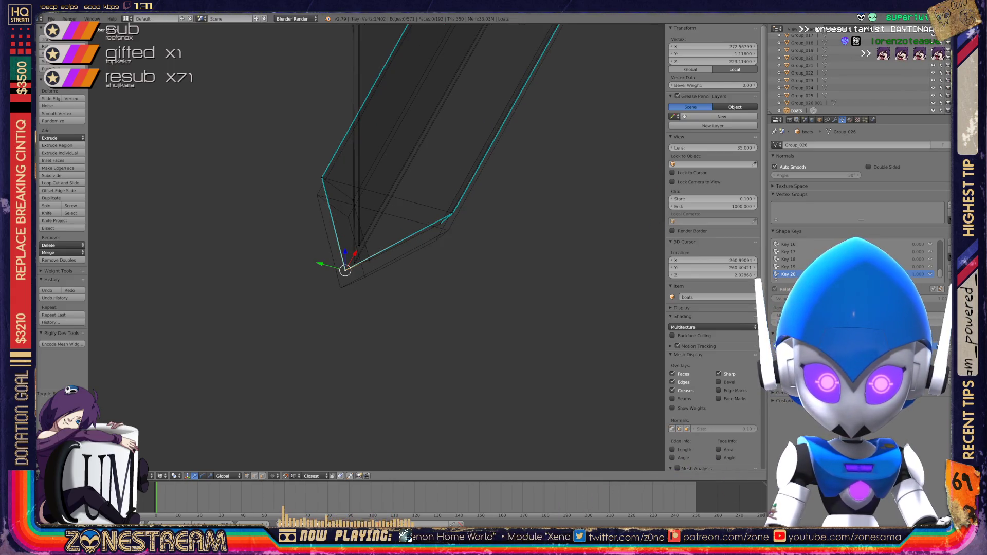
scroll(377, 247, up, 2)
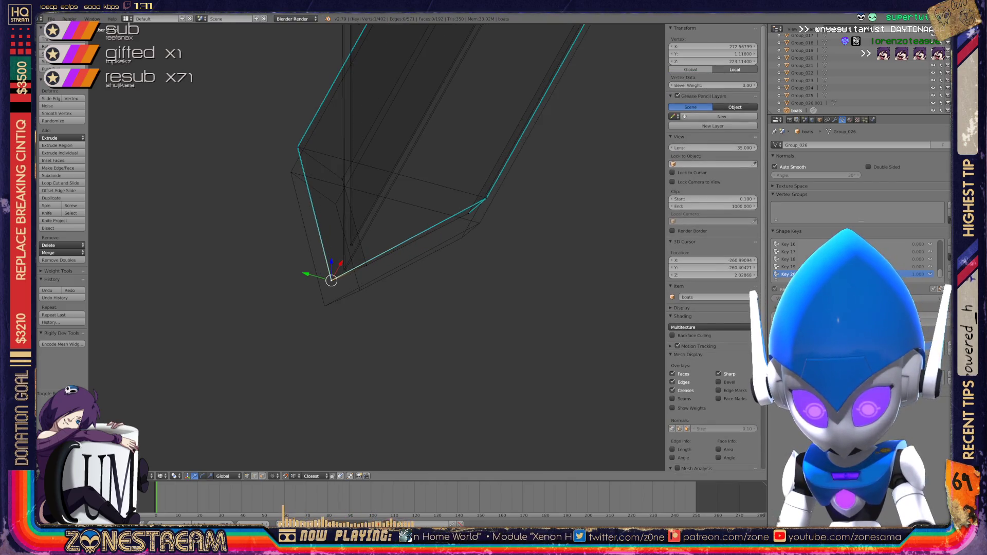
scroll(331, 281, up, 2)
mouse_move(311, 294)
mouse_down()
mouse_move(301, 332)
mouse_move(353, 269)
mouse_move(349, 307)
mouse_move(362, 273)
mouse_move(350, 308)
mouse_move(342, 242)
mouse_move(329, 280)
mouse_up()
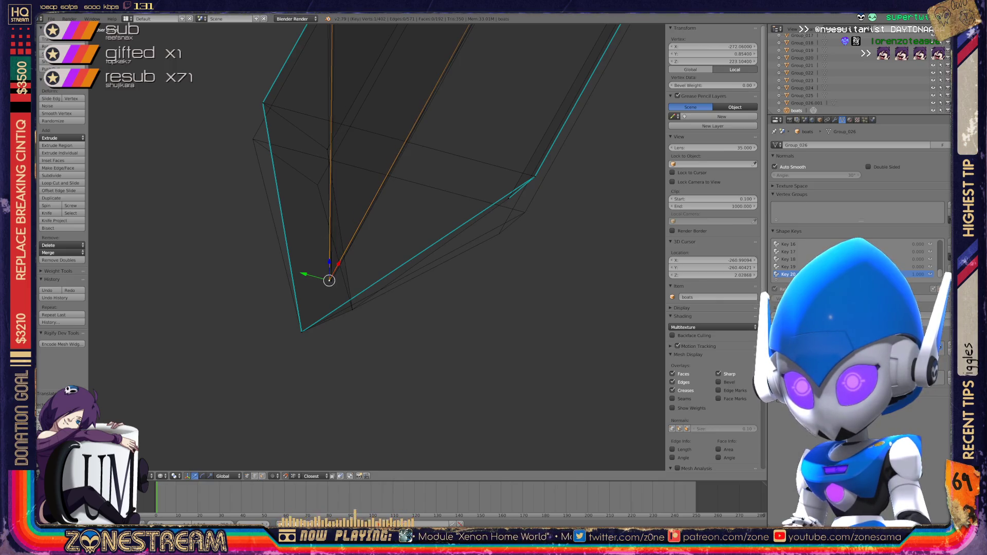
- Move the top-left vertex down and another vertex slightly lower, then clear the selection
click(326, 147)
shift+click(309, 223)
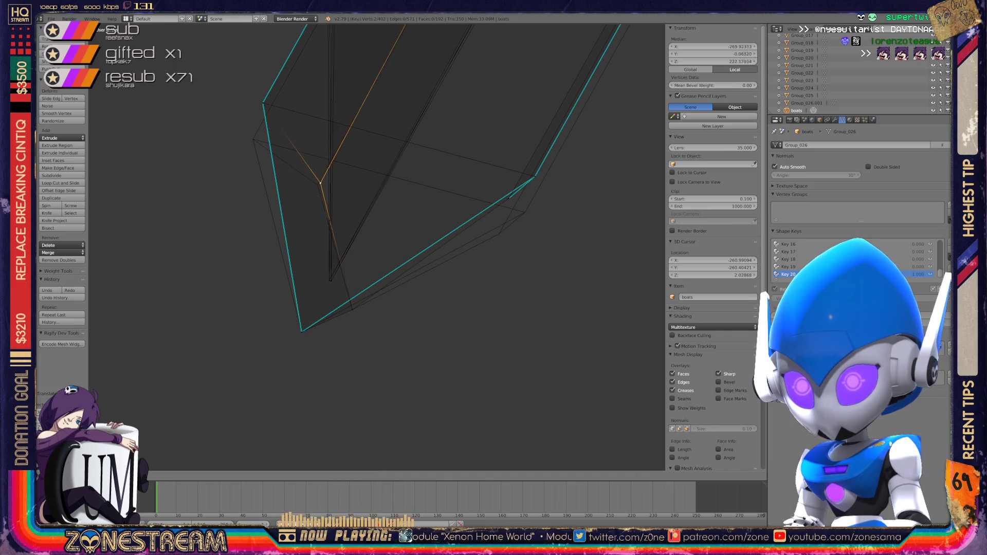
drag(261, 102, 253, 139)
drag(509, 199, 499, 233)
click(533, 177)
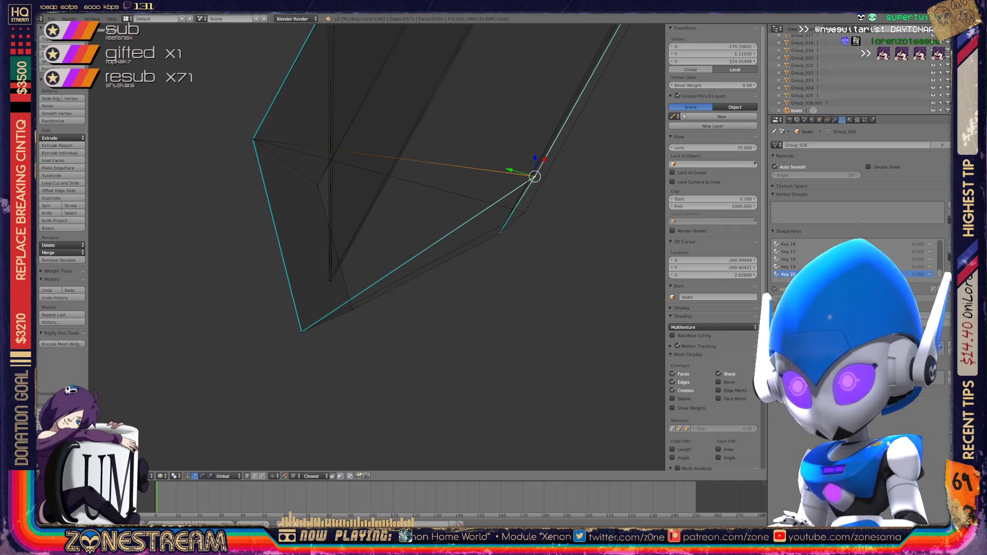
key(a)
click(533, 178)
mouse_move(533, 177)
middle_down()
mouse_move(522, 209)
mouse_move(304, 262)
mouse_move(298, 322)
mouse_move(249, 226)
middle_up()
scroll(298, 322, up, 3)
- Reposition the upper-right and top-right corner vertices of the shell
right_click(478, 159)
key(g)
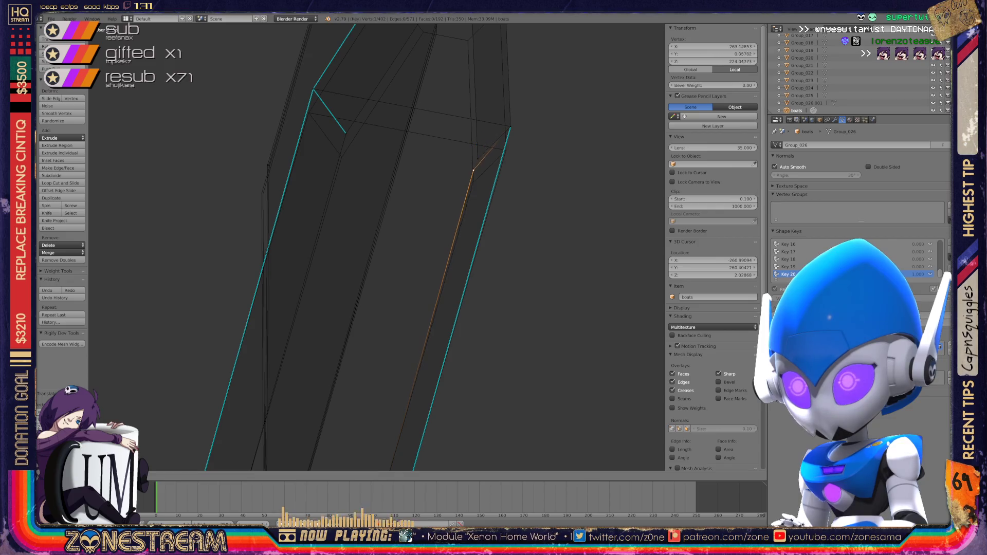
click(478, 158)
click(474, 176)
right_click(510, 127)
key(g)
key(Escape)
key(g)
click(506, 150)
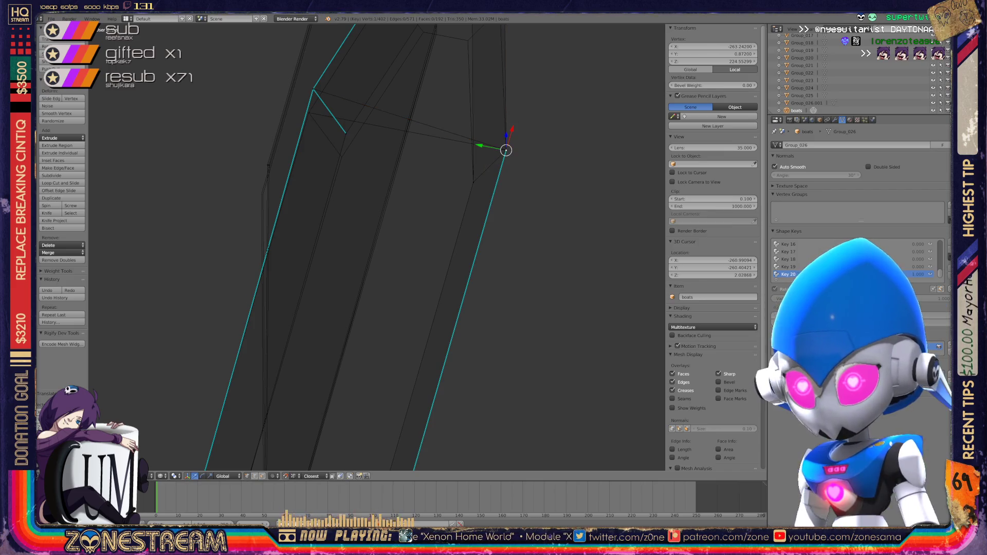
- Lower a top-edge vertex and slide the top corner vertex down its edge
right_click(346, 133)
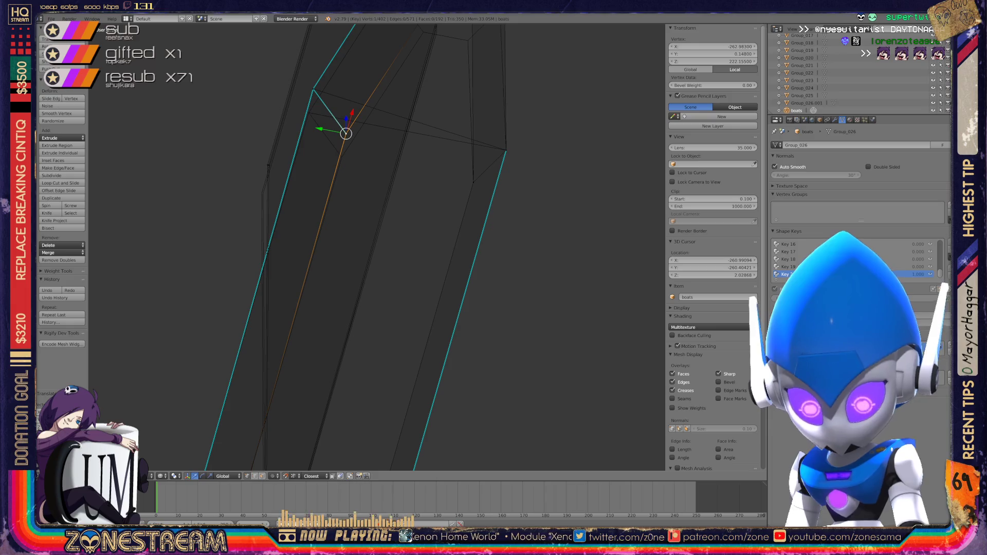
key(g)
click(341, 156)
right_click(312, 91)
key(a)
right_click(313, 90)
key(g)
key(g)
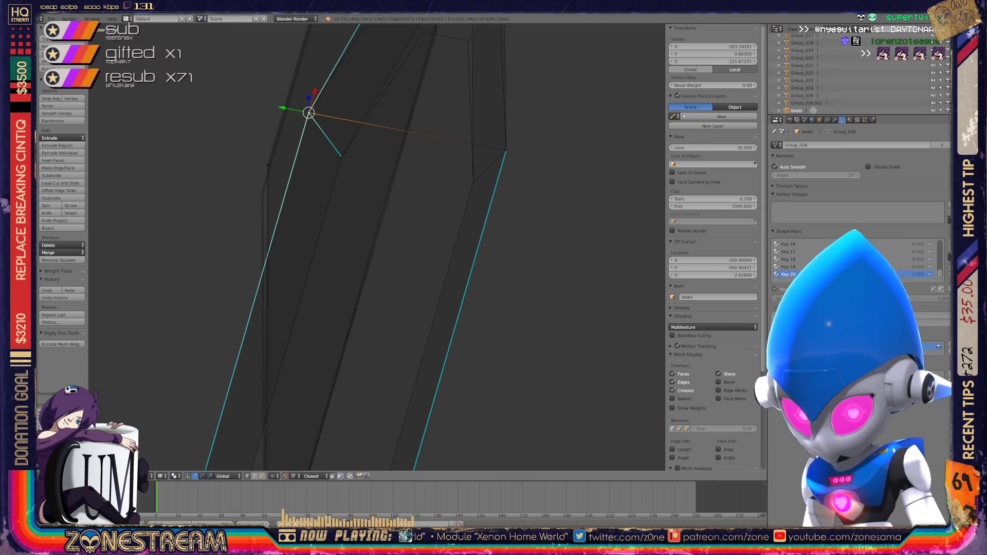
mouse_move(360, 257)
middle_down()
mouse_move(396, 194)
mouse_move(346, 308)
mouse_move(368, 335)
mouse_move(425, 356)
middle_up()
scroll(377, 247, up, 6)
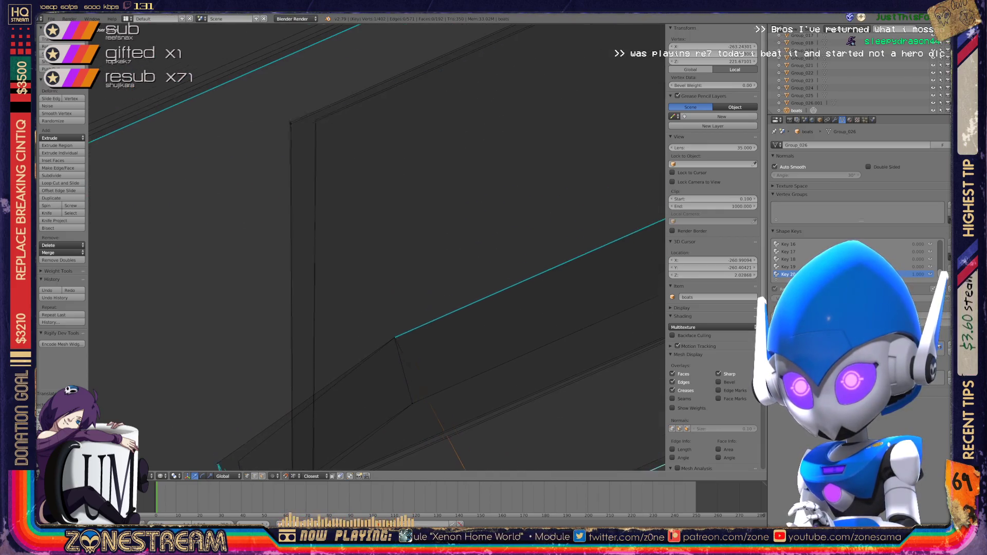
- Snap the hull's corner vertex onto the neighbouring corner and the 3D cursor, then refine it
right_click(281, 139)
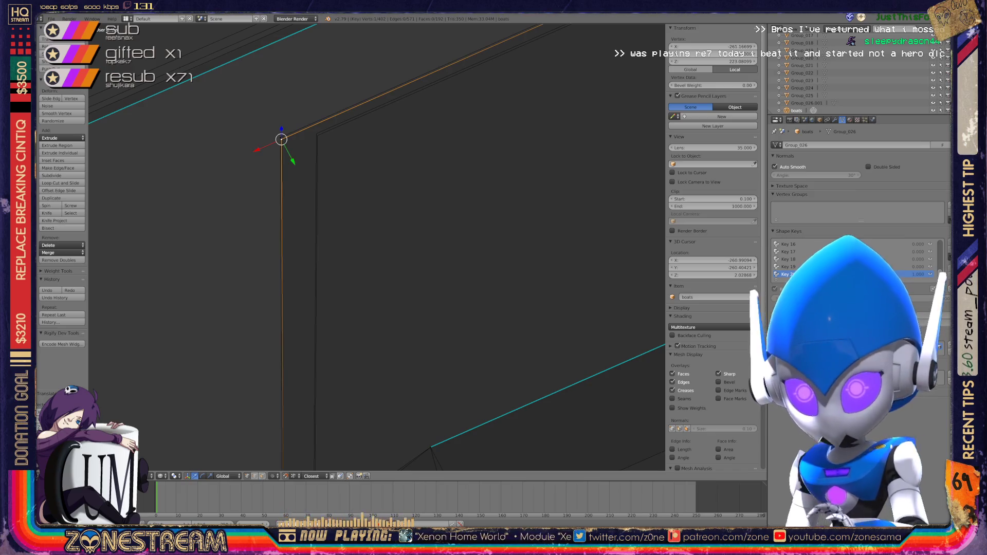
key(g)
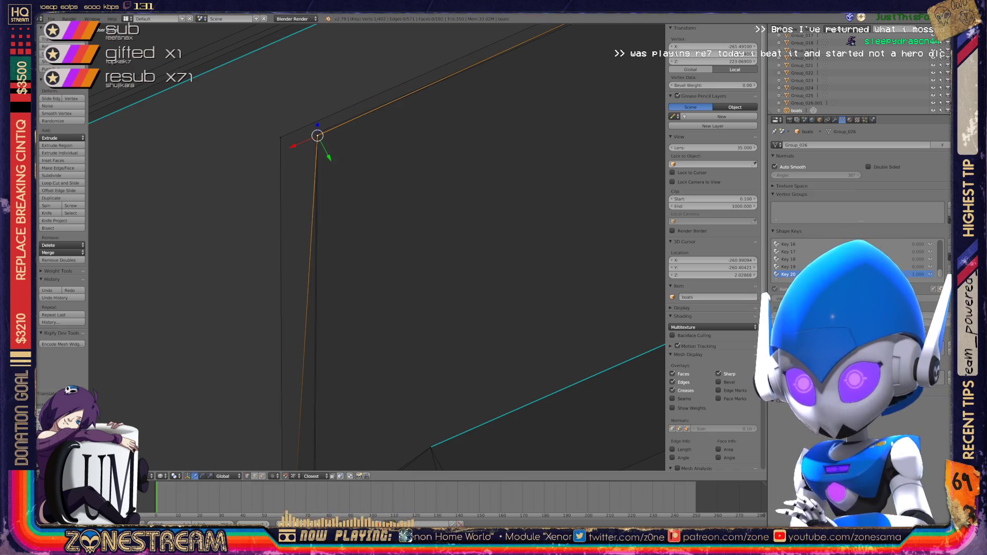
middle_drag(377, 247, 391, 129)
scroll(377, 247, up, 2)
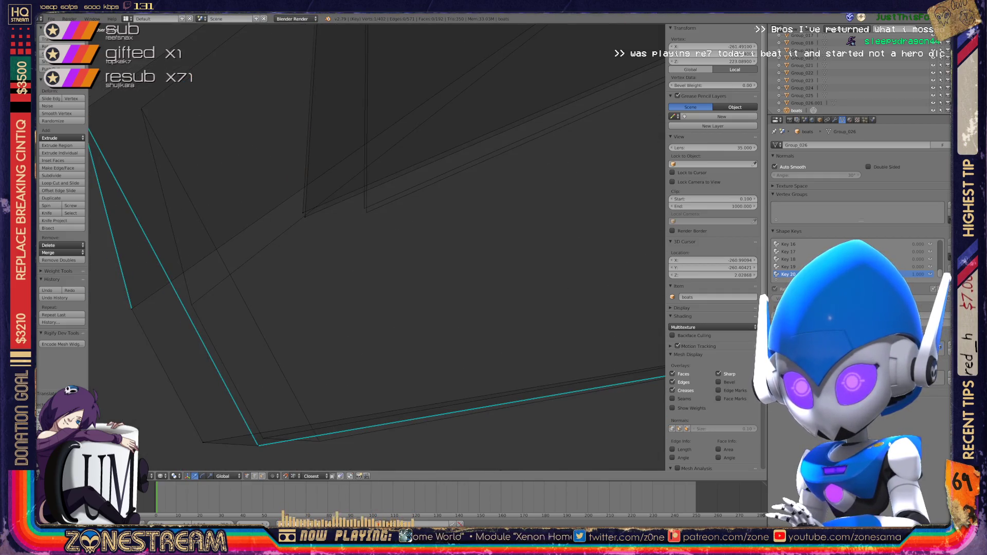
key(g)
click(367, 213)
key(g)
click(364, 209)
scroll(377, 247, down, 2)
- Cancel a wrong move of the lower edge vertex and move the top-left corner vertex into place
right_click(307, 325)
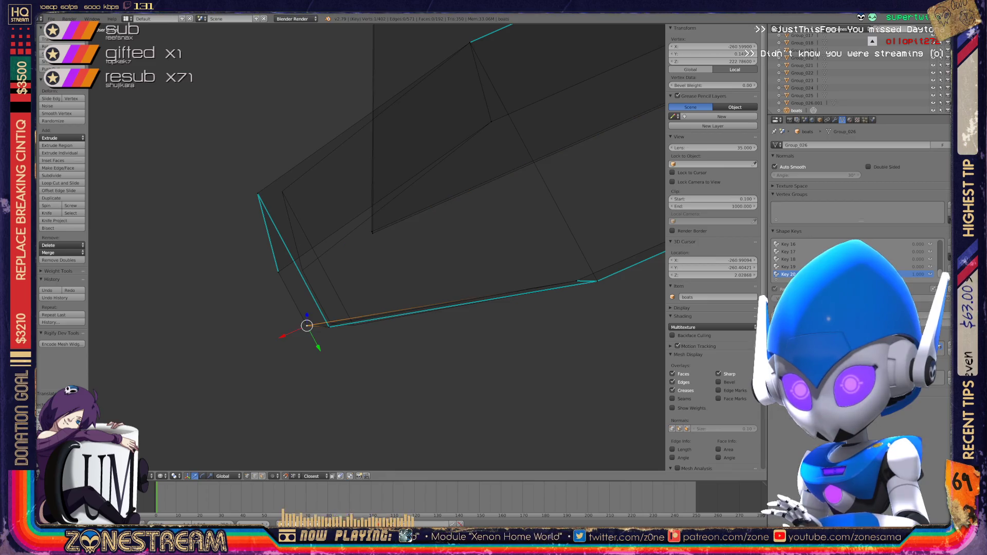
key(g)
key(Escape)
shift+right_click(354, 325)
right_click(302, 270)
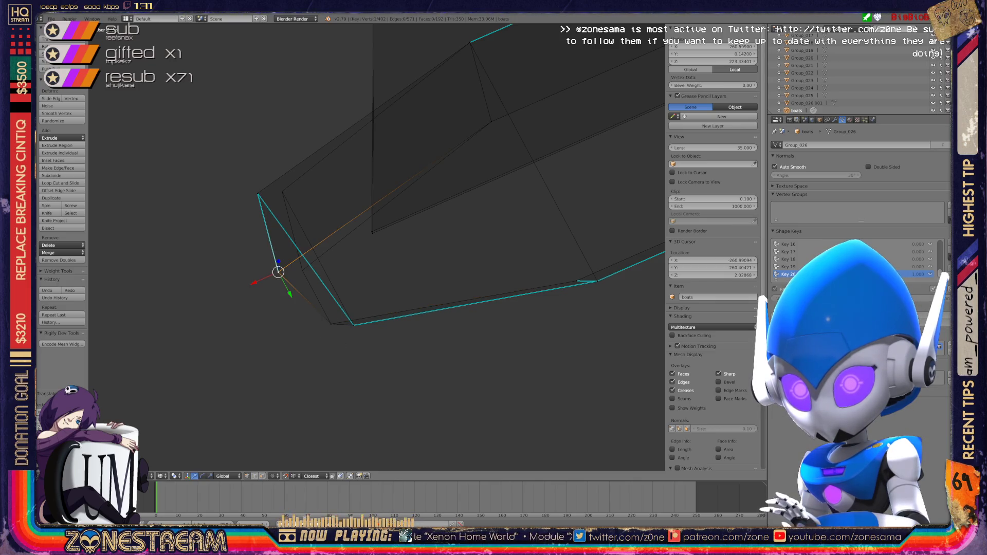
right_click(258, 194)
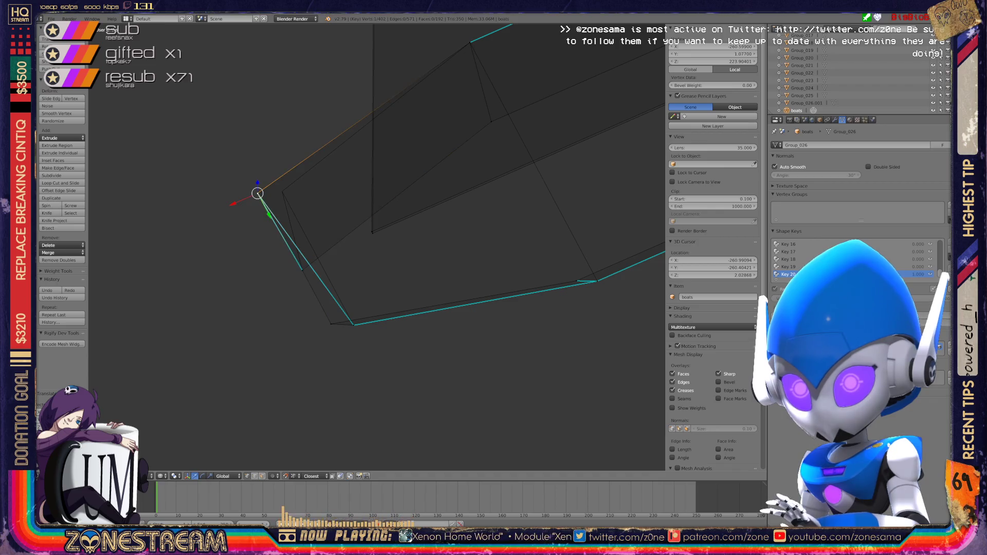
key(g)
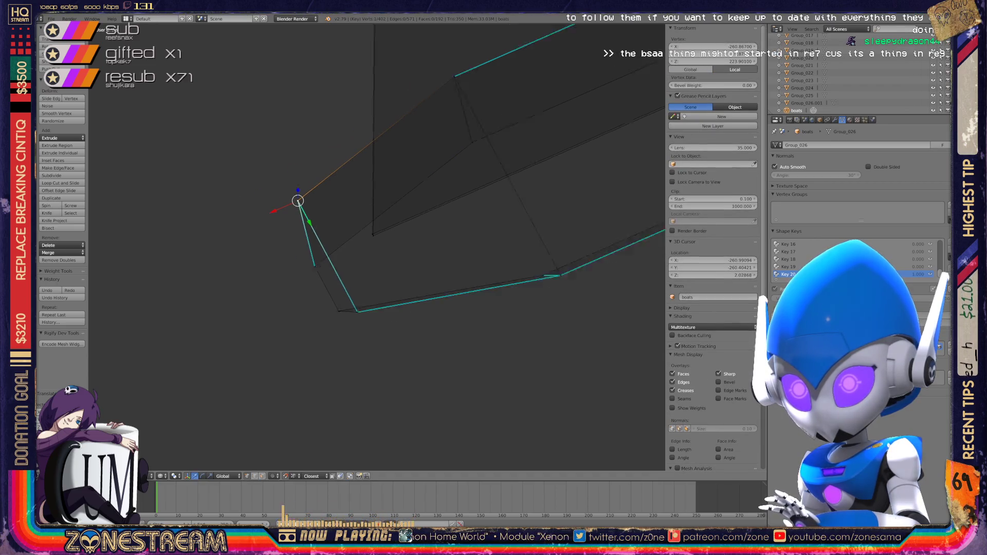
- In an upright view, move the face's corner vertex onto its lower corner
scroll(377, 247, down, 5)
mouse_move(377, 247)
middle_down()
mouse_move(340, 236)
mouse_move(355, 211)
middle_up()
scroll(377, 247, up, 5)
shift+middle_drag(463, 257, 335, 228)
right_click(349, 205)
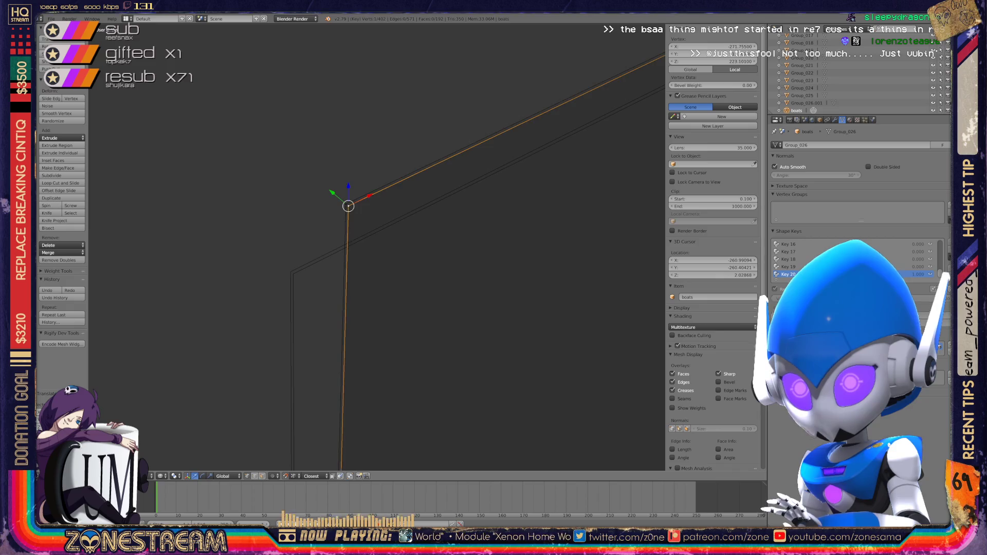
key(g)
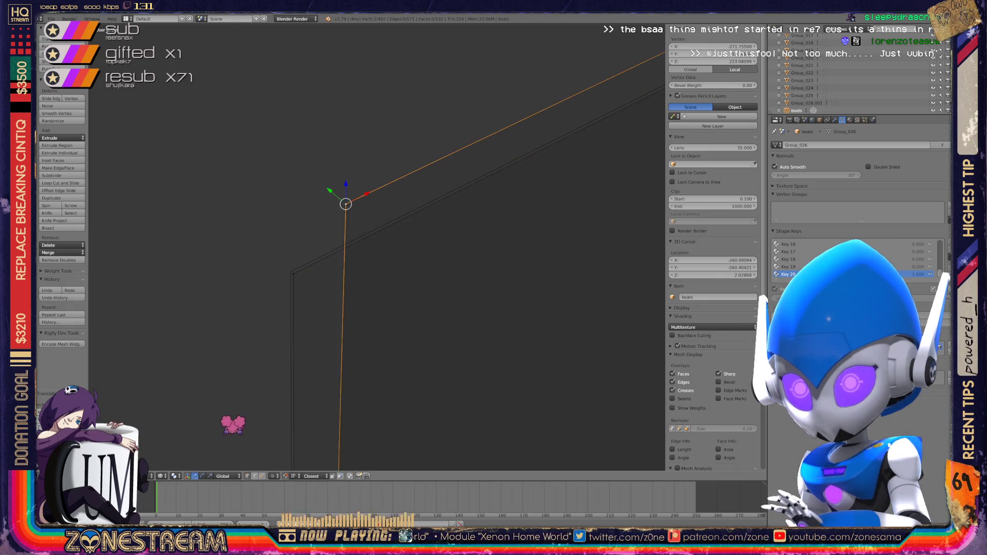
click(233, 414)
- Switch to Object Mode, orbit around the seat wireframes, and re-enter Edit Mode on the hull
key(Tab)
scroll(231, 386, down, 4)
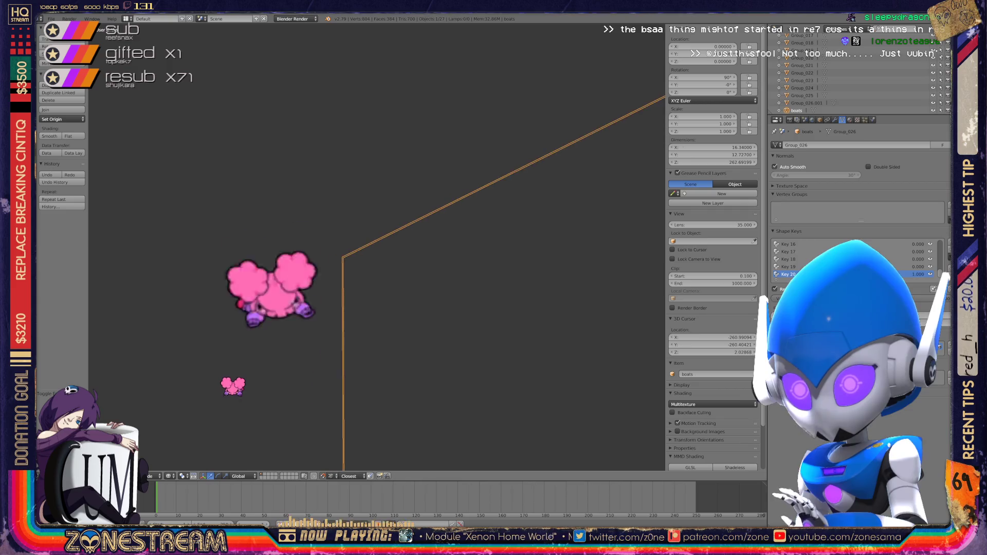
scroll(233, 363, down, 2)
mouse_move(231, 335)
middle_down()
mouse_move(264, 55)
mouse_move(278, 51)
mouse_move(286, 298)
middle_up()
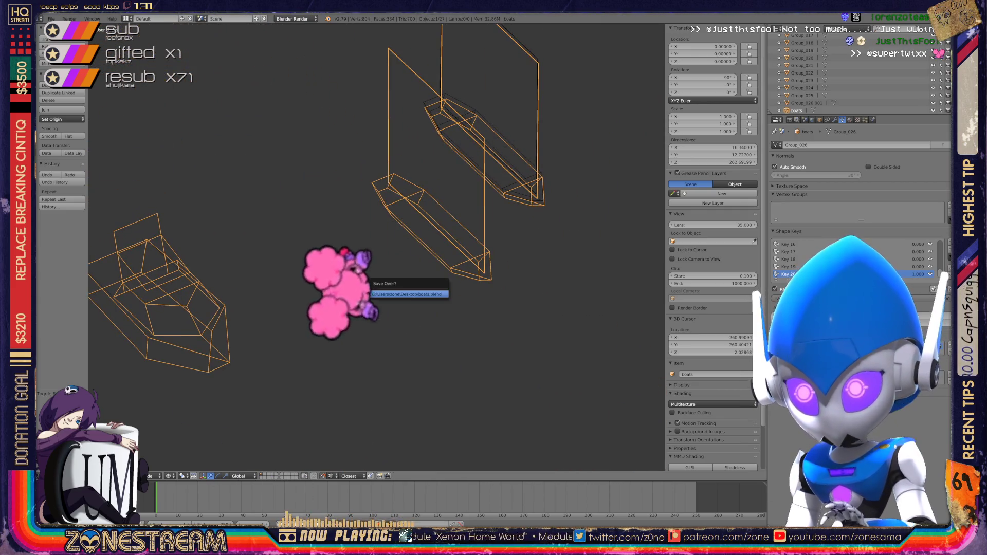
middle_drag(286, 298, 319, 288)
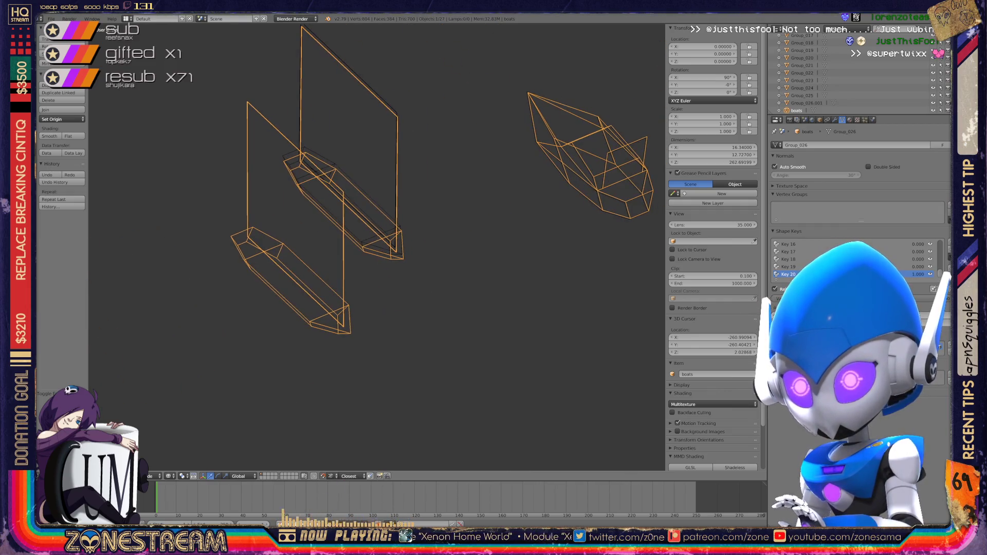
scroll(360, 206, up, 5)
key(Tab)
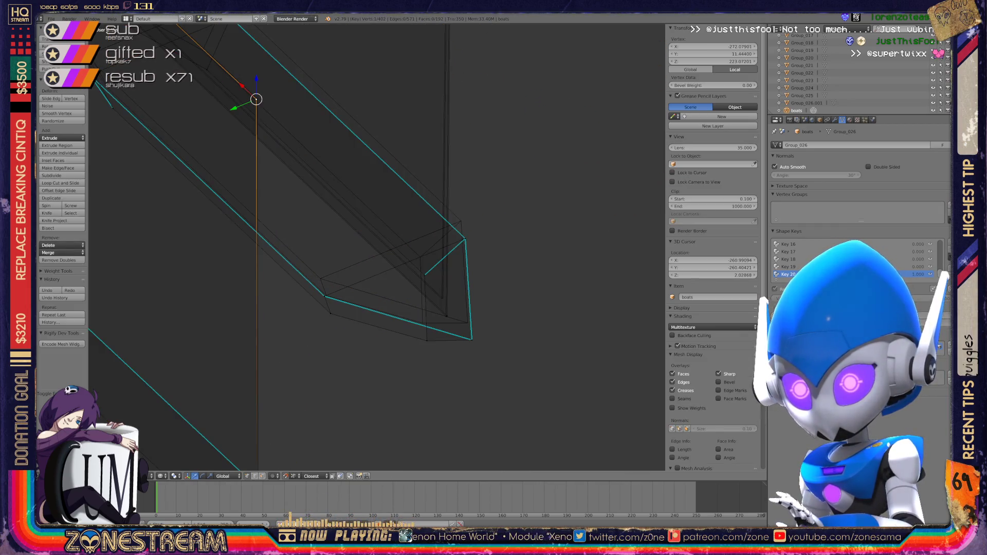
- Nudge the hull's lower corner vertices upward and slide the left corner vertex along its edge
middle_drag(308, 257, 360, 242)
right_click(440, 358)
drag(439, 358, 435, 338)
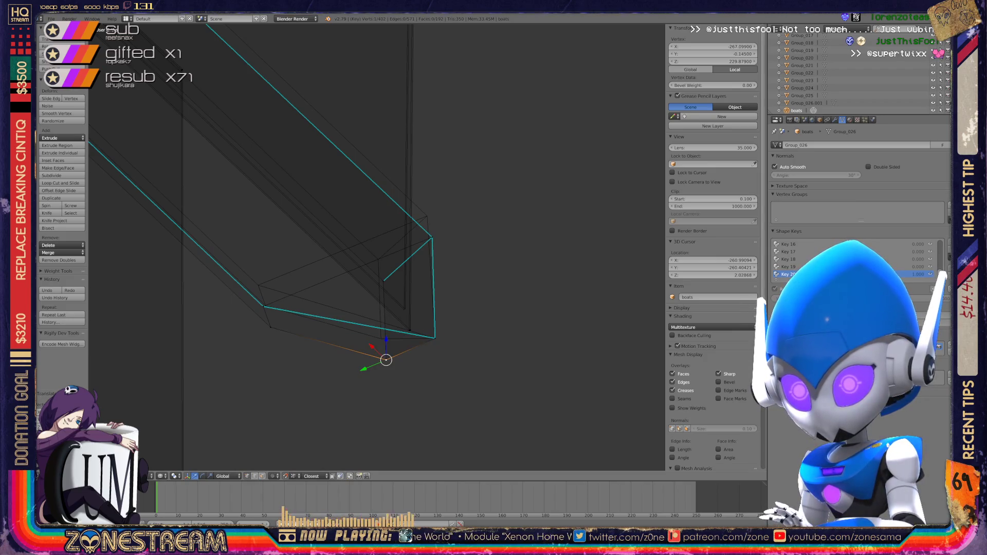
drag(386, 360, 381, 339)
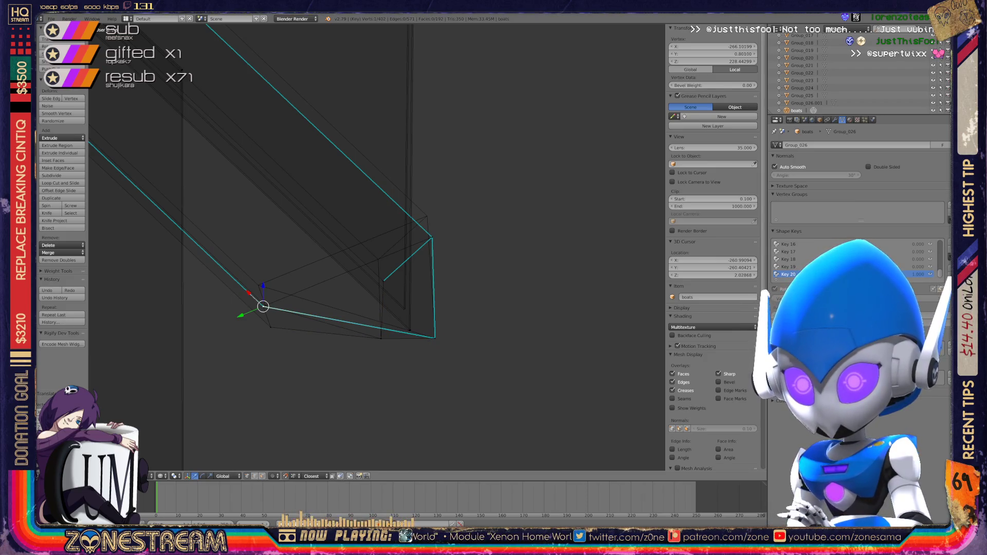
drag(263, 307, 258, 285)
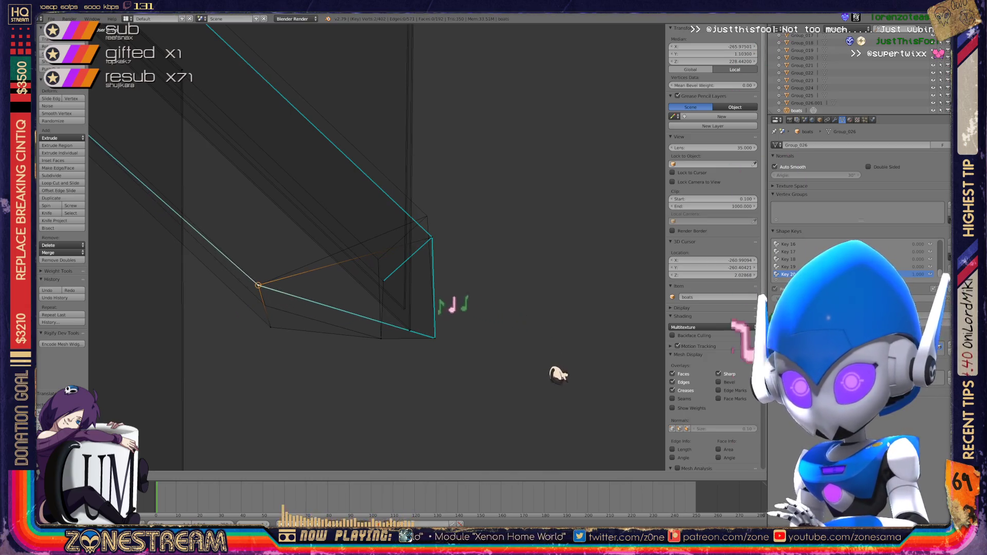
key(g)
key(g)
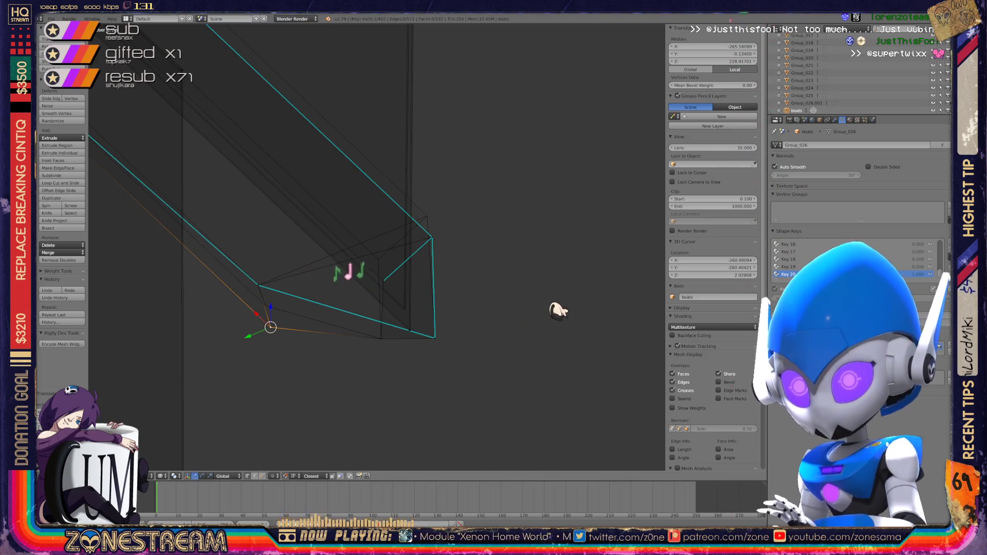
click(558, 282)
- Raise another hull vertex, move the inner vertex onto the corner, and lift the lower-end vertex
shift+middle_drag(558, 283, 504, 343)
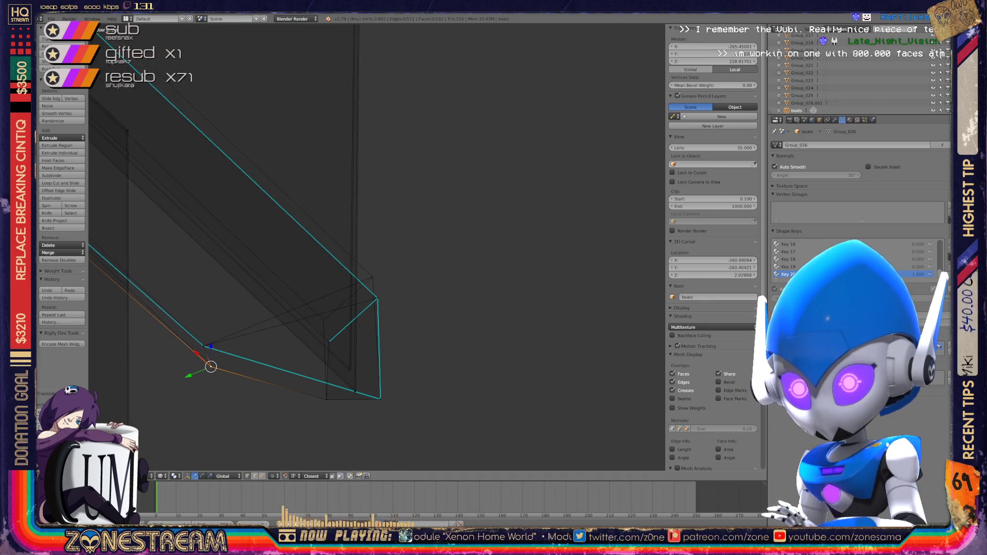
right_click(377, 298)
key(g)
click(373, 277)
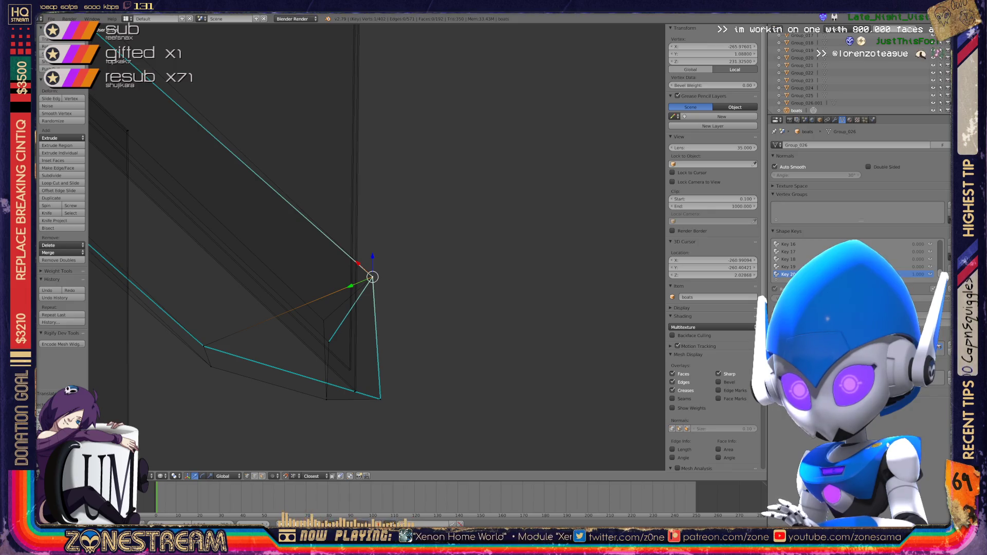
shift+middle_drag(373, 277, 372, 88)
scroll(371, 206, up, 3)
right_click(311, 264)
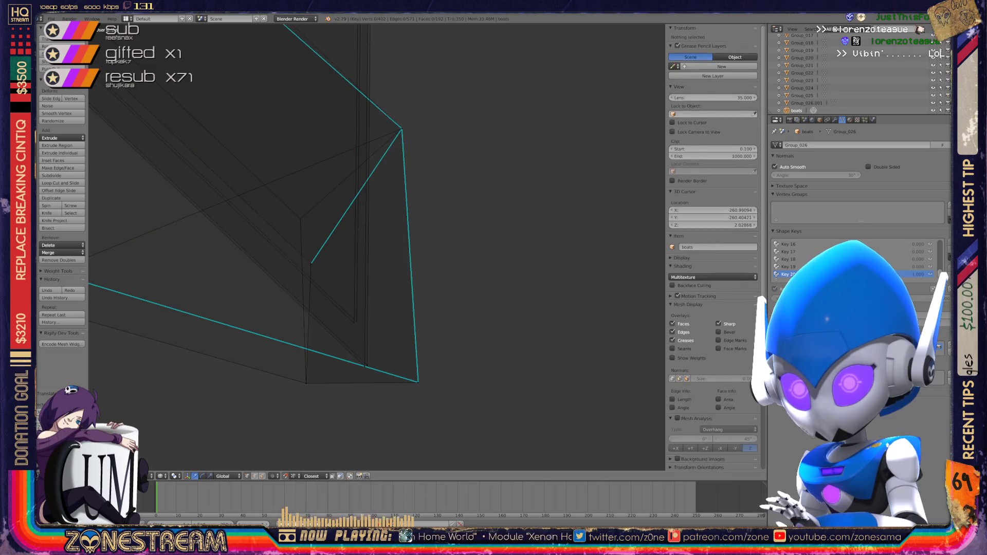
key(g)
right_click(367, 365)
key(g)
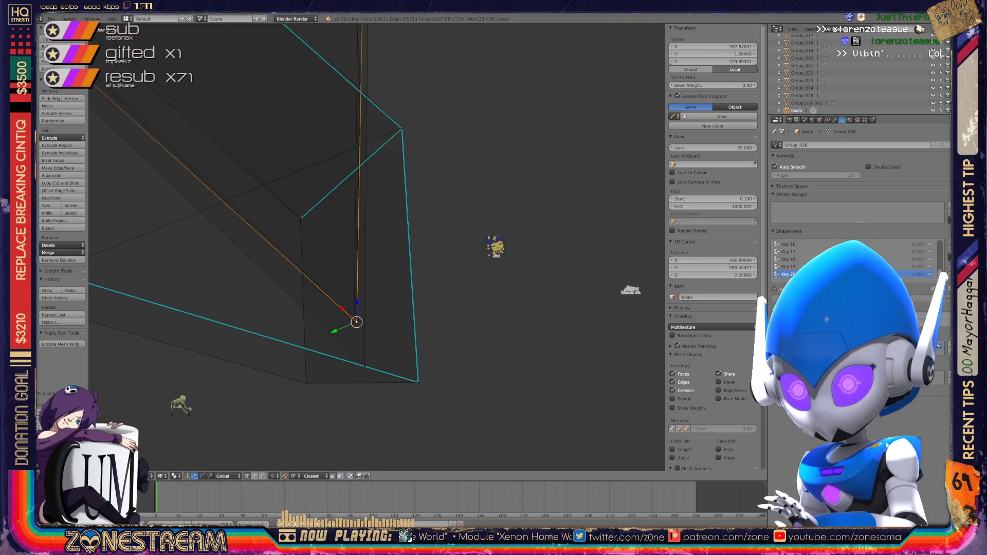
click(354, 323)
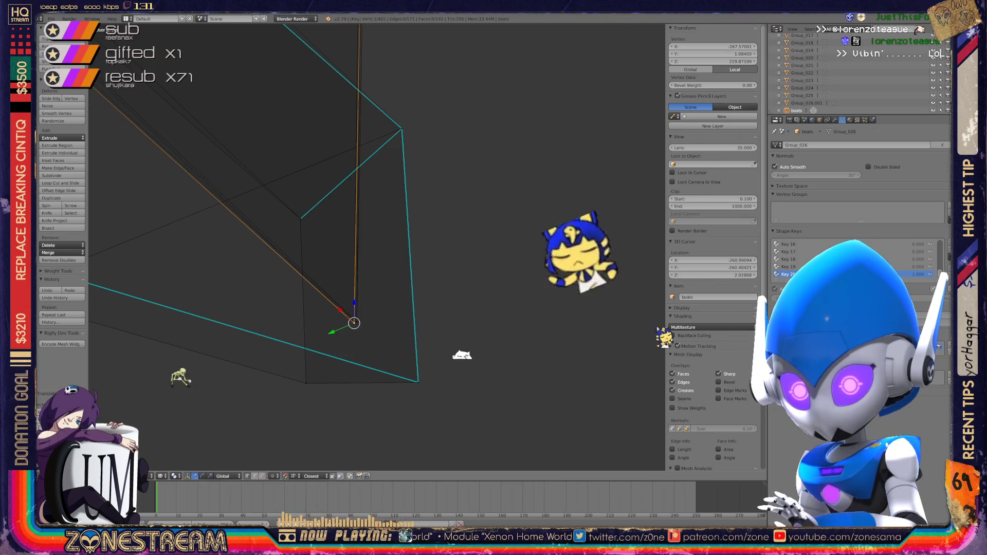
- Zoom to the selection, nudge a lower vertex left, and snap another onto its neighbour
scroll(377, 247, down, 7)
key(KP_Decimal)
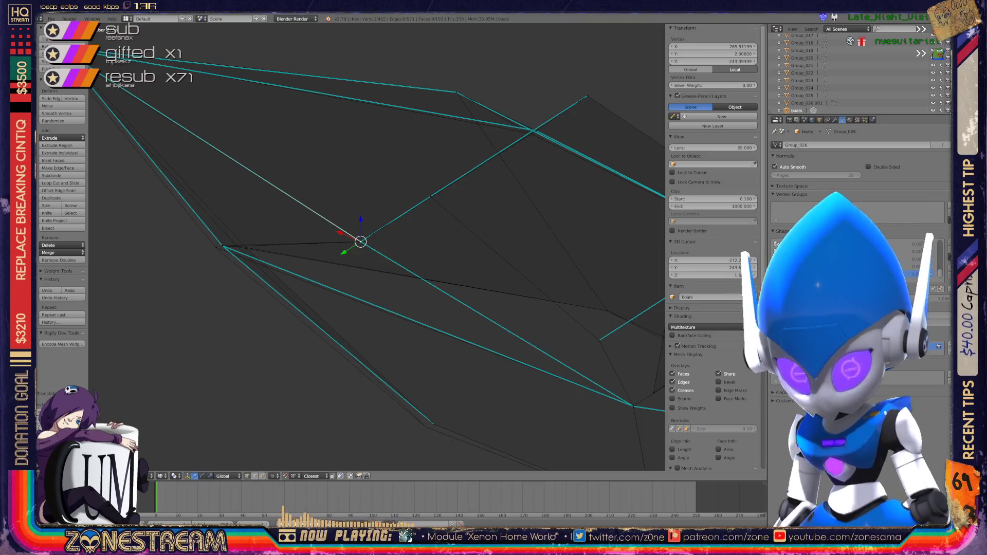
shift+middle_drag(377, 247, 331, 155)
right_click(388, 332)
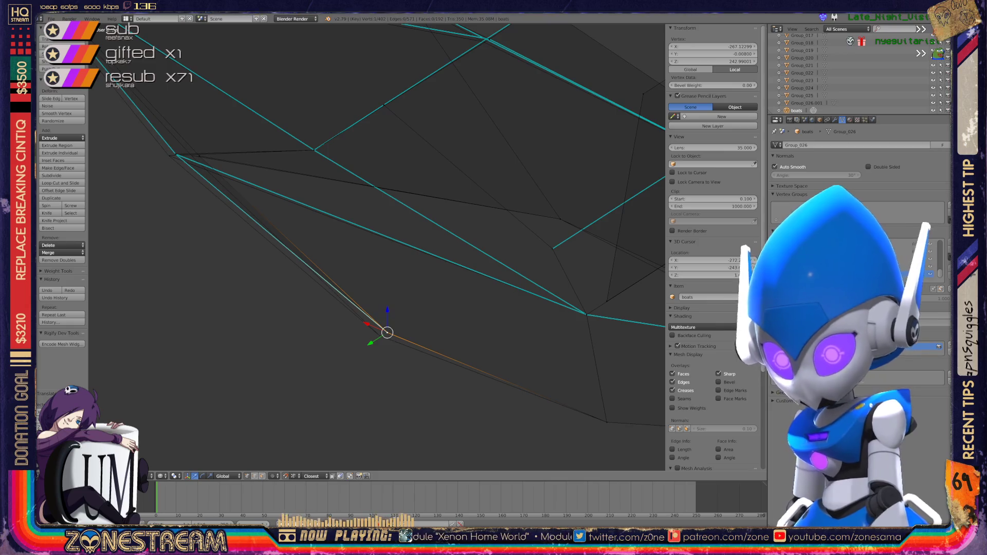
key(g)
click(379, 335)
scroll(379, 336, up, 5)
shift+right_click(278, 261)
key(g)
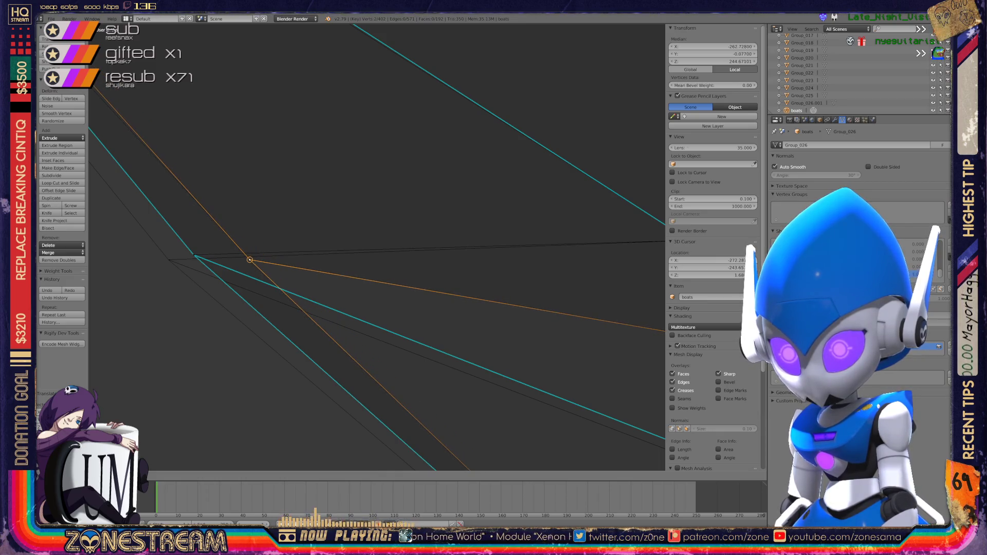
click(194, 255)
key(g)
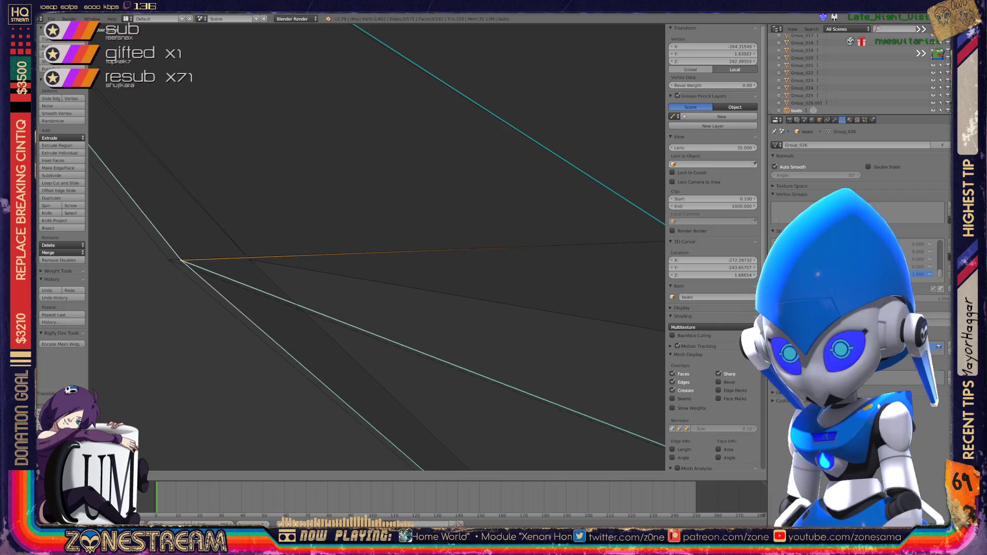
click(169, 261)
- Inspect the shell's edges, briefly checking the whole object in Object Mode
scroll(377, 247, down, 4)
middle_drag(377, 247, 437, 226)
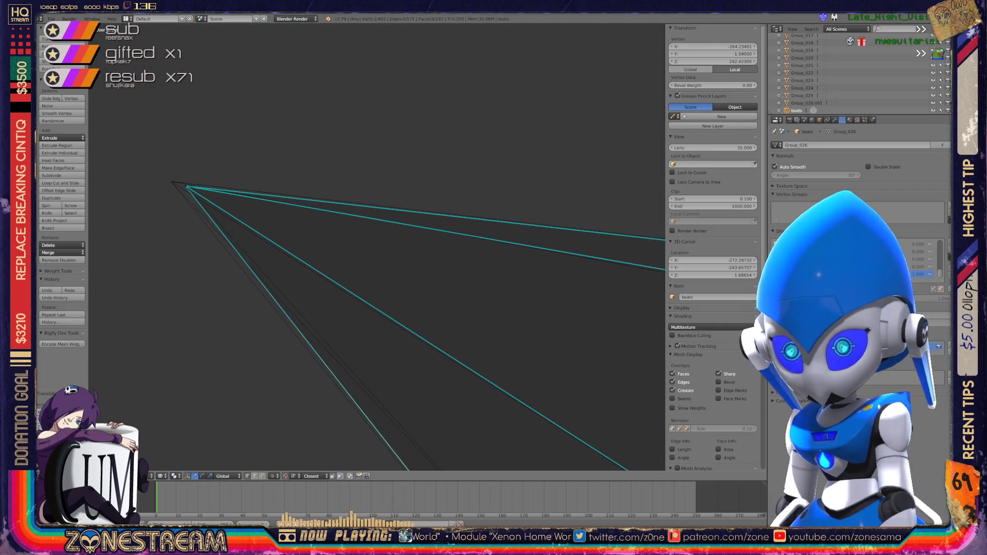
right_click(185, 186)
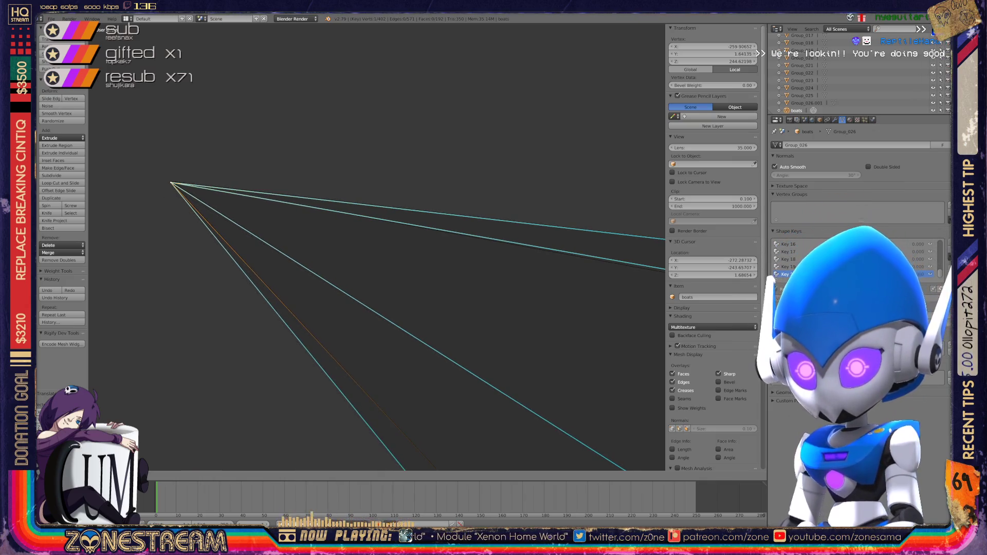
key(Tab)
mouse_move(377, 247)
middle_down()
mouse_move(437, 226)
mouse_move(360, 165)
middle_up()
key(Tab)
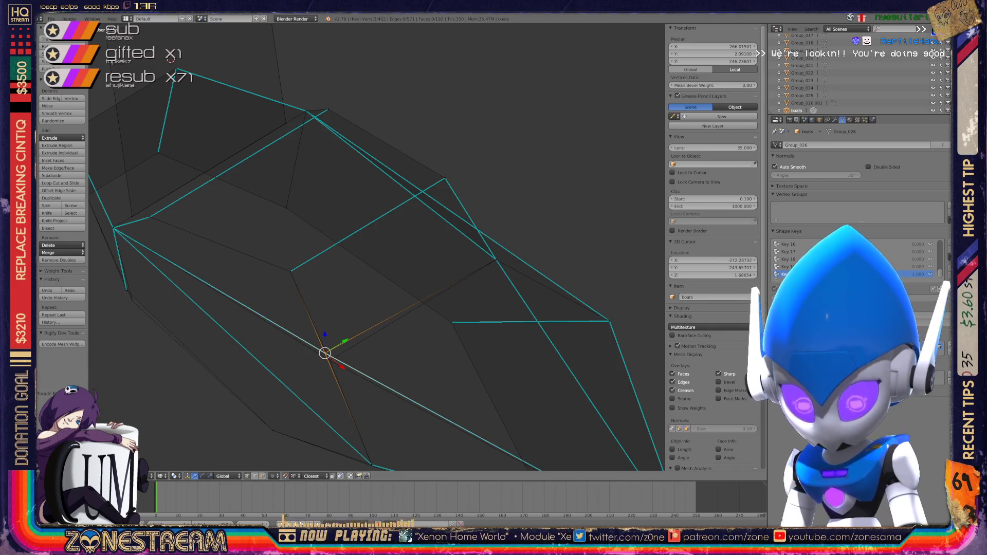
key(Tab)
key(Tab)
- Move a corner vertex slightly outward, then return to Object Mode and save over boats.blend
right_click(126, 290)
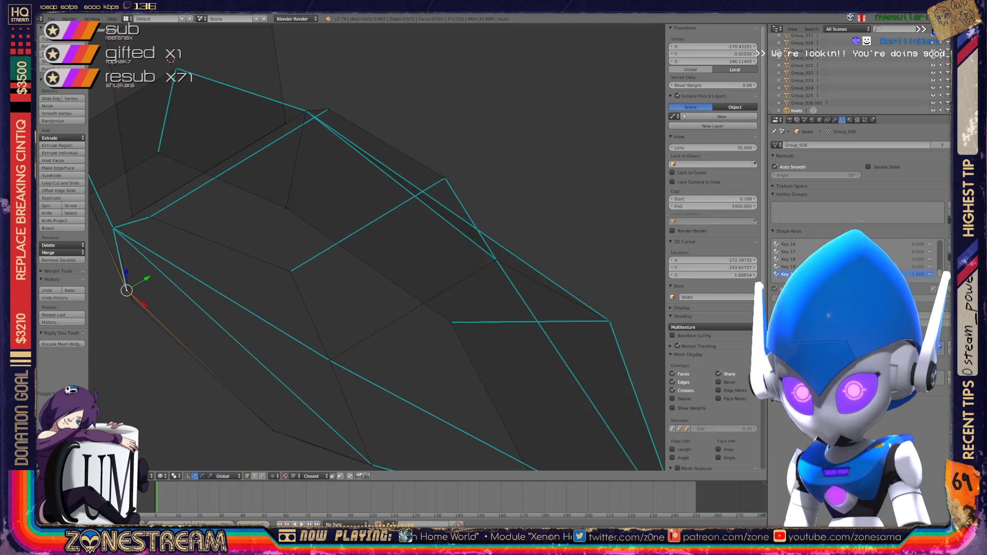
right_drag(127, 290, 133, 301)
scroll(375, 247, up, 5)
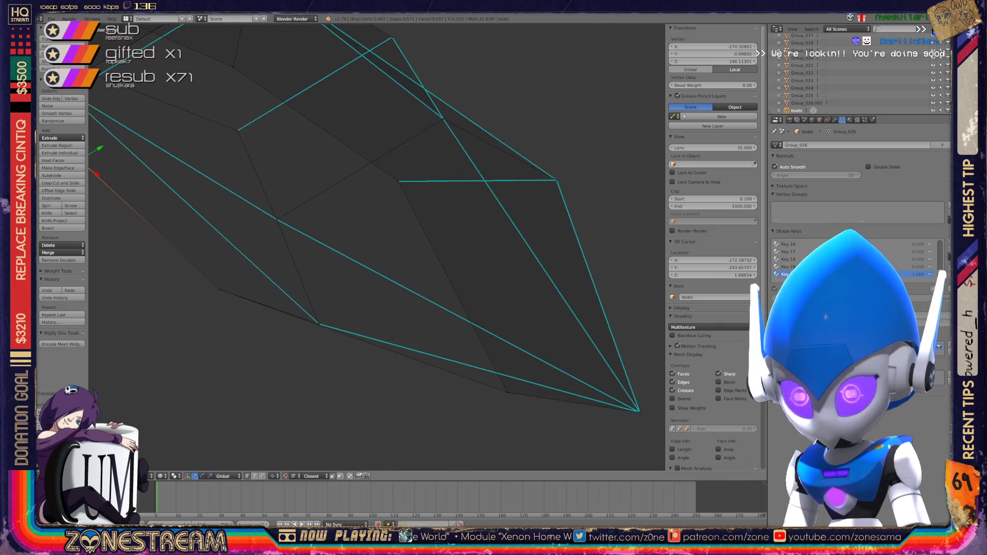
scroll(376, 247, down, 6)
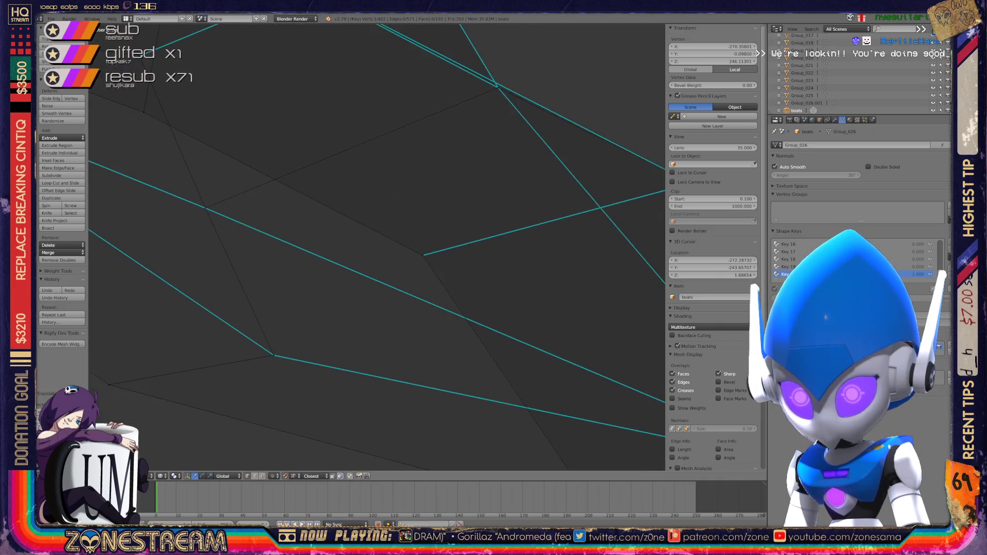
key(Tab)
key(ctrl+s)
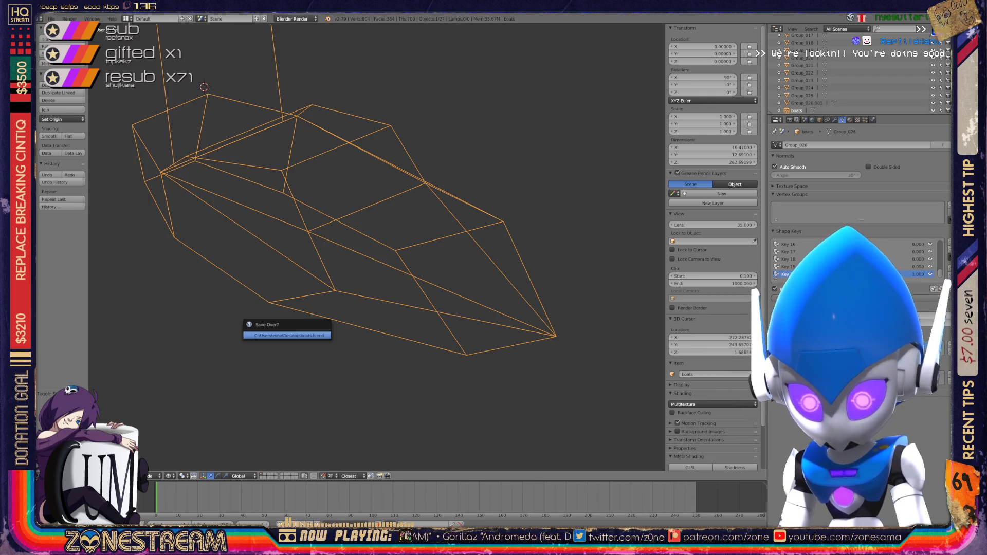
- Confirm saving over boats.blend and re-enter Edit Mode centered on the boxy seat shell
key(Return)
key(Tab)
scroll(376, 247, down, 5)
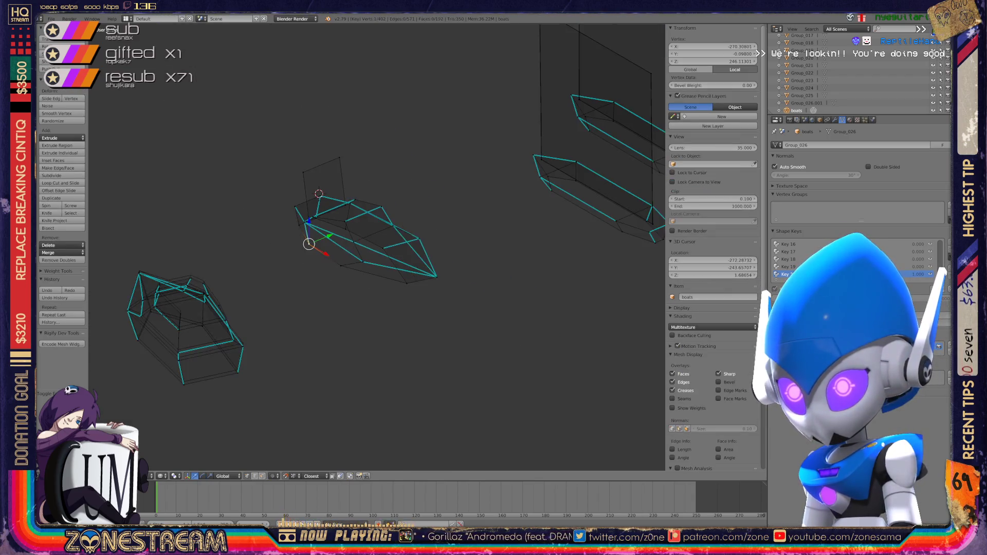
shift+middle_drag(267, 293, 396, 254)
scroll(377, 247, up, 9)
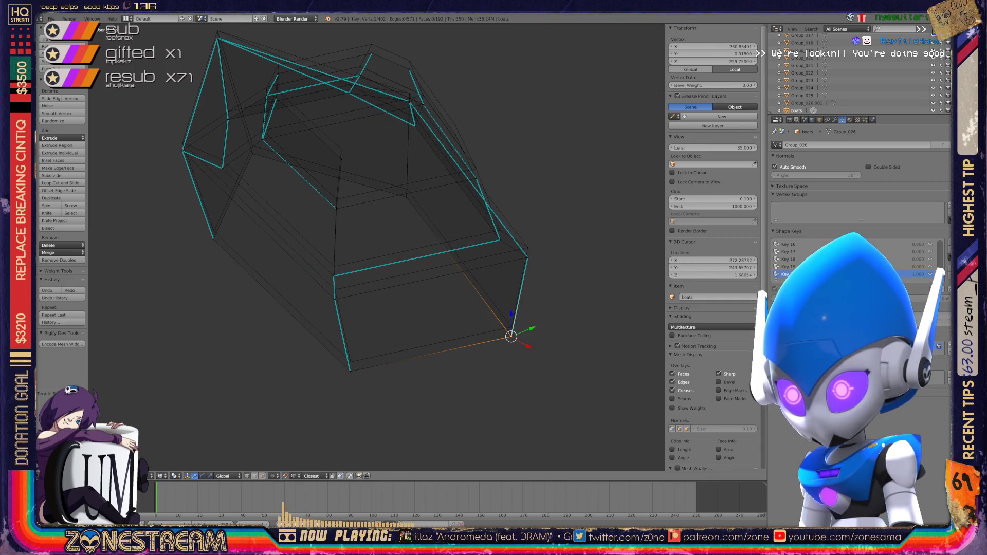
key(g)
key(Return)
- Raise several front-edge vertices of the boxy shell slightly
right_click(350, 369)
key(g)
key(Return)
right_click(335, 299)
key(g)
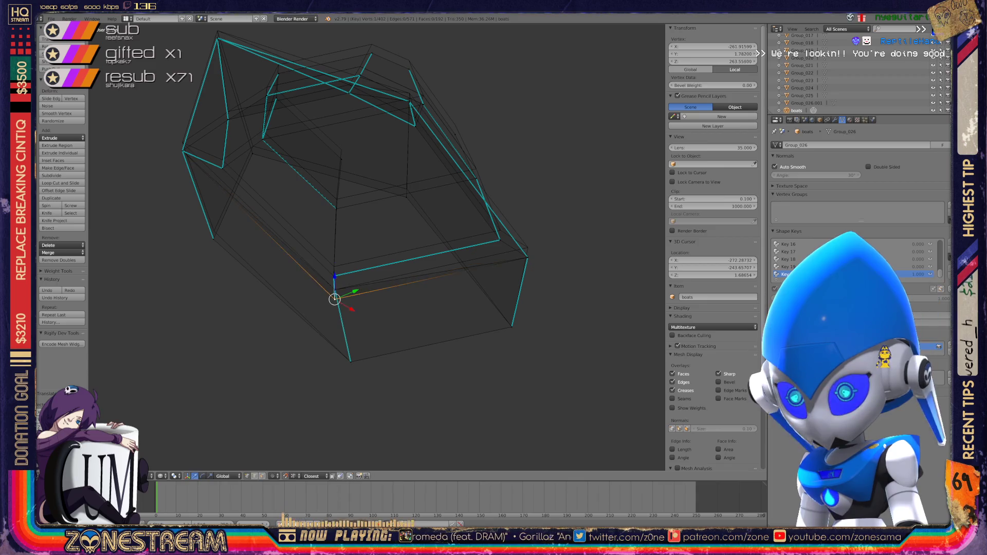
key(Return)
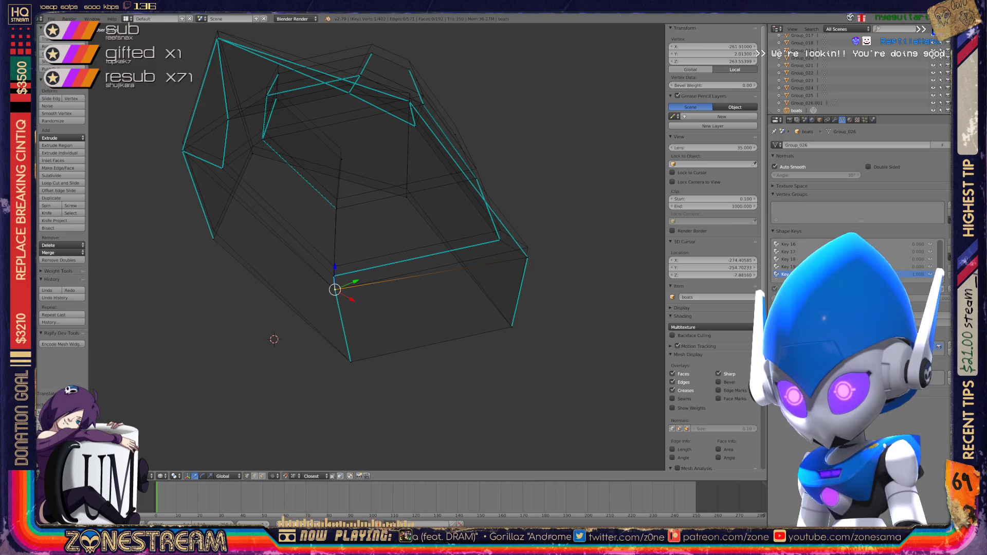
right_click(528, 257)
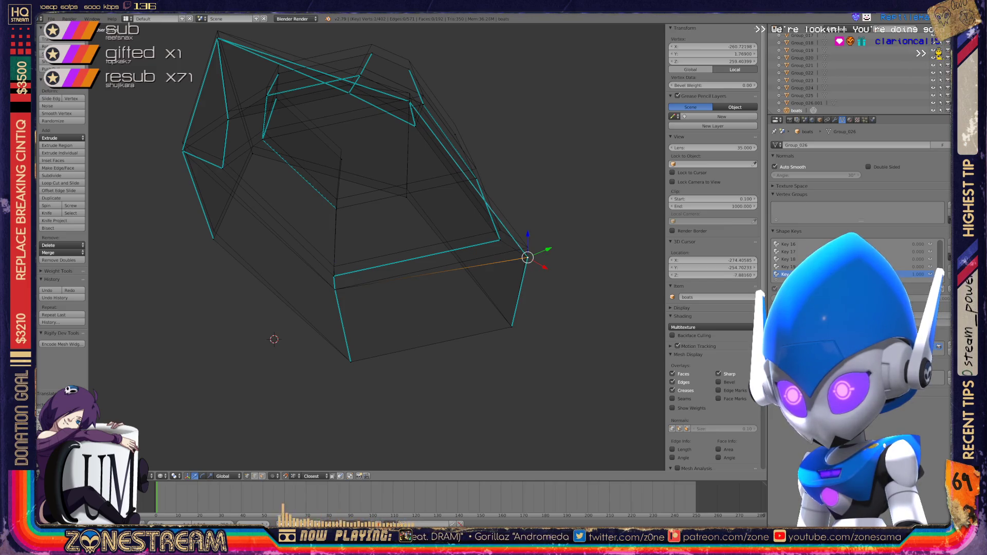
shift+right_click(526, 239)
right_click(334, 276)
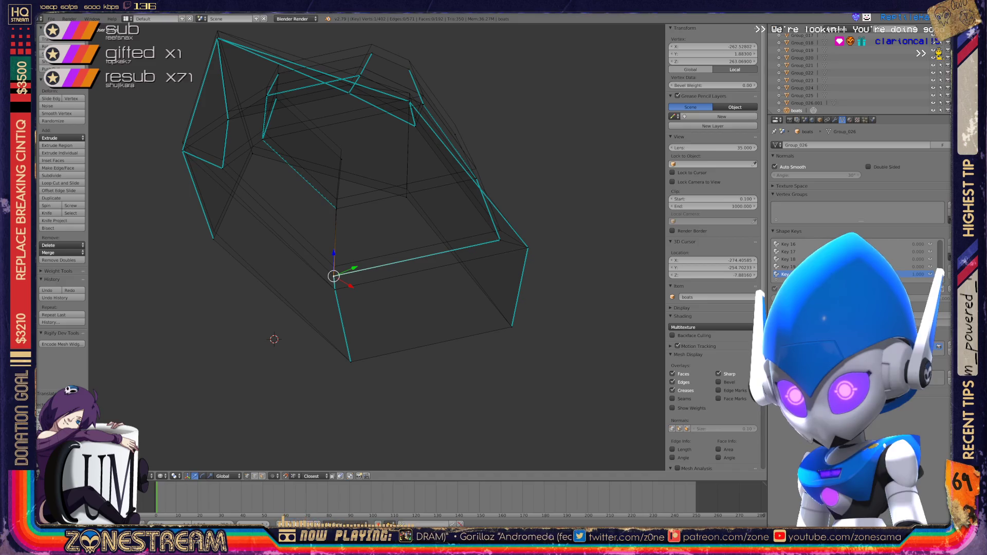
drag(334, 276, 334, 266)
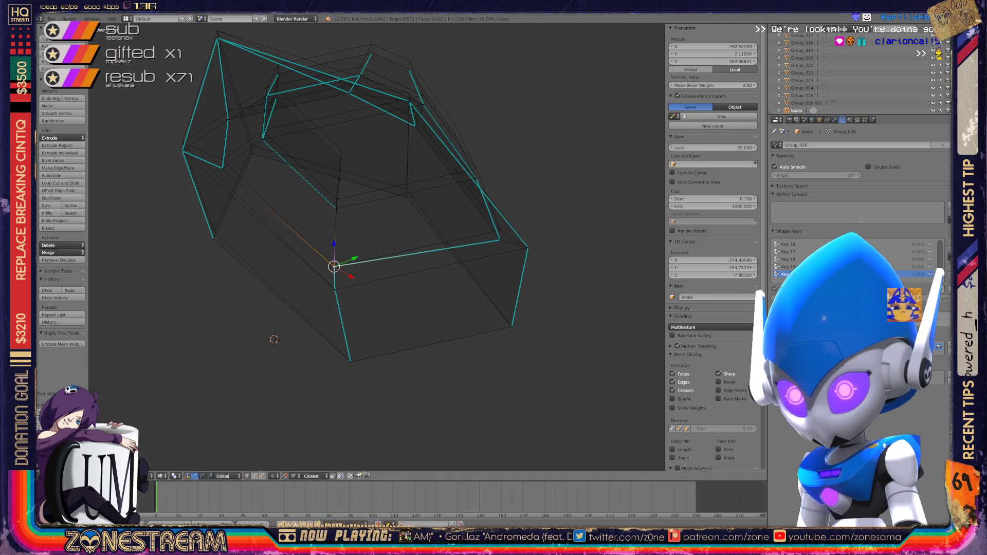
- Move a lower shell vertex up toward the rim
right_click(500, 240)
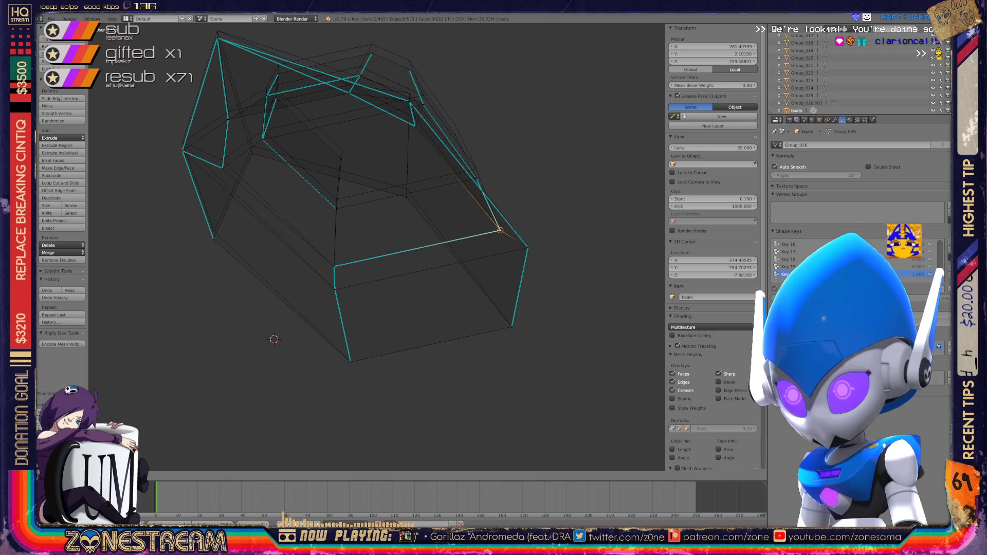
mouse_move(499, 240)
shift+middle_down()
mouse_move(604, 279)
mouse_move(561, 262)
shift+middle_up()
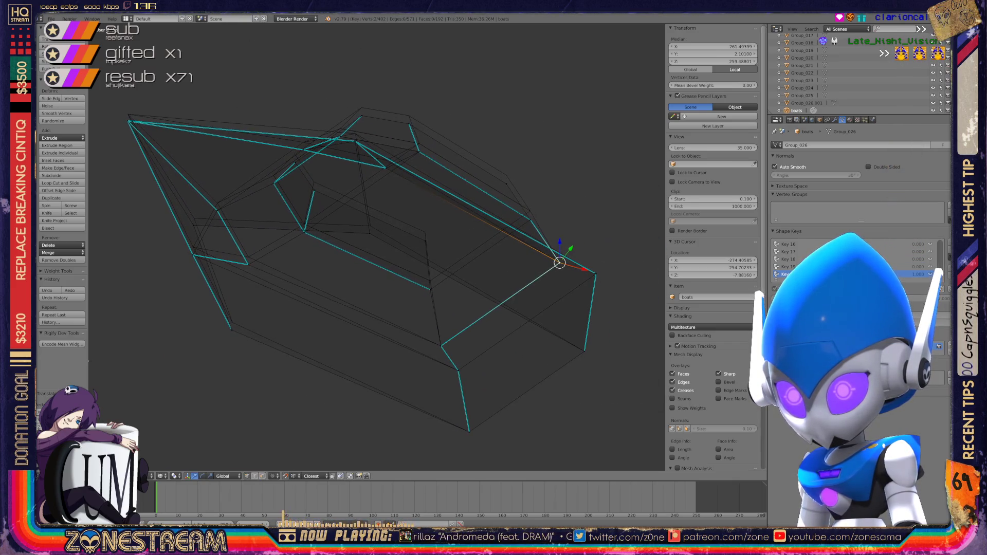
right_click(232, 330)
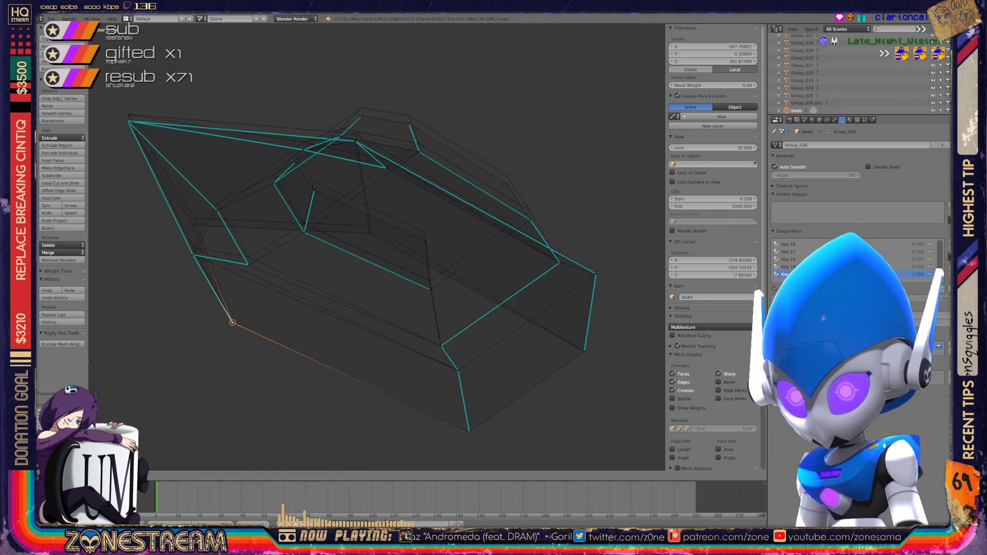
key(g)
click(249, 264)
drag(259, 251, 259, 243)
- Nudge a far rim vertex upward, select neighbouring rim vertices, and close in on the second boat
right_click(506, 174)
drag(436, 229, 437, 221)
drag(325, 176, 325, 171)
scroll(314, 190, up, 2)
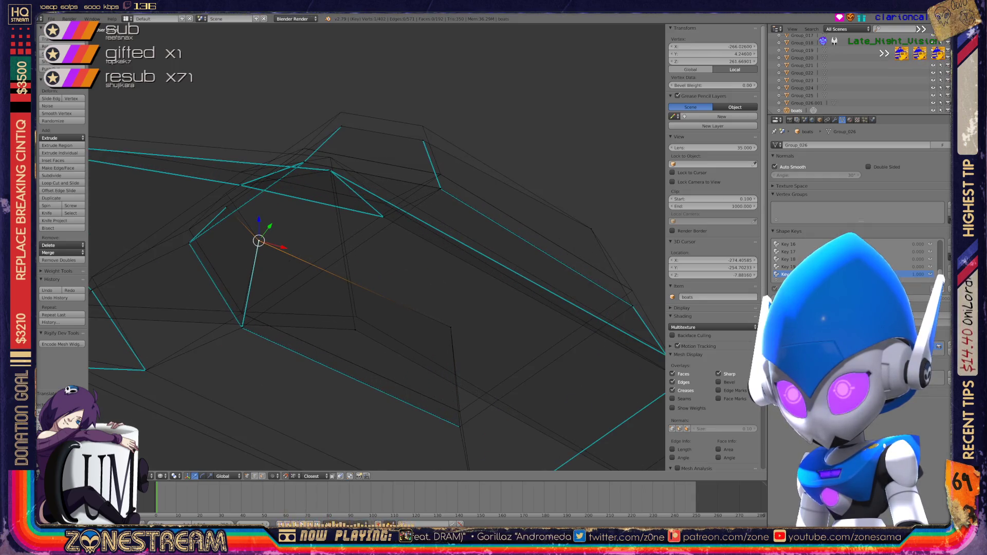
right_click(424, 137)
right_click(342, 125)
scroll(377, 247, down, 6)
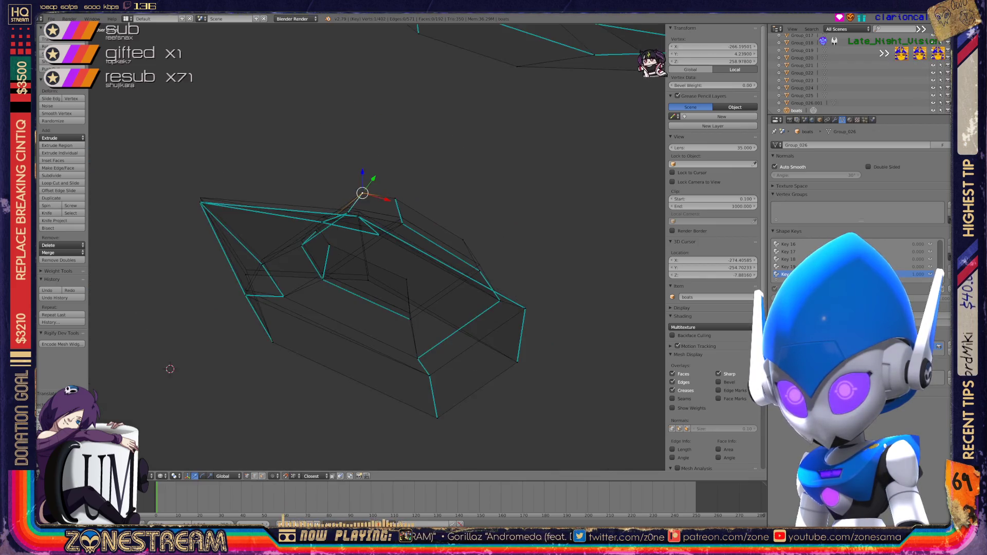
mouse_move(377, 247)
middle_down()
mouse_move(406, 206)
mouse_move(420, 144)
middle_up()
scroll(391, 237, up, 4)
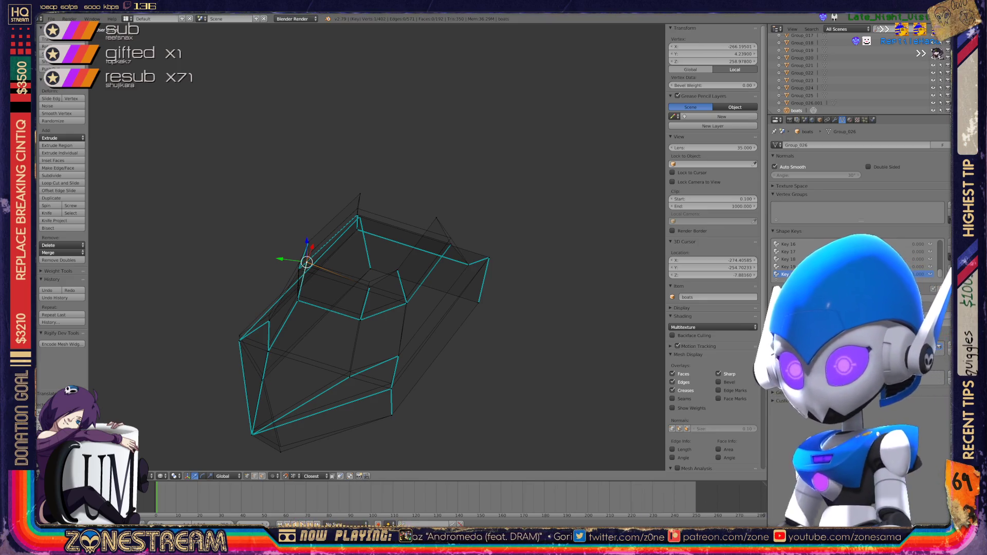
- Move the pointed shell's lower vertex slightly down
scroll(377, 246, up, 6)
shift+middle_drag(355, 367, 371, 322)
right_click(371, 322)
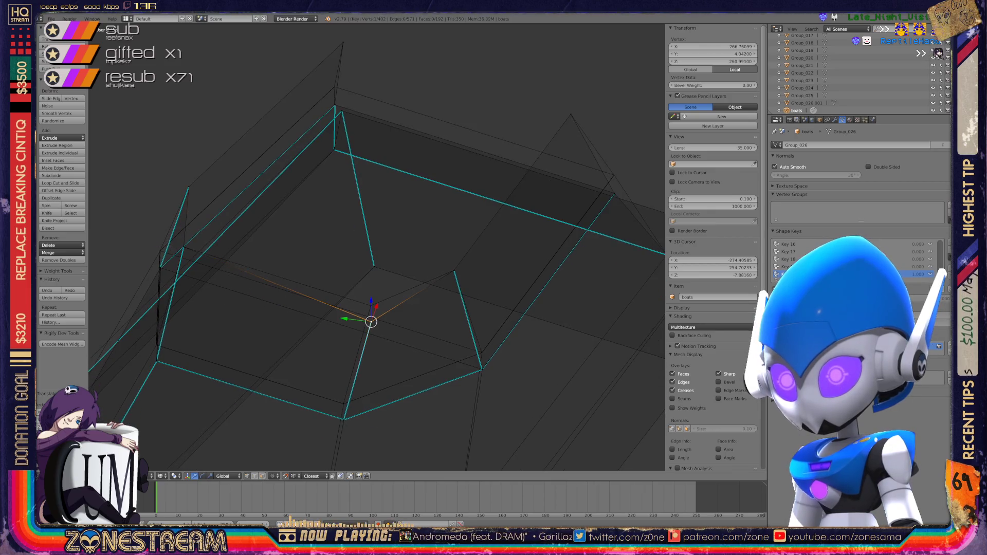
right_click(372, 322)
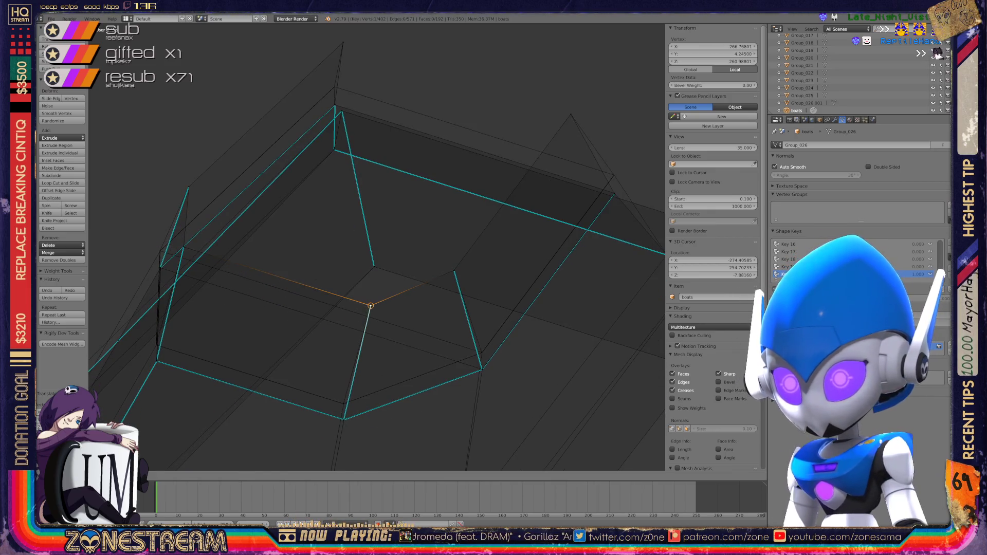
shift+middle_drag(371, 322, 467, 267)
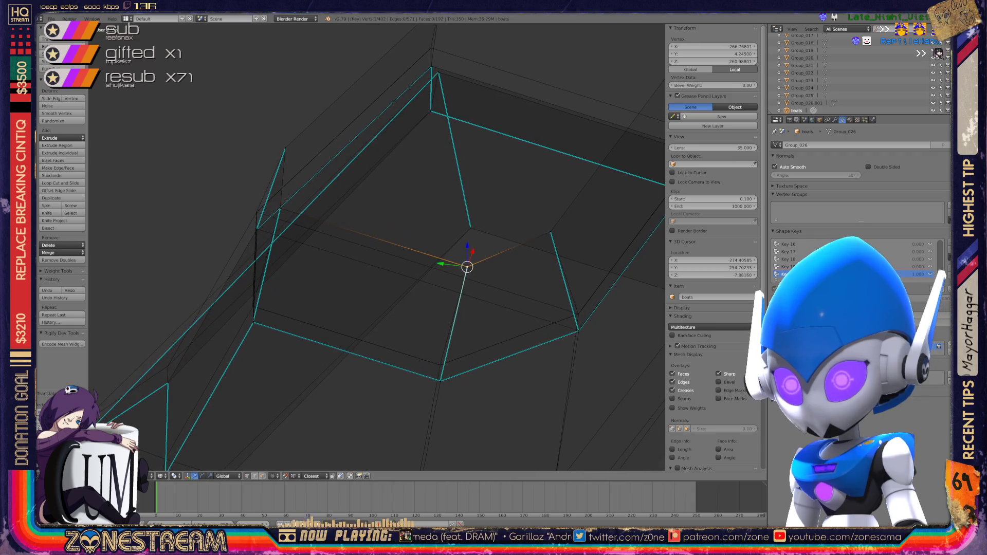
shift+middle_drag(377, 247, 360, 200)
scroll(377, 247, up, 3)
right_click(434, 385)
key(g)
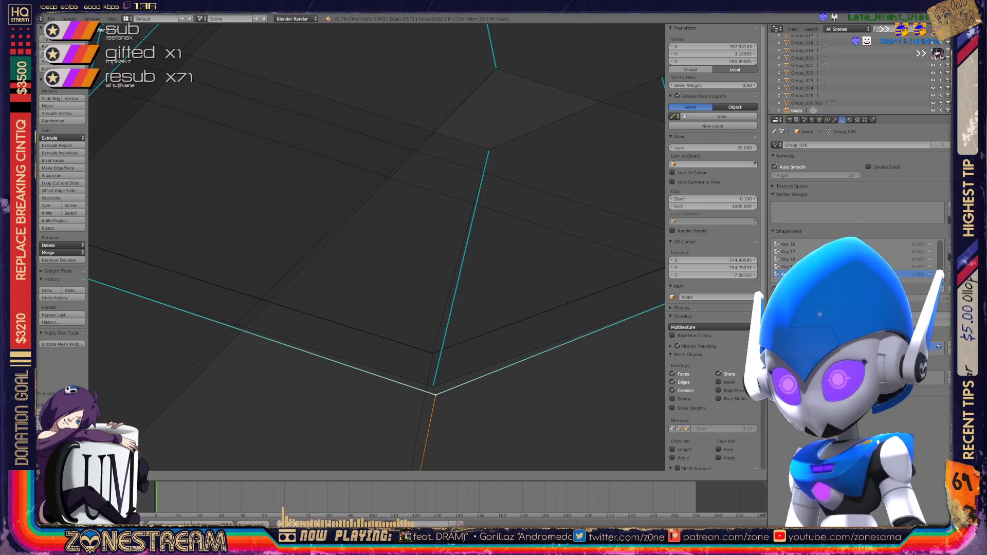
click(435, 395)
- Lift two lower shell vertices slightly
scroll(436, 395, down, 5)
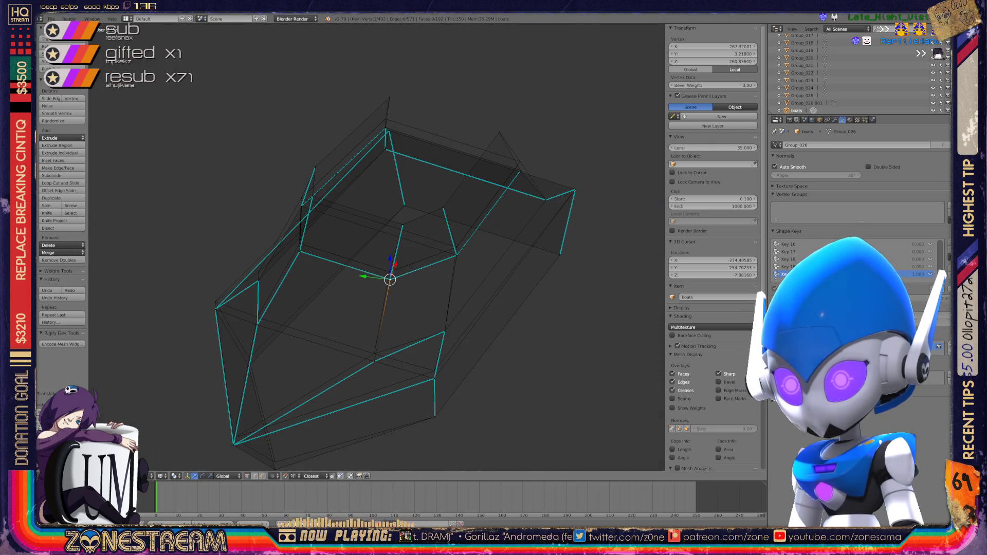
right_click(375, 361)
key(g)
click(375, 354)
right_click(434, 378)
drag(434, 379, 435, 371)
shift+middle_drag(435, 371, 479, 304)
- Deselect all, then try selecting the lower-left corner and left-edge vertices
right_click(319, 401)
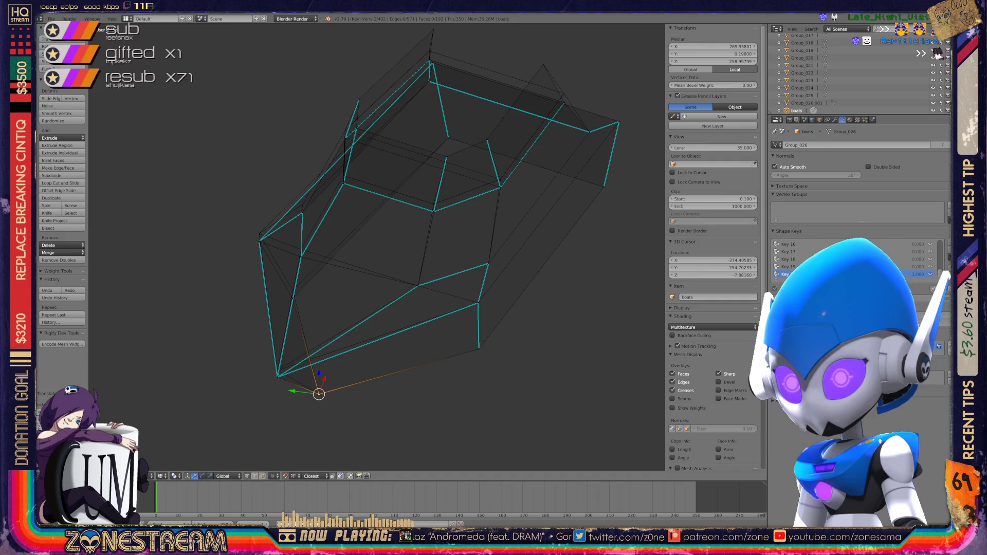
key(a)
right_click(277, 376)
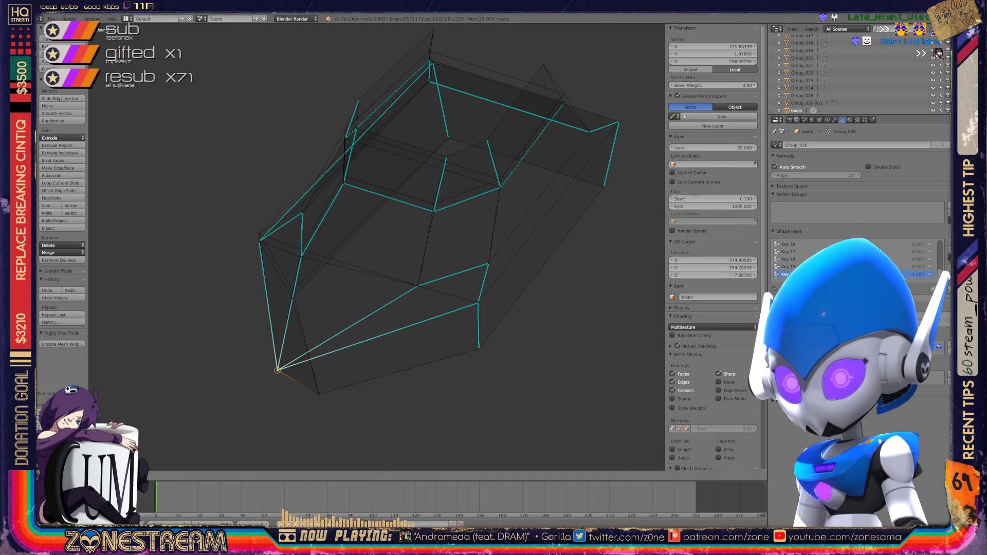
shift+middle_drag(278, 376, 303, 408)
right_click(318, 336)
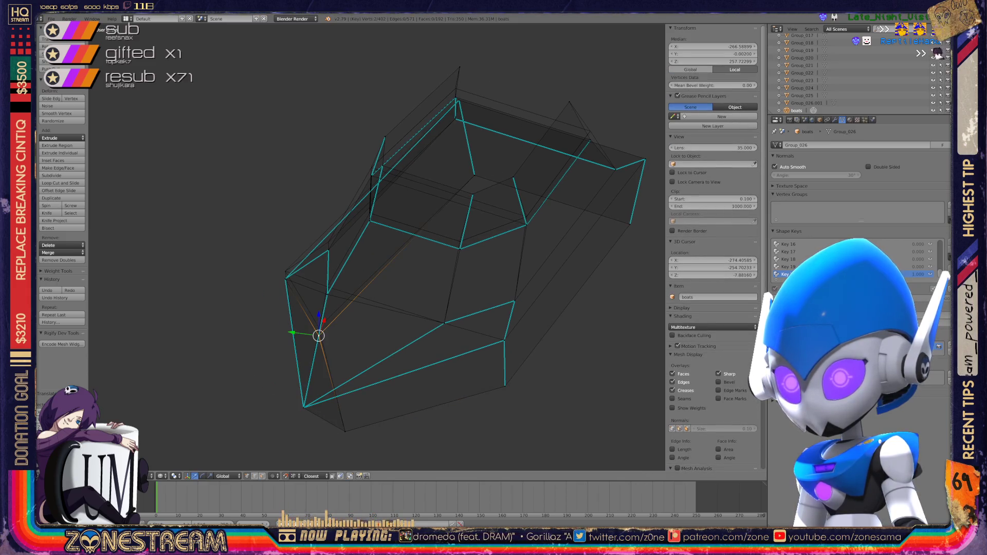
right_click(286, 279)
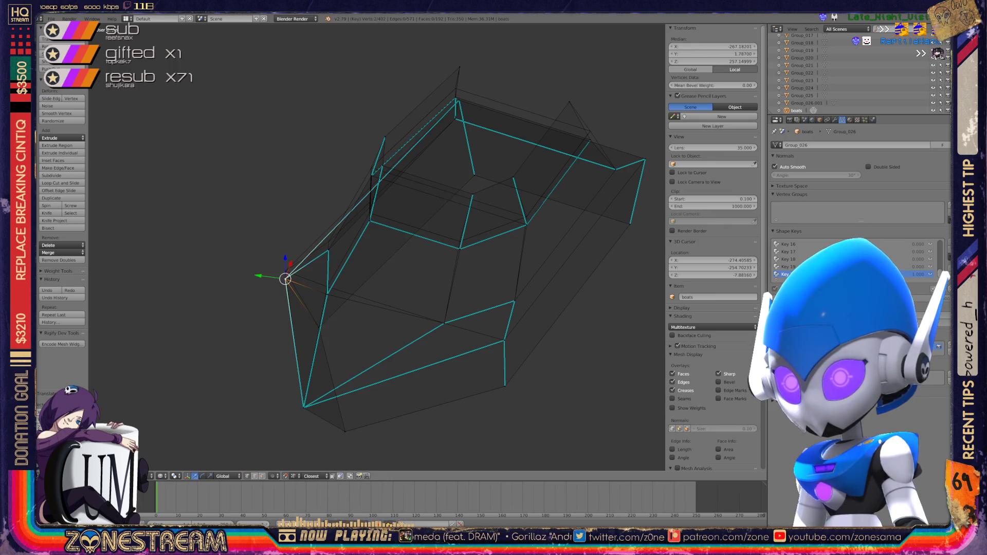
right_click(327, 294)
middle_drag(378, 257, 432, 227)
scroll(427, 231, up, 5)
- Move a lower vertex near the inner bottom edge upward, then view the whole mesh
right_click(350, 377)
key(g)
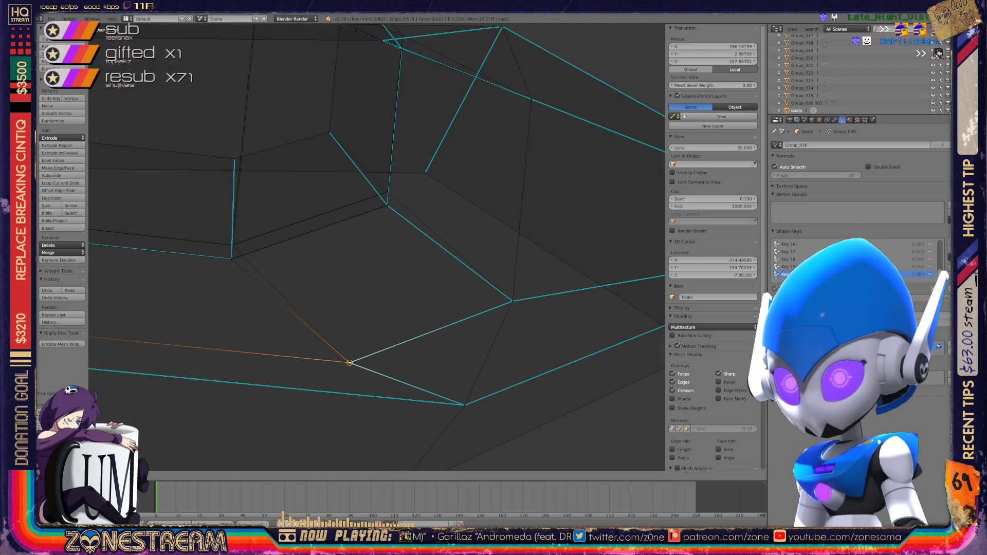
key(Return)
scroll(377, 247, down, 8)
mouse_move(377, 247)
middle_down()
mouse_move(432, 232)
mouse_move(463, 262)
mouse_move(494, 250)
middle_up()
scroll(377, 247, up, 3)
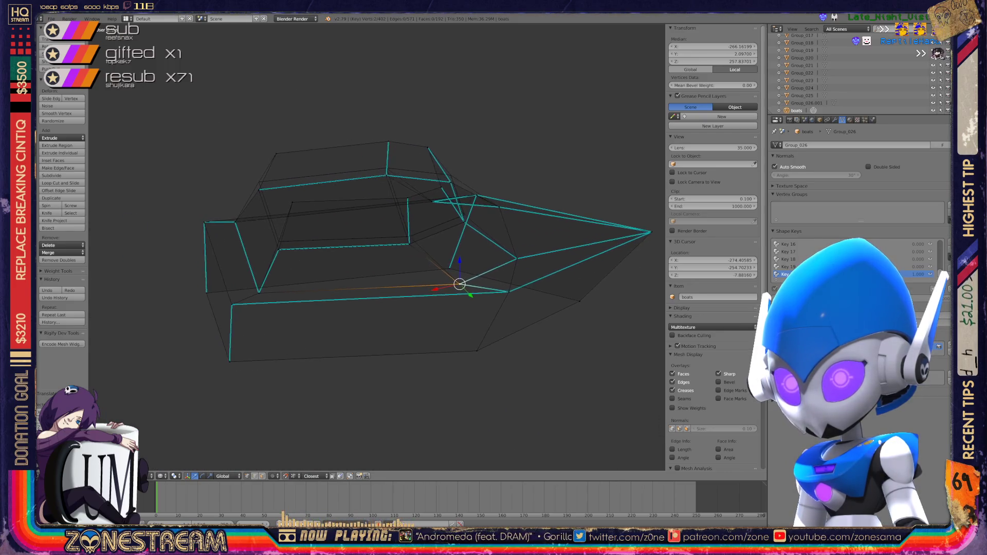
- Move a mesh corner vertex up onto the vertex above it
scroll(377, 247, up, 6)
scroll(377, 246, up, 6)
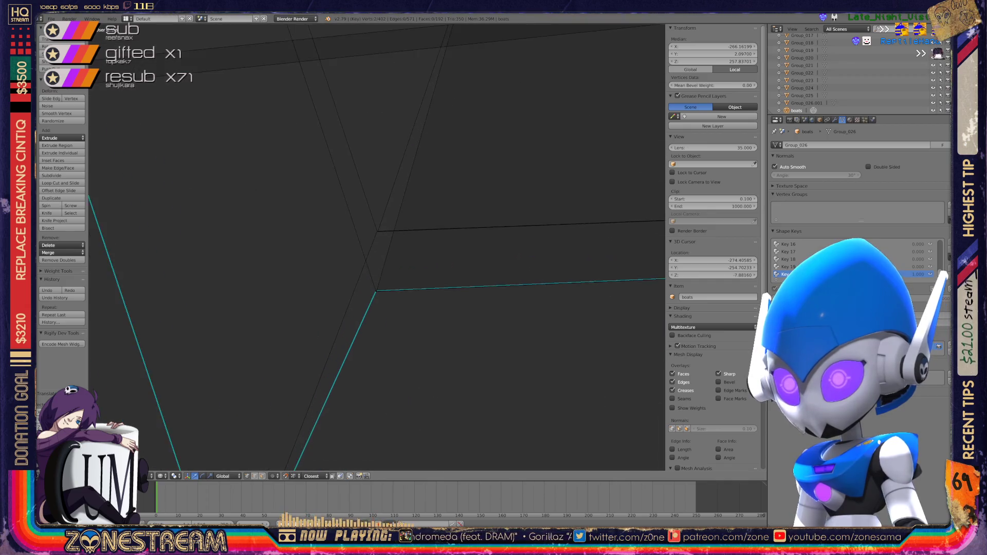
click(367, 289)
mouse_move(367, 289)
mouse_down()
mouse_move(378, 190)
mouse_move(375, 404)
mouse_move(381, 191)
mouse_up()
click(381, 191)
mouse_move(381, 191)
middle_down()
mouse_move(383, 216)
mouse_move(288, 226)
mouse_move(324, 284)
mouse_move(312, 309)
middle_up()
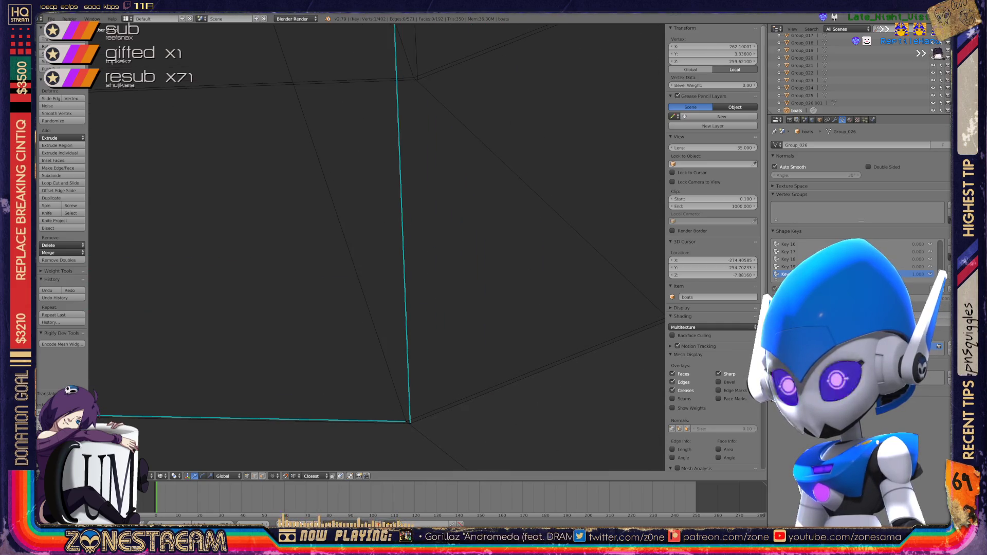
- Select the overlapping corner vertices and the top vertices of their edges
shift+right_click(406, 421)
shift+right_click(407, 422)
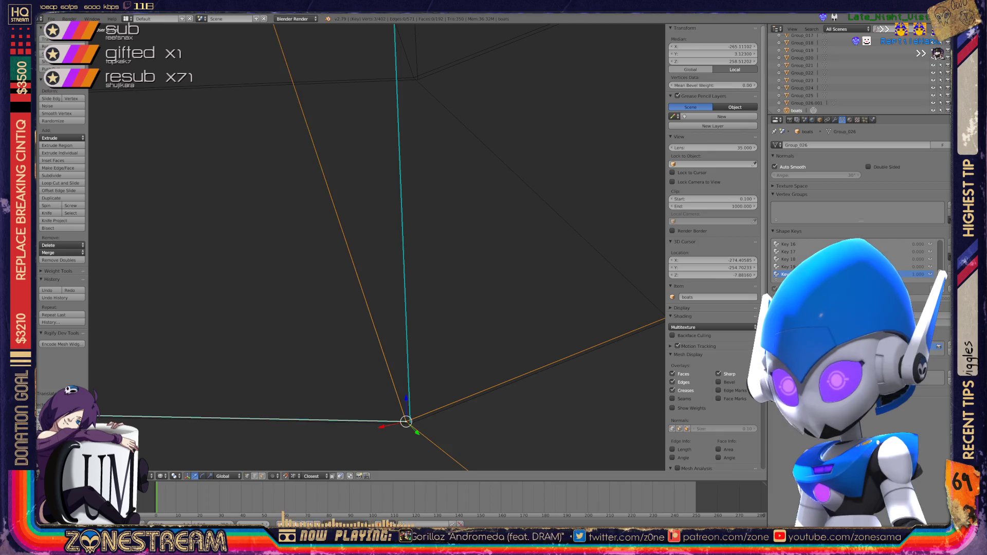
right_click(412, 77)
right_click(410, 423)
mouse_move(410, 424)
middle_down()
mouse_move(406, 328)
mouse_move(397, 389)
mouse_move(383, 340)
mouse_move(255, 375)
mouse_move(290, 448)
mouse_move(239, 461)
middle_up()
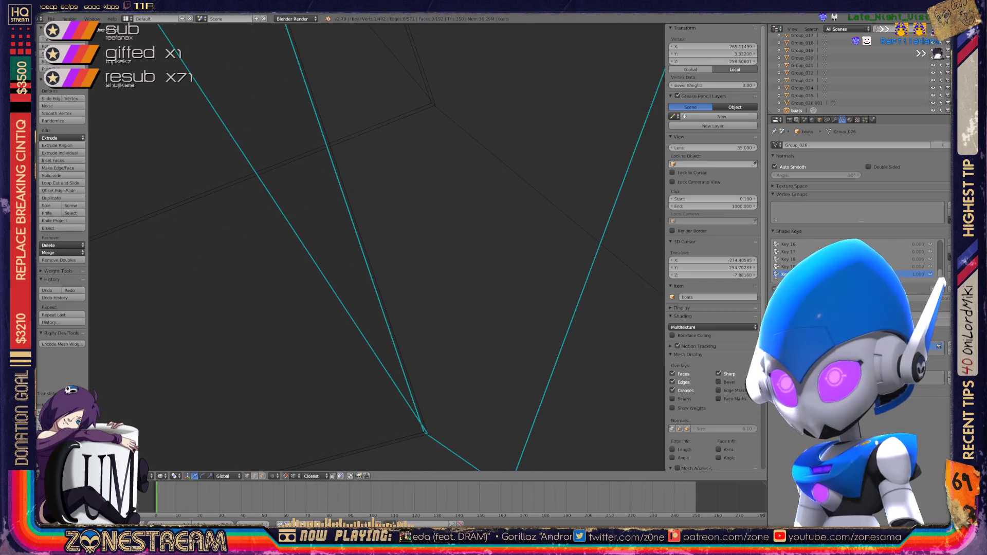
right_click(424, 432)
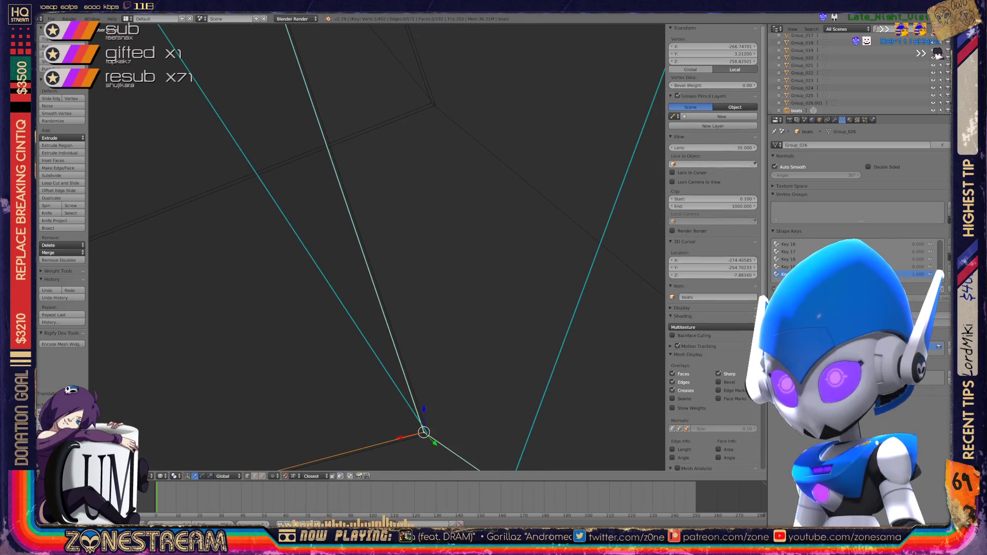
right_click(431, 103)
right_click(428, 434)
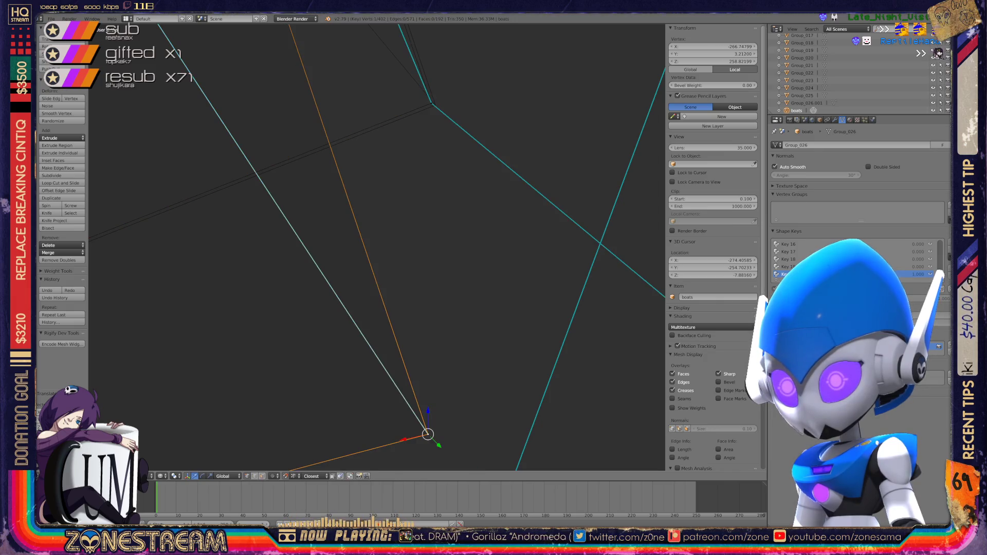
mouse_move(428, 435)
middle_down()
mouse_move(412, 408)
mouse_move(434, 103)
mouse_move(379, 238)
mouse_move(397, 230)
mouse_move(425, 237)
mouse_move(435, 189)
mouse_move(297, 171)
middle_up()
scroll(372, 293, up, 10)
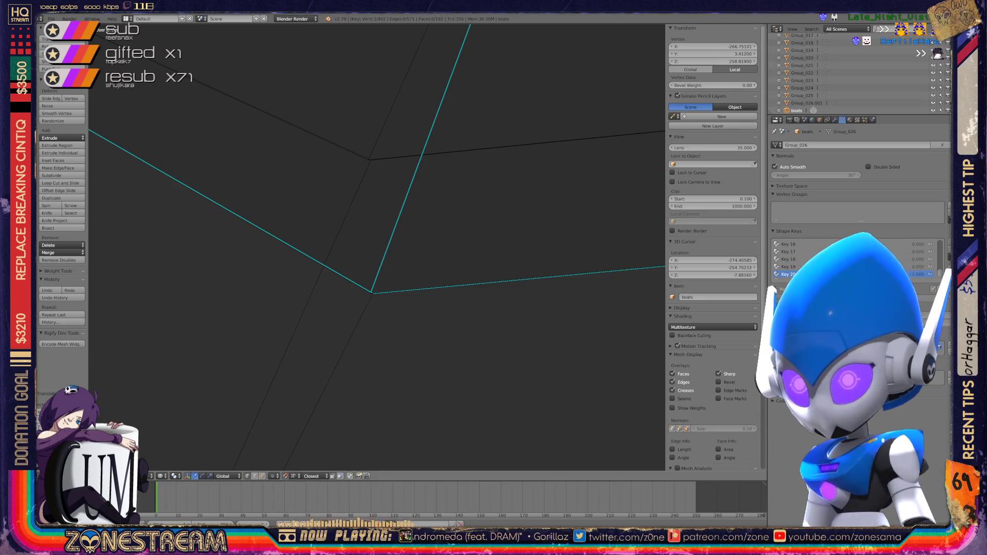
shift+middle_drag(372, 293, 353, 393)
- Snap two lower corner vertices onto the upper vertices with G
right_click(353, 390)
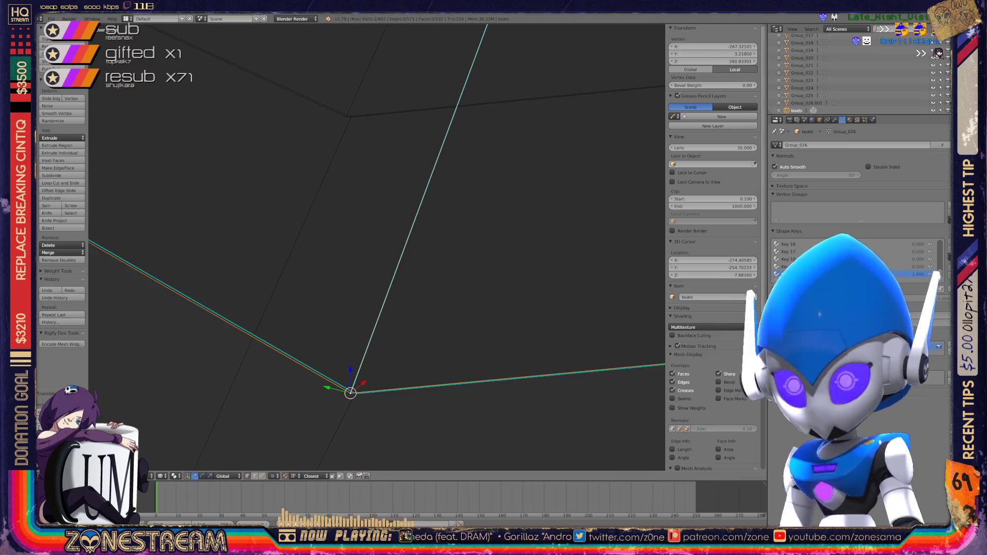
key(g)
key(Return)
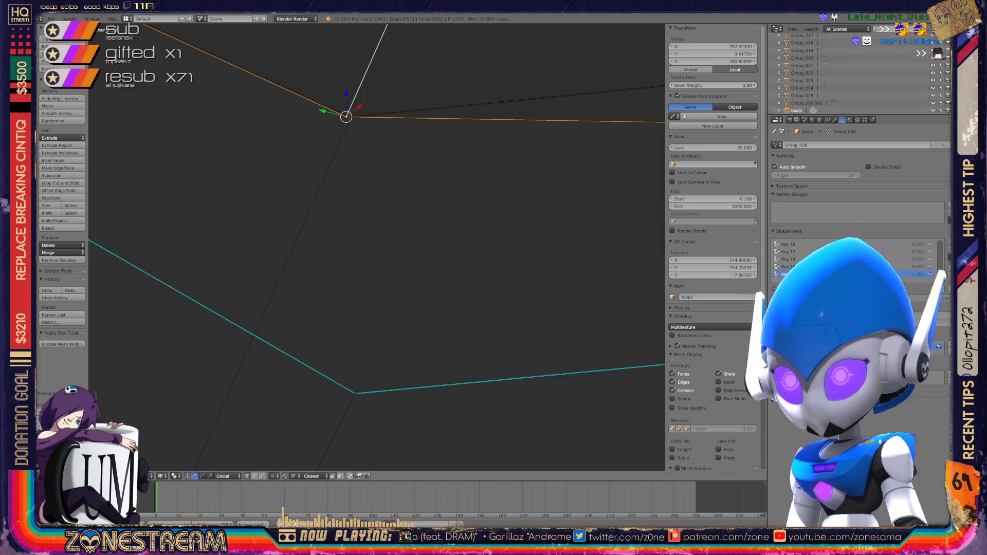
right_click(356, 393)
key(g)
key(Return)
mouse_move(360, 257)
middle_down()
mouse_move(288, 231)
mouse_move(391, 246)
mouse_move(371, 241)
mouse_move(355, 252)
middle_up()
- Select further corner and upper vertices, centring the view on the lower one
right_click(386, 359)
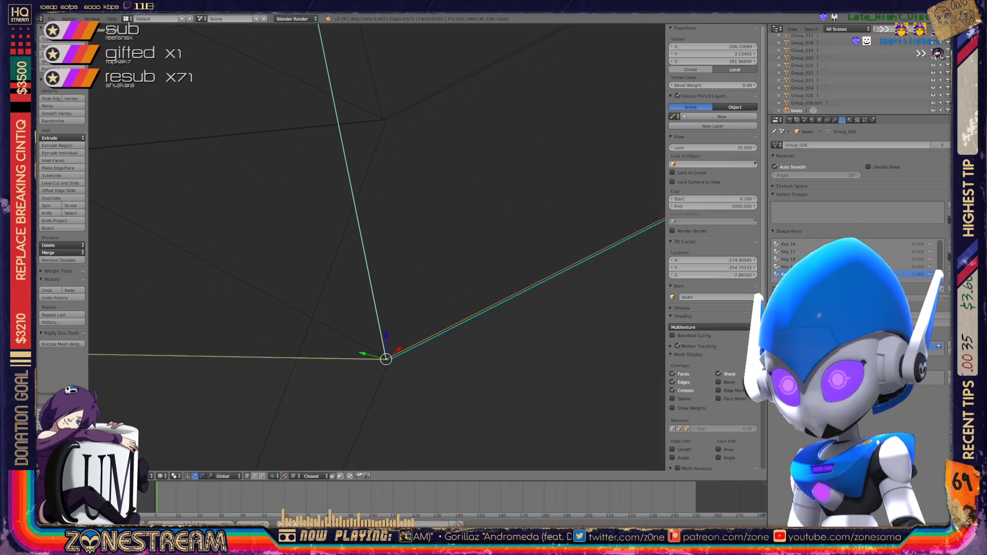
right_click(382, 119)
shift+right_click(391, 359)
mouse_move(391, 360)
middle_down()
mouse_move(379, 293)
mouse_move(384, 115)
mouse_move(380, 204)
middle_up()
mouse_move(728, 164)
middle_down()
mouse_move(664, 247)
mouse_move(566, 442)
middle_up()
right_click(334, 408)
right_click(326, 48)
key(ctrl+space)
right_click(339, 428)
key(KP_Decimal)
scroll(377, 248, down, 3)
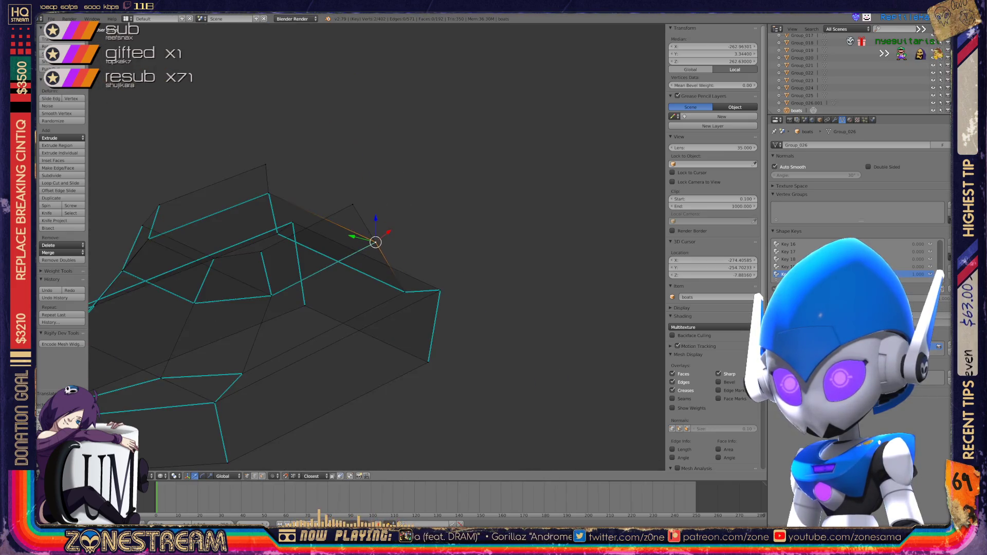
- Return to Object Mode and view the whole row of seat shells
key(Tab)
middle_drag(376, 257, 406, 237)
scroll(362, 268, down, 5)
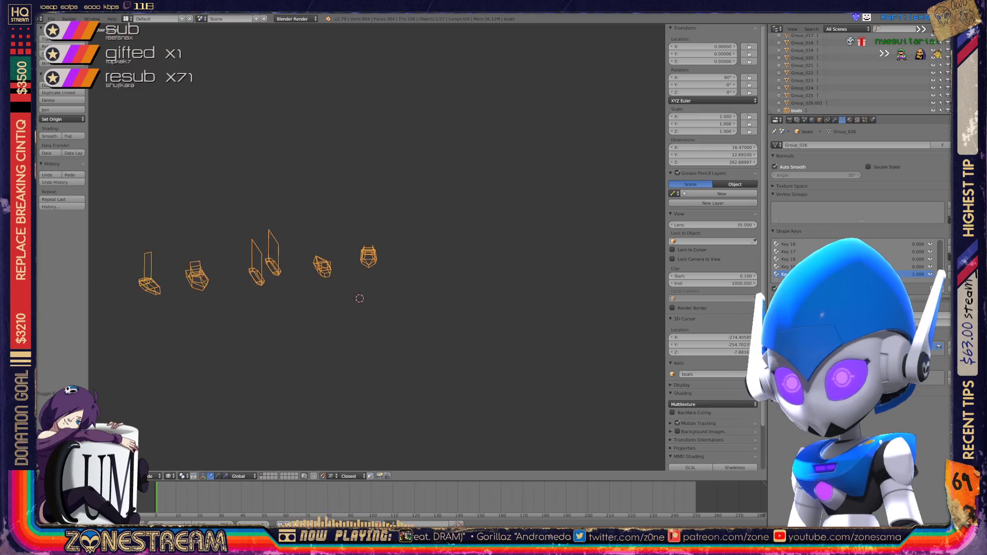
scroll(377, 247, up, 2)
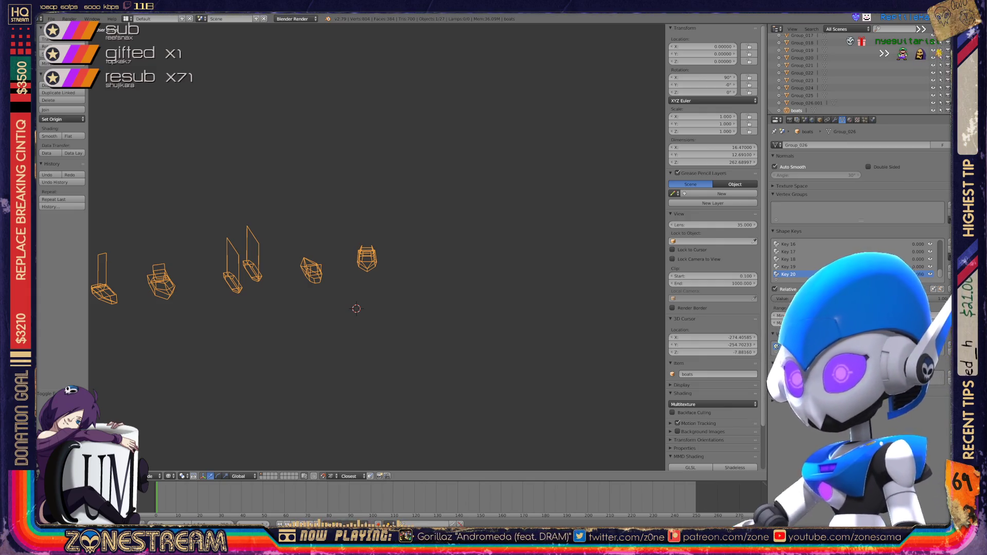
- Delete every object in the scene except the boats mesh
key(Tab)
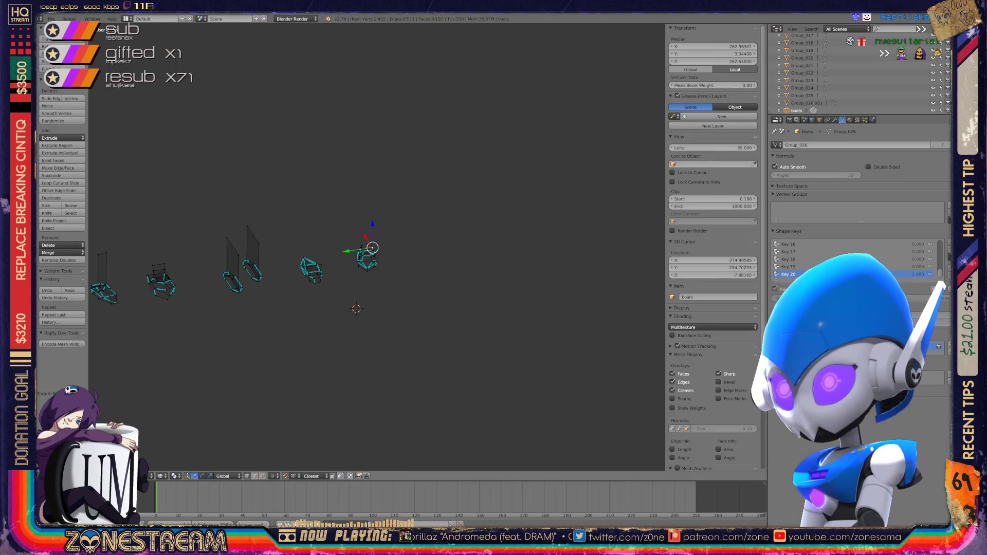
key(Tab)
key(a)
key(a)
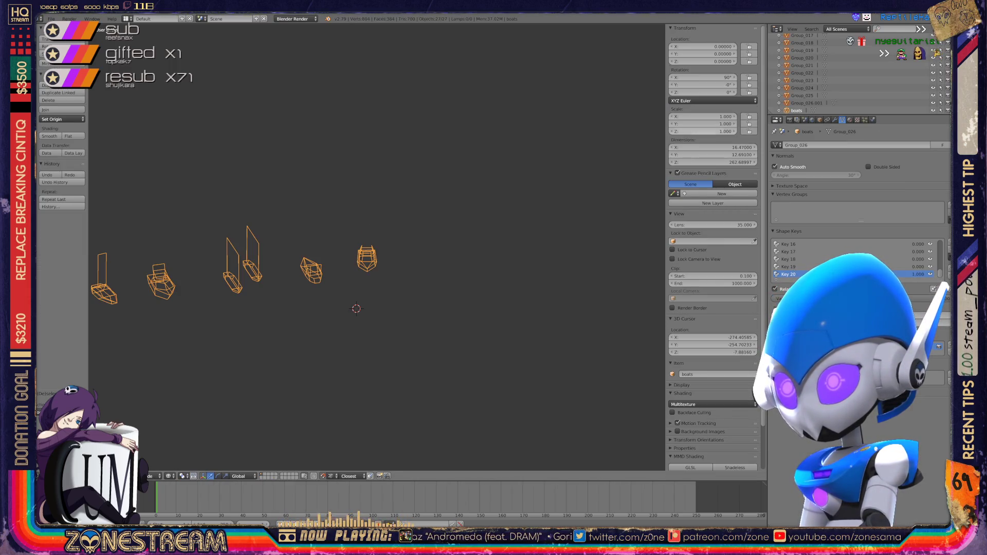
shift+right_click(366, 260)
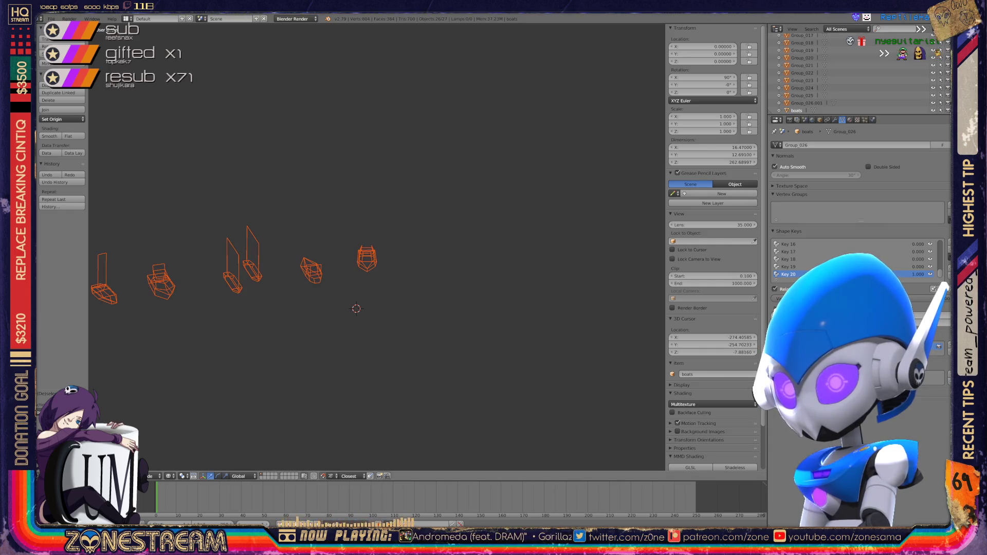
key(x)
click(315, 212)
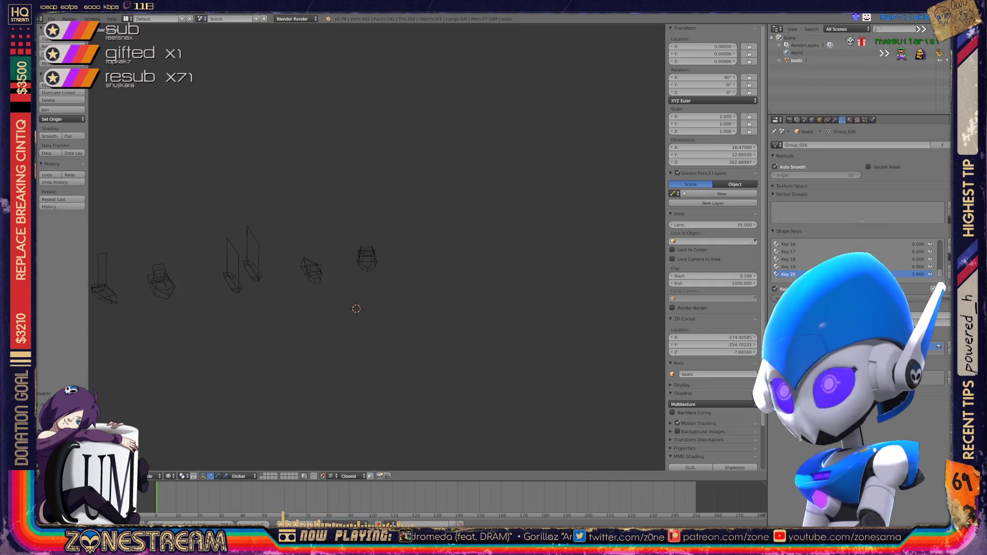
- Purge unused data from the Outliner's Orphan Data view, then return to All Scenes
click(847, 28)
click(852, 129)
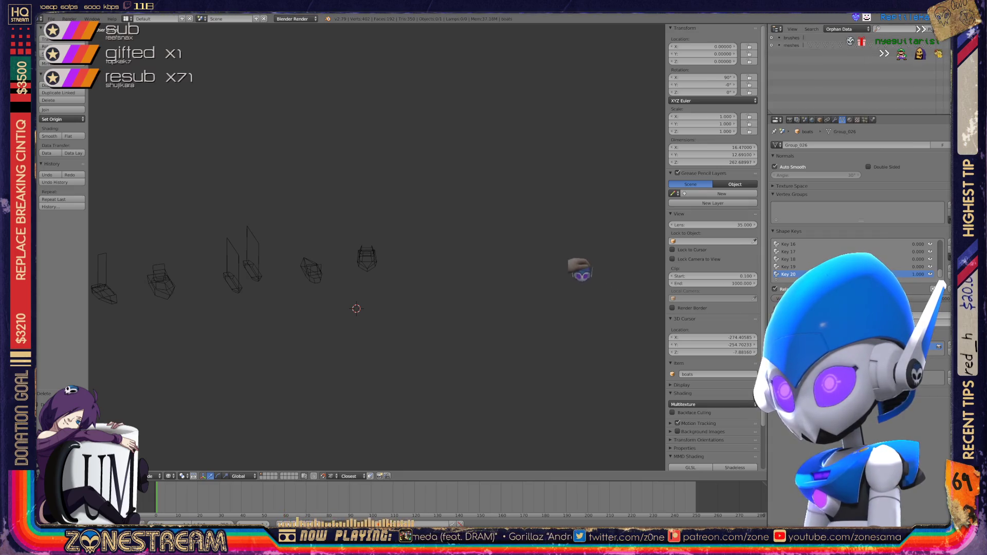
click(887, 29)
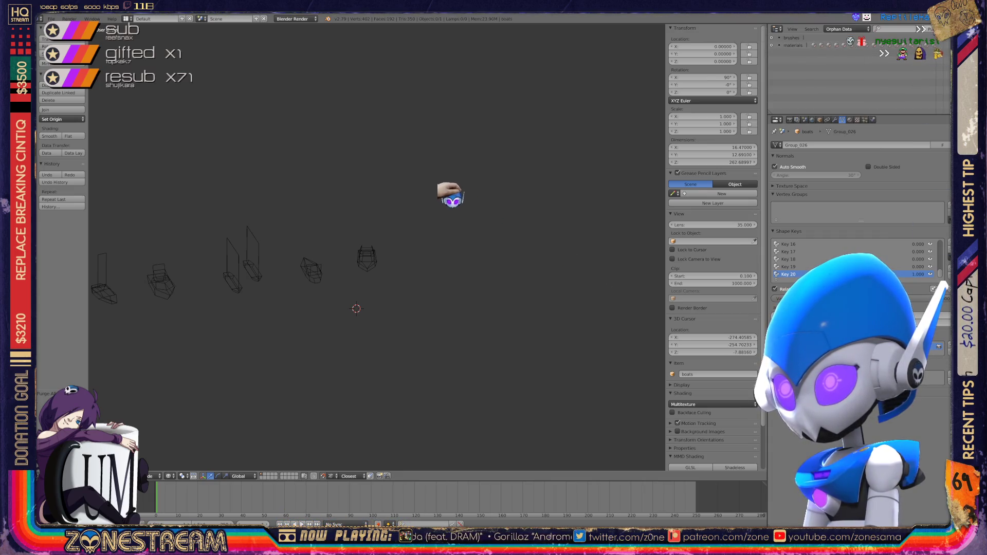
key(Return)
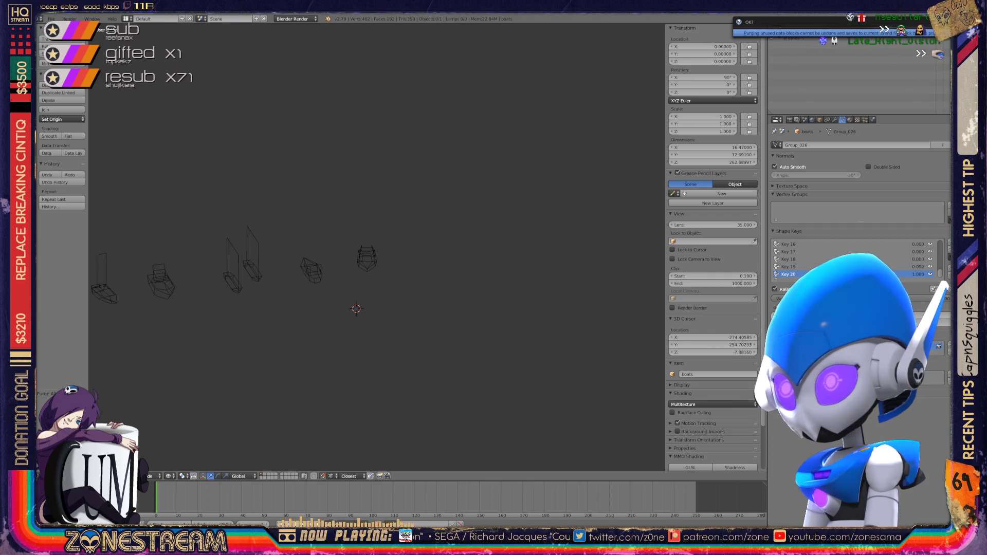
click(848, 29)
click(844, 53)
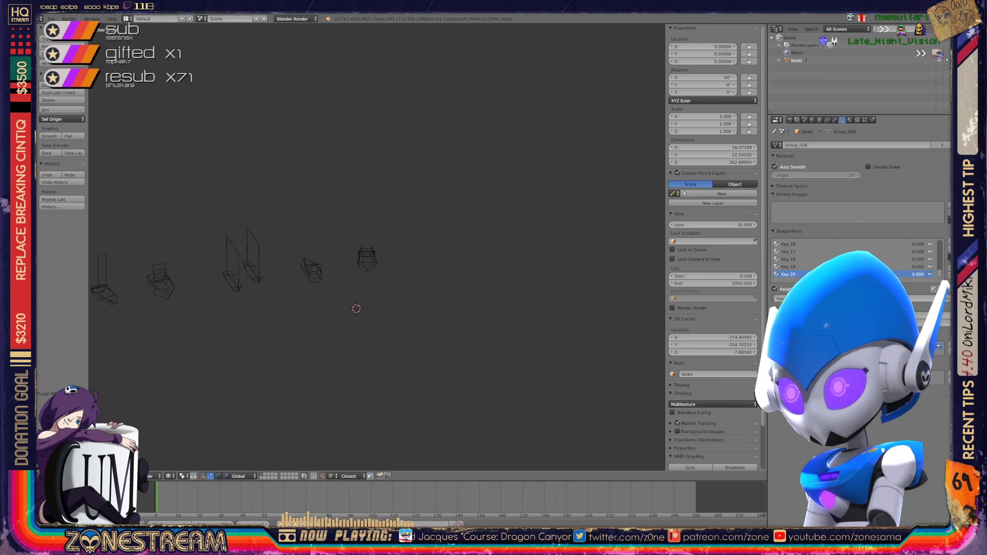
- Orbit and zoom out the viewport to see all the boats
scroll(713, 247, down, 3)
middle_drag(375, 247, 509, 205)
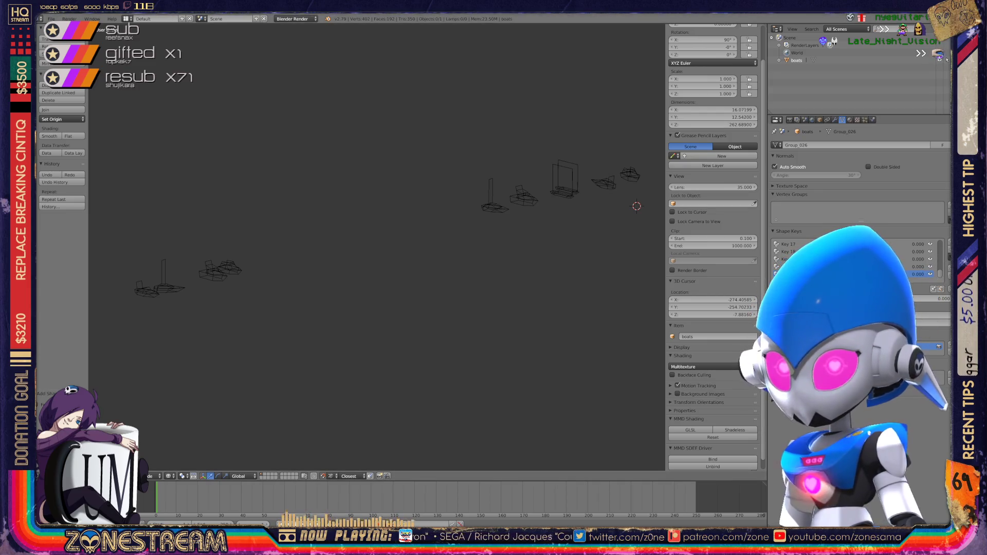
click(51, 19)
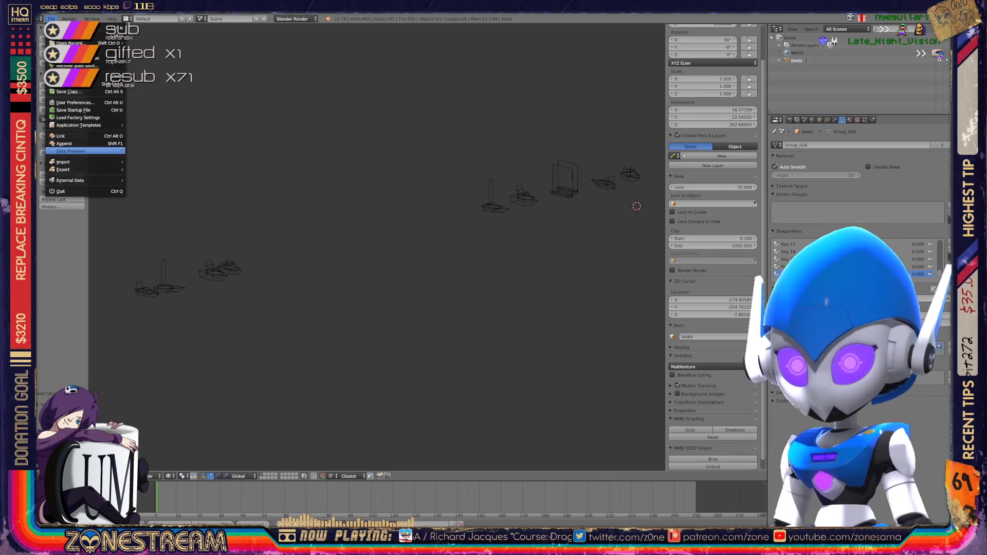
- Import a Wavefront .obj file from the poly-testfix folder as a reference
mouse_move(82, 162)
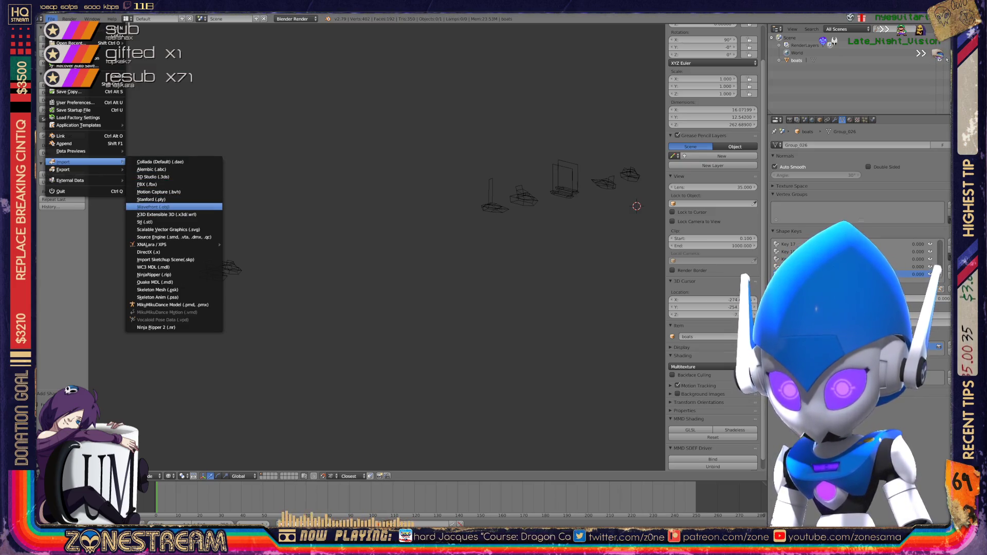
click(153, 207)
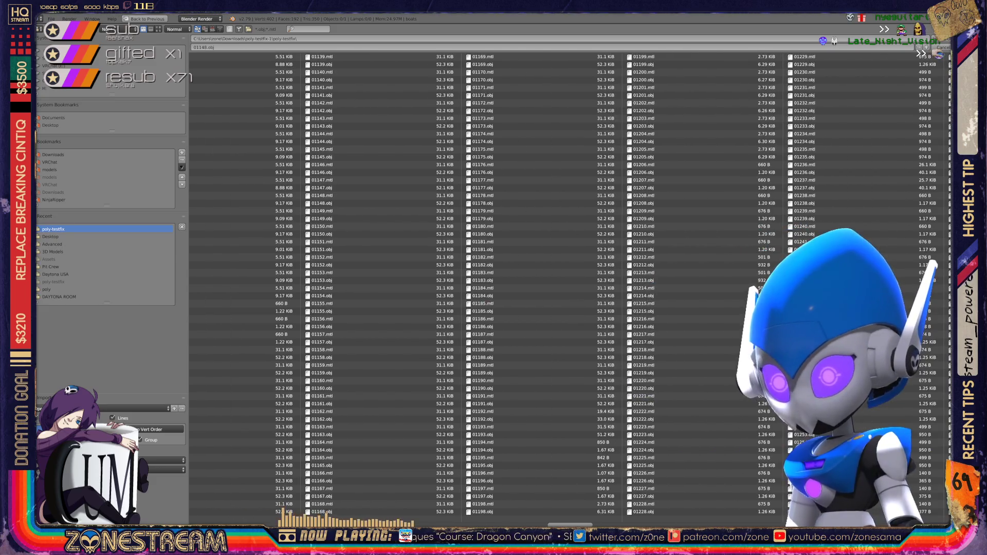
scroll(391, 334, up, 5)
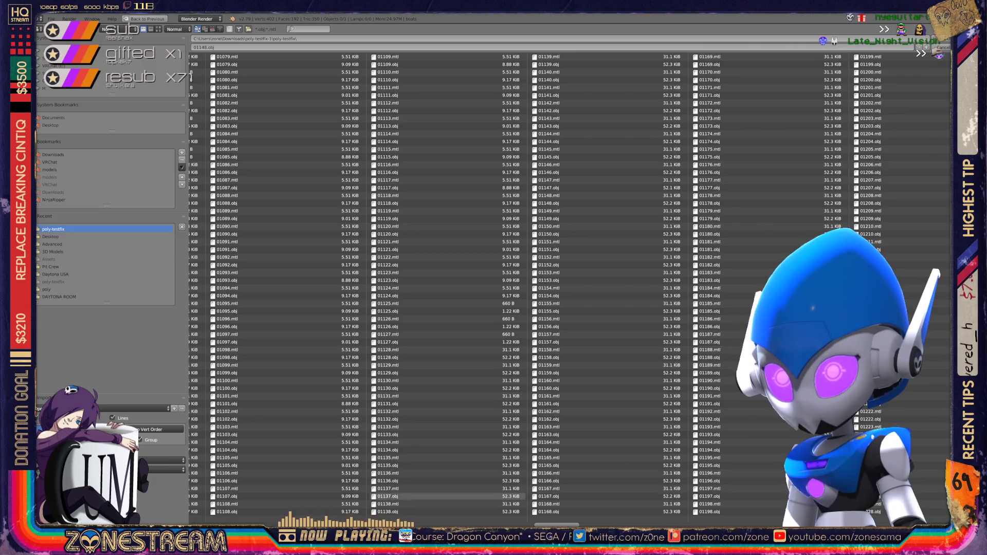
scroll(565, 504, up, 3)
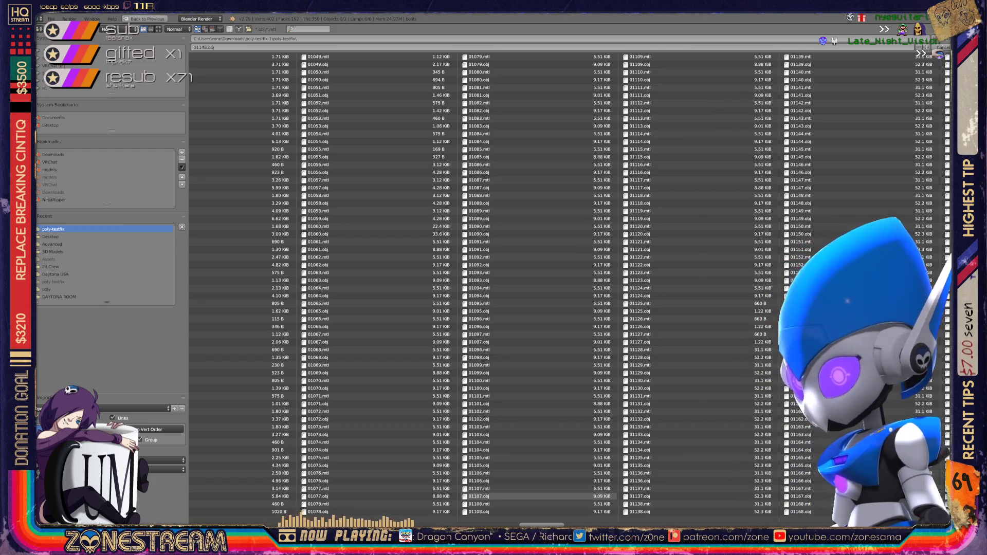
key(Return)
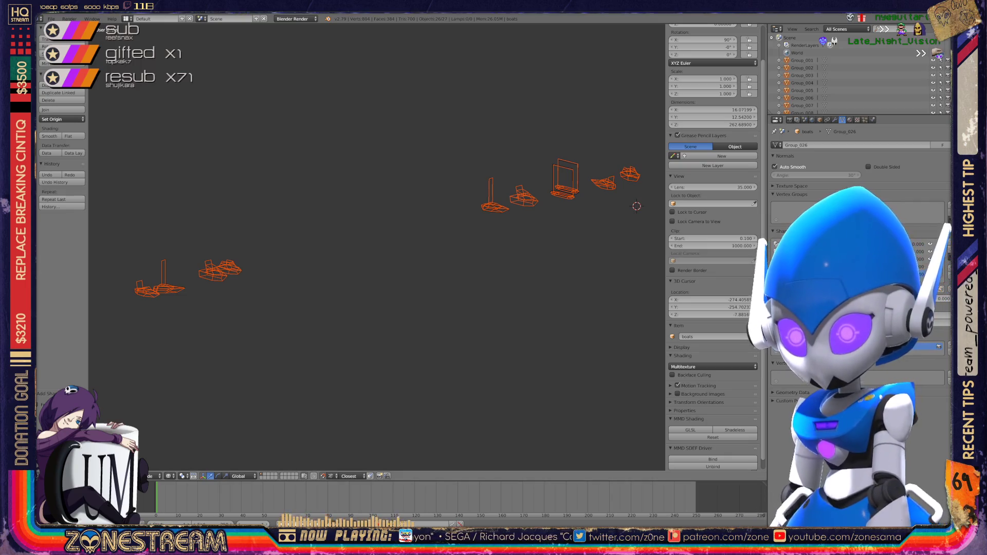
- Frame the left group of boats in the viewport
key(KP_Decimal)
scroll(252, 279, up, 5)
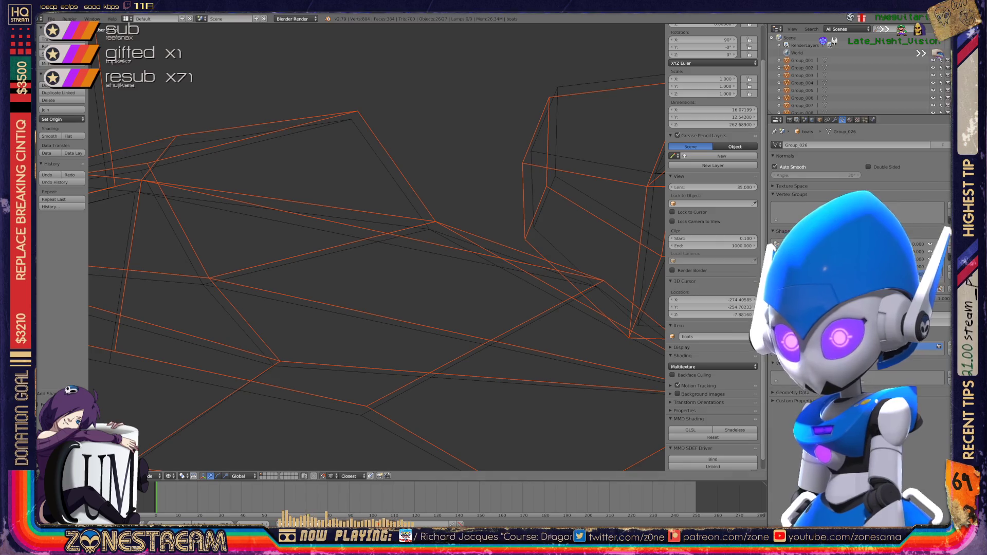
scroll(859, 72, down, 5)
scroll(375, 247, down, 2)
- Enter Edit Mode on the boats mesh and zoom in close on one hull
key(Tab)
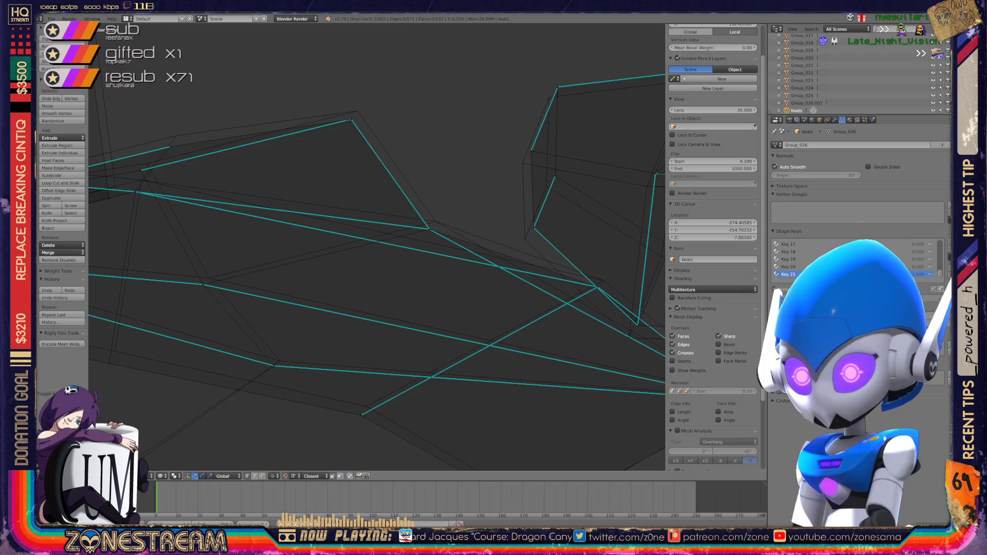
scroll(376, 247, down, 8)
scroll(376, 246, down, 6)
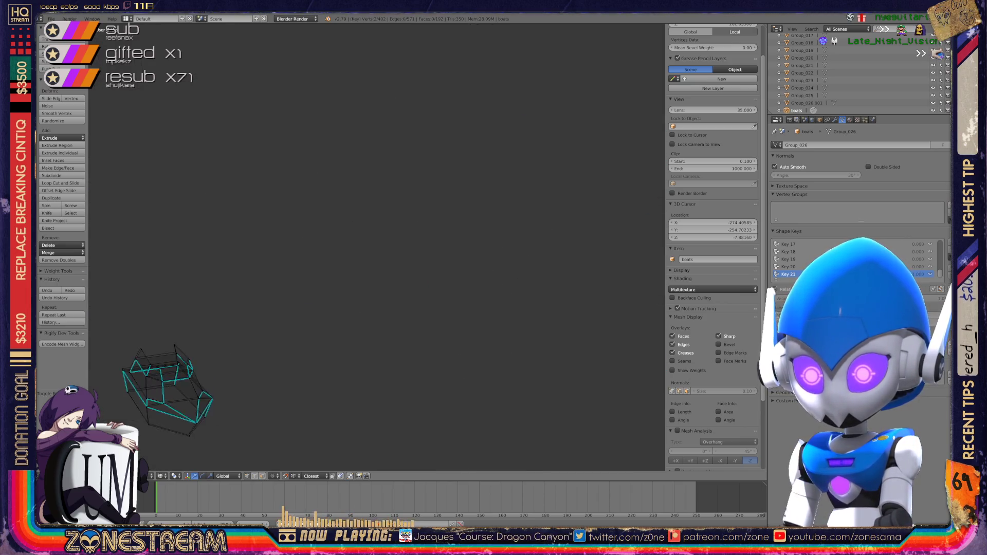
middle_drag(375, 247, 432, 231)
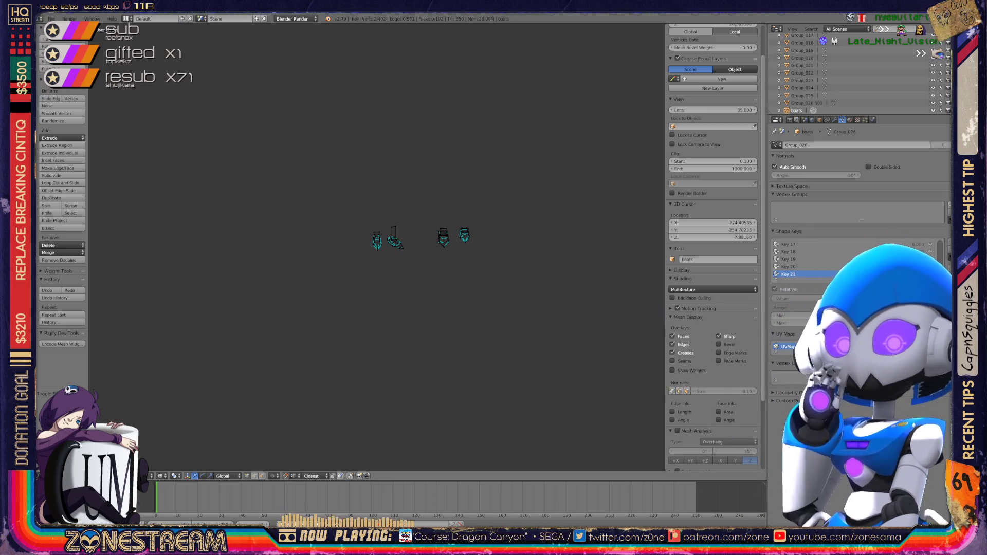
scroll(380, 239, up, 10)
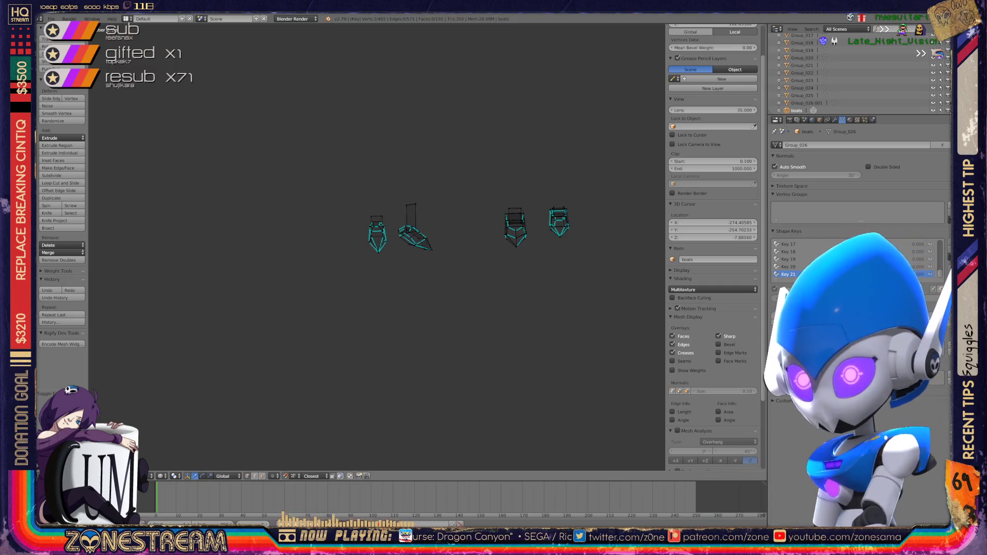
scroll(380, 240, up, 8)
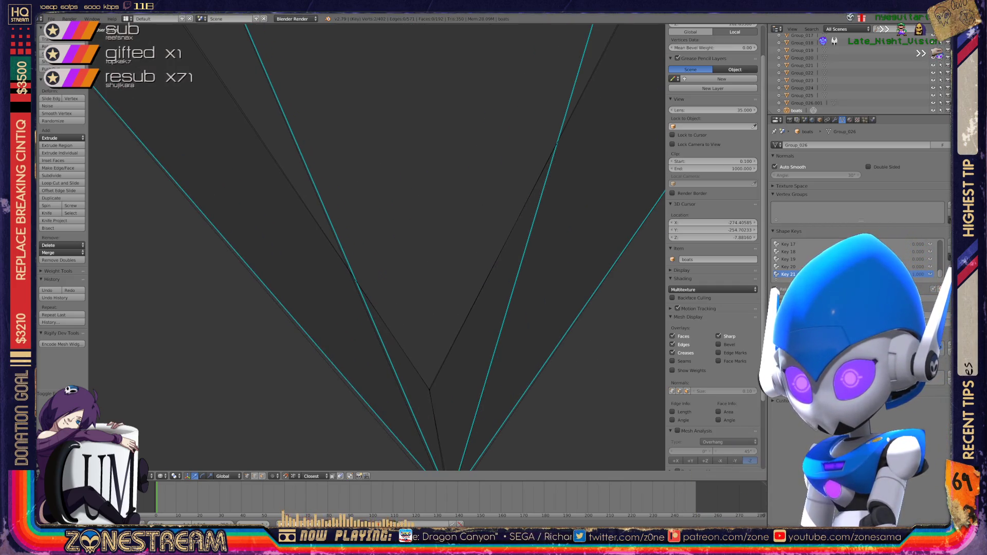
mouse_move(657, 128)
middle_down()
mouse_move(657, 201)
mouse_move(625, 206)
mouse_move(620, 231)
mouse_move(605, 216)
middle_up()
scroll(377, 247, down, 3)
scroll(377, 247, up, 3)
key(KP_Decimal)
scroll(377, 246, up, 10)
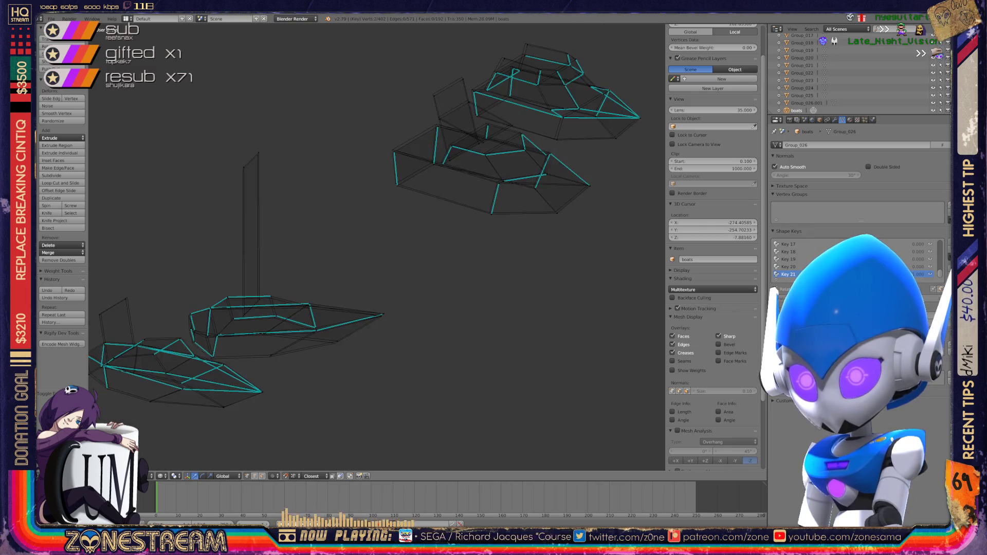
mouse_move(377, 247)
shift+middle_down()
mouse_move(431, 197)
mouse_move(379, 184)
shift+middle_up()
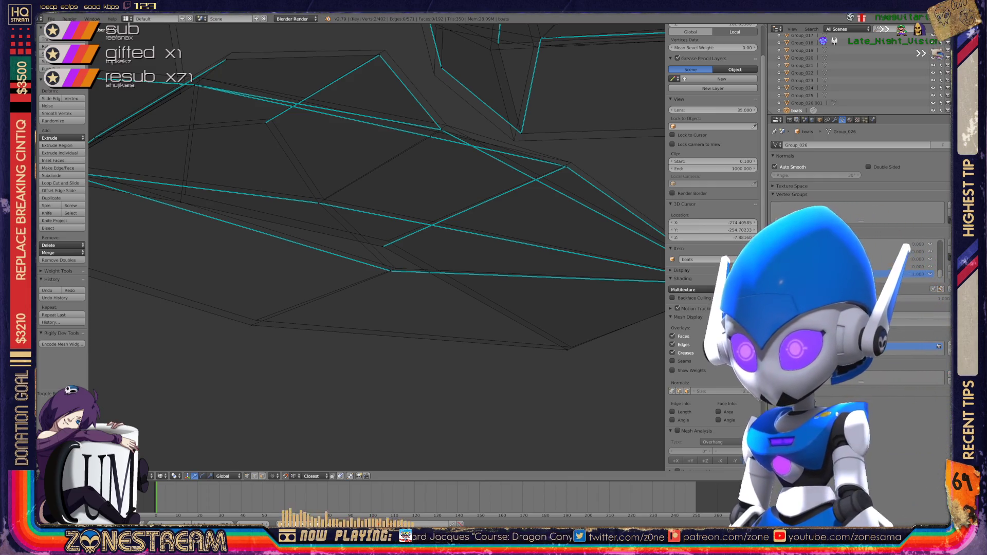
- Snap a hull vertex onto a neighbouring vertex with G
right_click(567, 350)
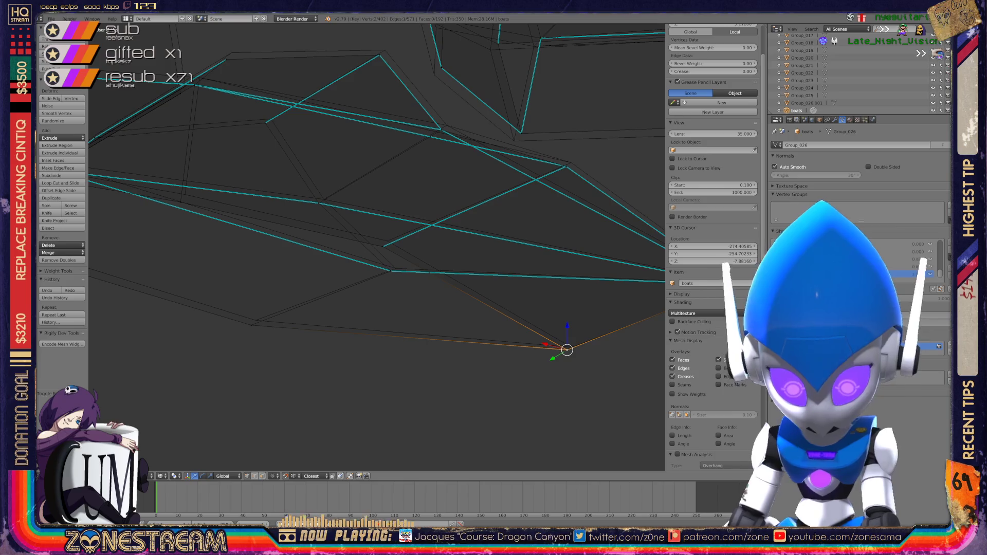
shift+right_click(574, 346)
right_click(256, 320)
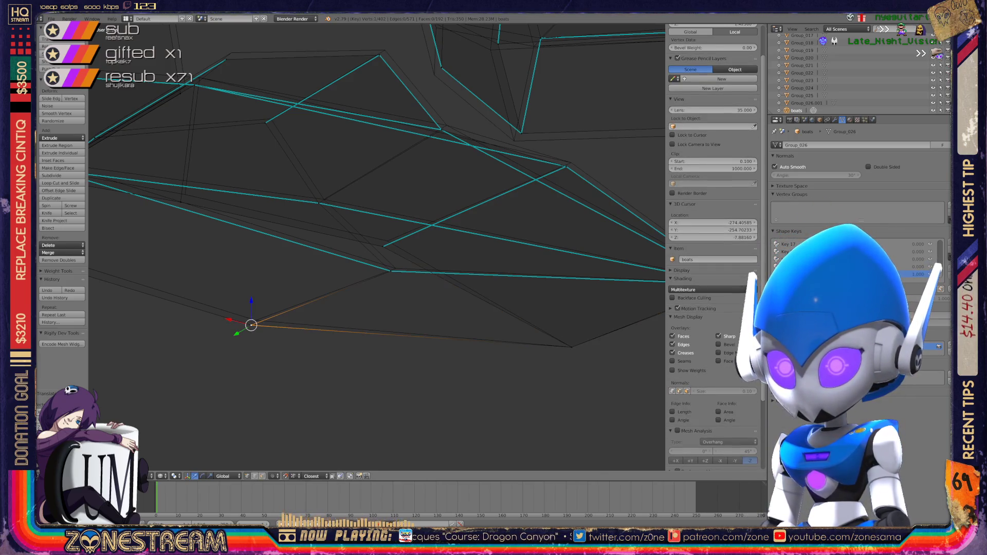
key(g)
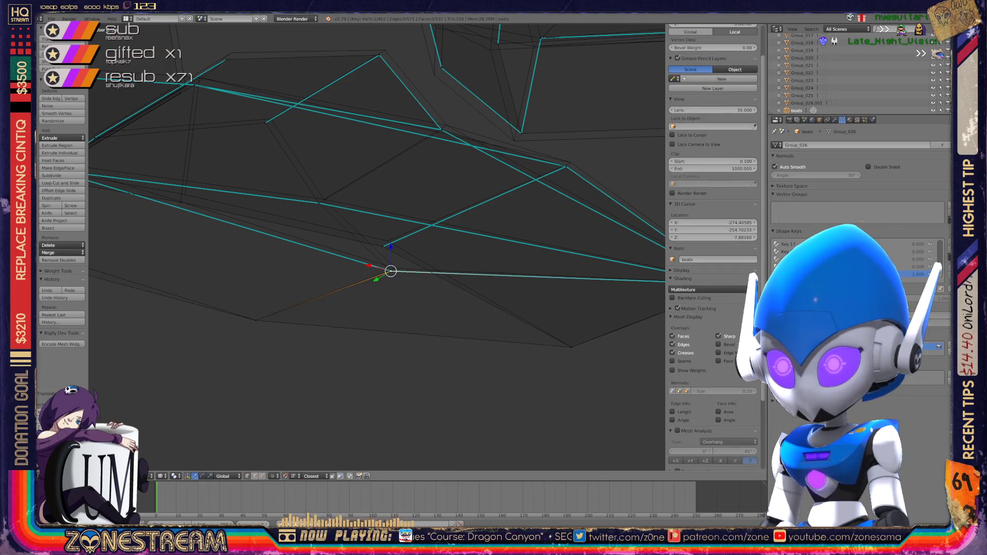
click(396, 268)
middle_drag(396, 269, 366, 254)
- Drag several more hull vertices up and to the right
right_click(278, 305)
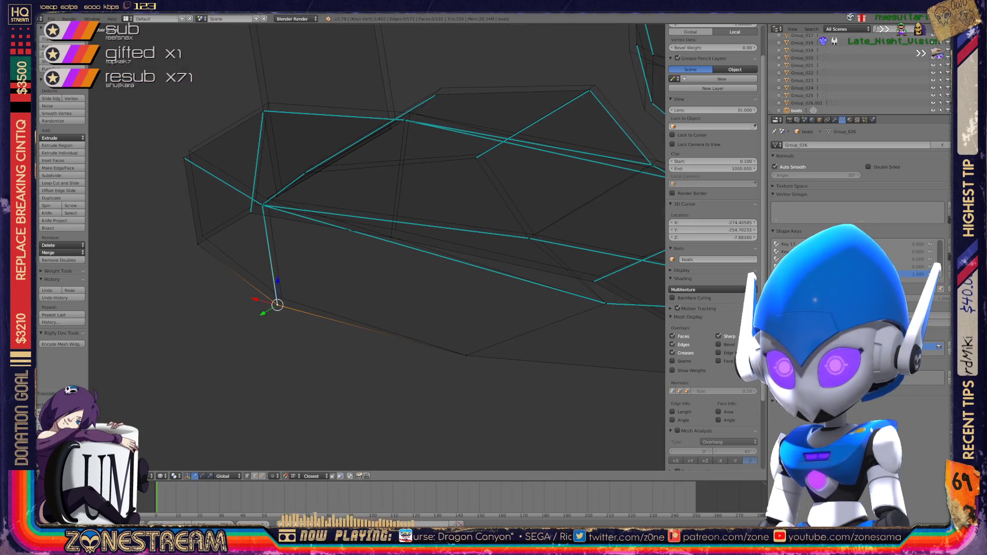
drag(277, 305, 281, 297)
shift+right_click(198, 244)
drag(198, 244, 189, 150)
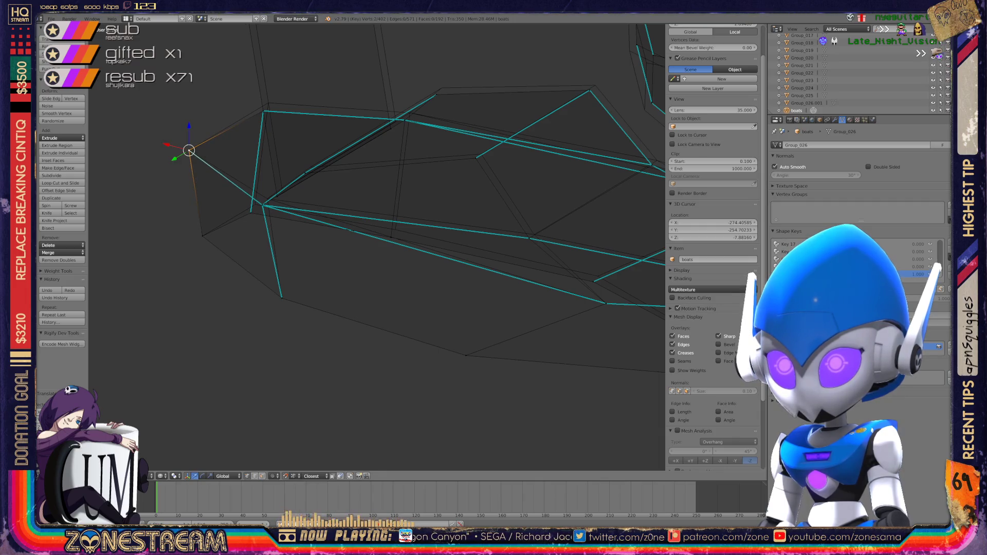
scroll(189, 150, up, 3)
scroll(189, 151, down, 3)
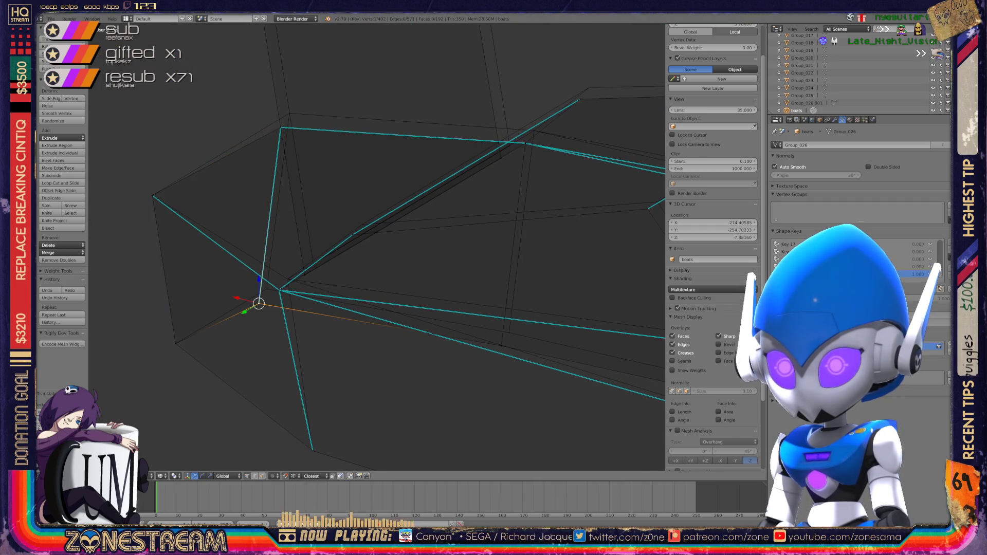
drag(258, 304, 289, 111)
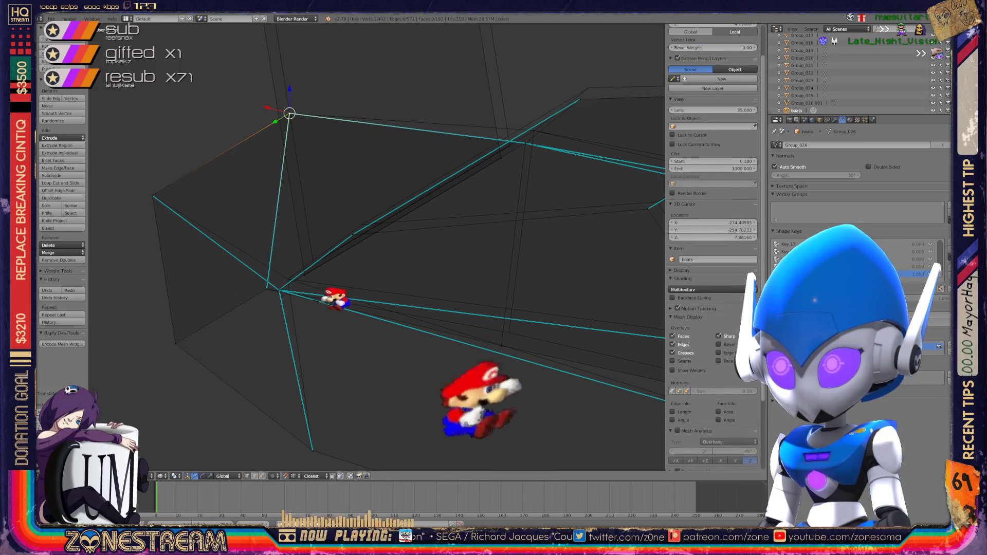
shift+middle_drag(287, 110, 144, 137)
- Add a second vertex to the selection and pull back the view
shift+right_click(355, 369)
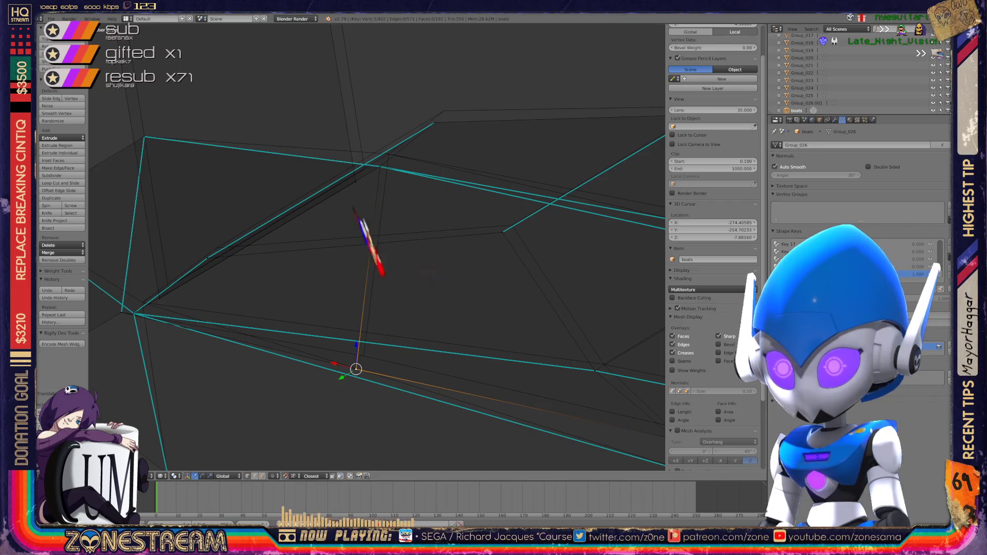
middle_drag(360, 361, 412, 308)
scroll(370, 300, down, 8)
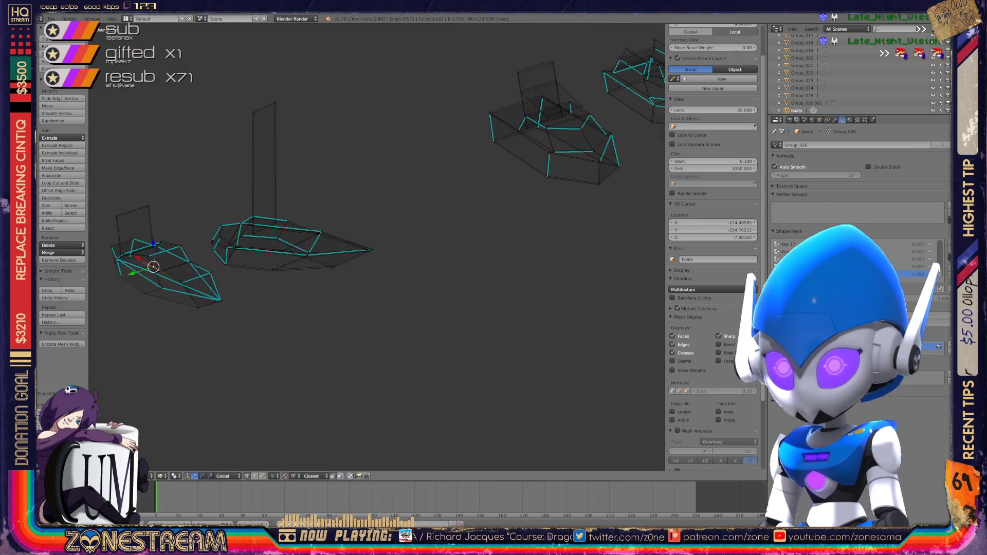
scroll(360, 216, up, 5)
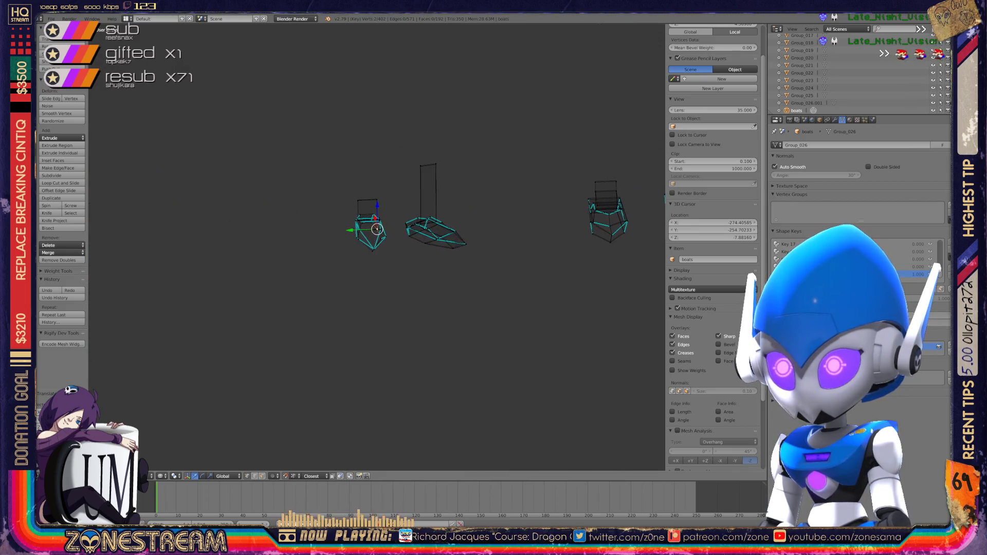
scroll(378, 202, up, 3)
- Nudge a boat vertex slightly and reposition its corner vertex
mouse_move(378, 202)
middle_down()
mouse_move(463, 216)
mouse_move(360, 211)
middle_up()
scroll(377, 246, up, 5)
right_click(430, 277)
key(g)
click(432, 271)
right_click(572, 226)
key(g)
click(573, 226)
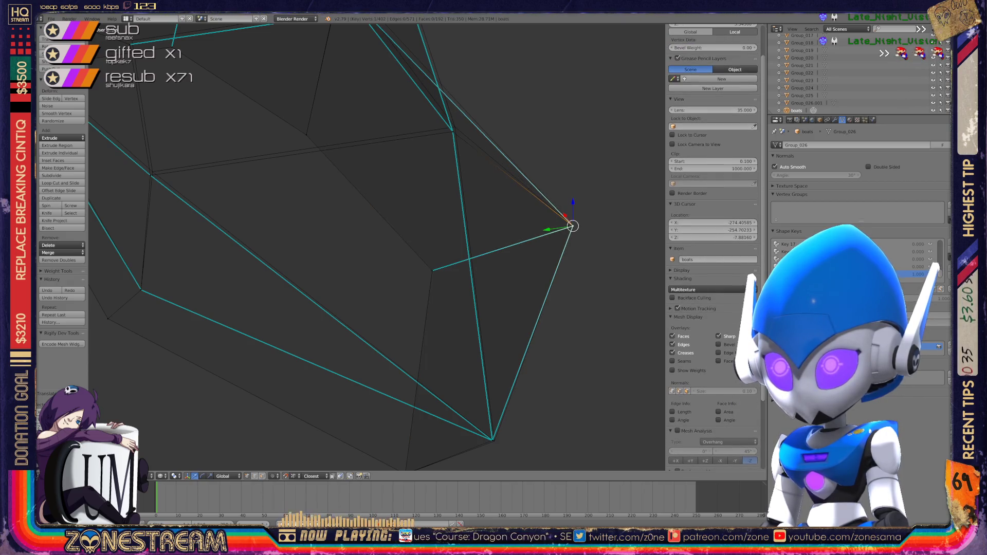
- Slide a vertex on the upper geometry and select vertices higher up
shift+middle_drag(572, 227, 577, 364)
right_click(154, 315)
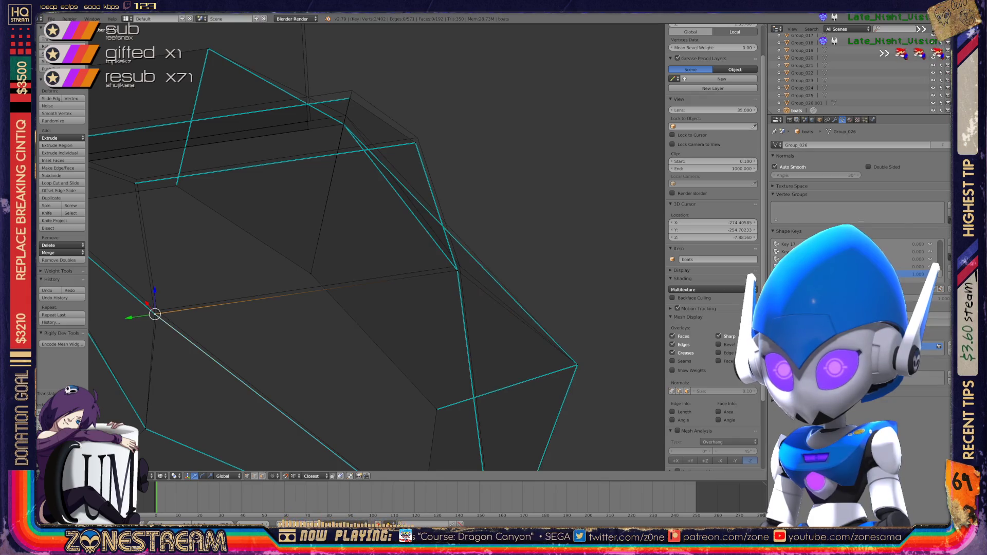
key(g)
key(g)
click(157, 310)
right_click(135, 183)
shift+right_click(138, 177)
right_click(457, 270)
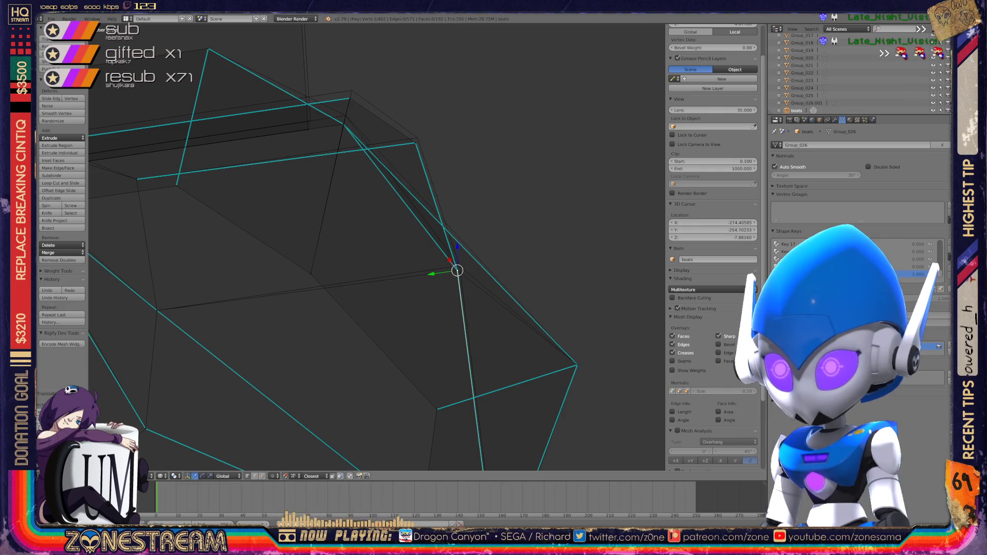
right_click(457, 270)
- Reposition the 3D cursor, then slide and nudge the selected vertex along its edge
key(shift+s)
click(432, 312)
key(g)
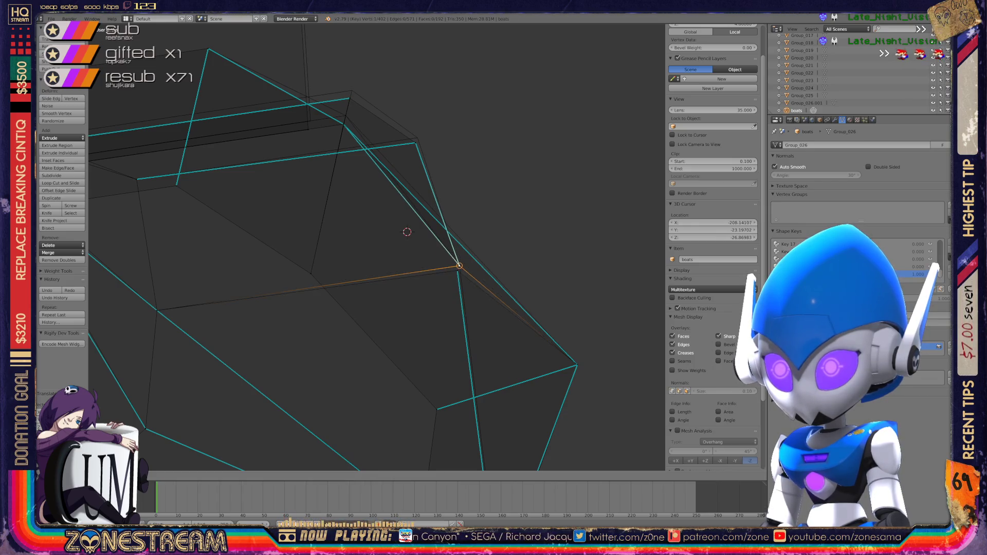
key(g)
click(460, 266)
middle_drag(459, 266, 473, 252)
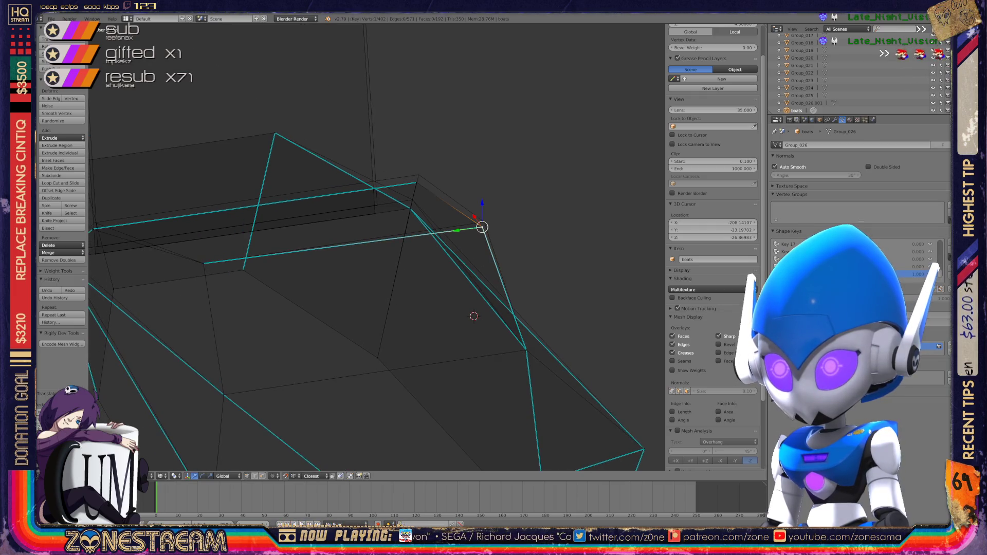
key(g)
key(Return)
shift+right_click(419, 175)
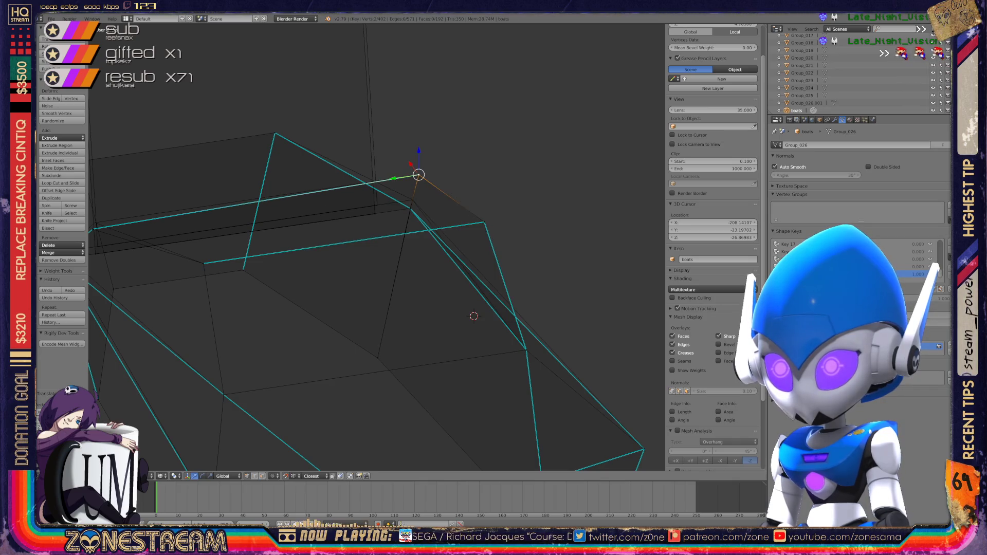
mouse_move(419, 175)
shift+middle_down()
mouse_move(571, 188)
mouse_move(484, 185)
mouse_move(466, 196)
shift+middle_up()
scroll(506, 187, down, 5)
- Raise the back panel's low vertex up to the panel's top
right_click(265, 355)
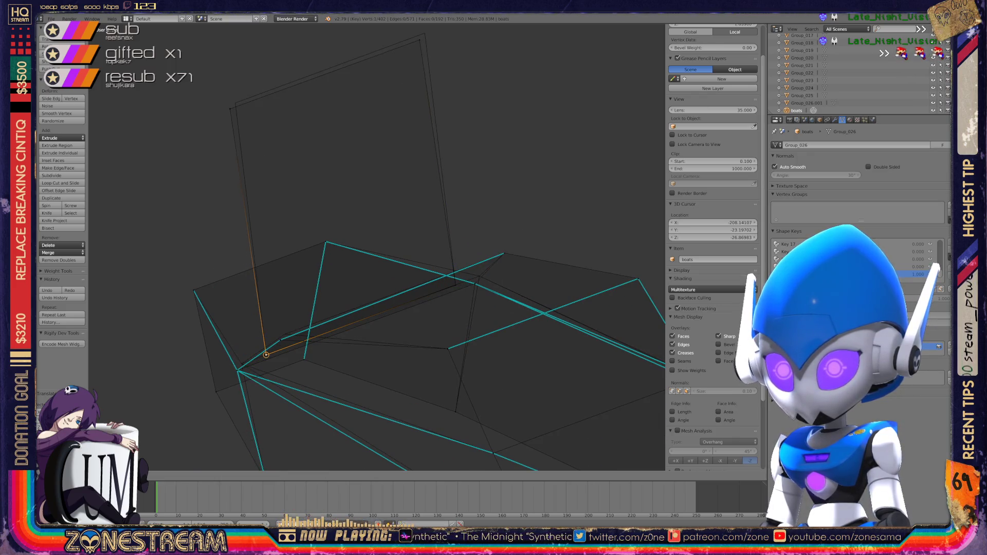
key(g)
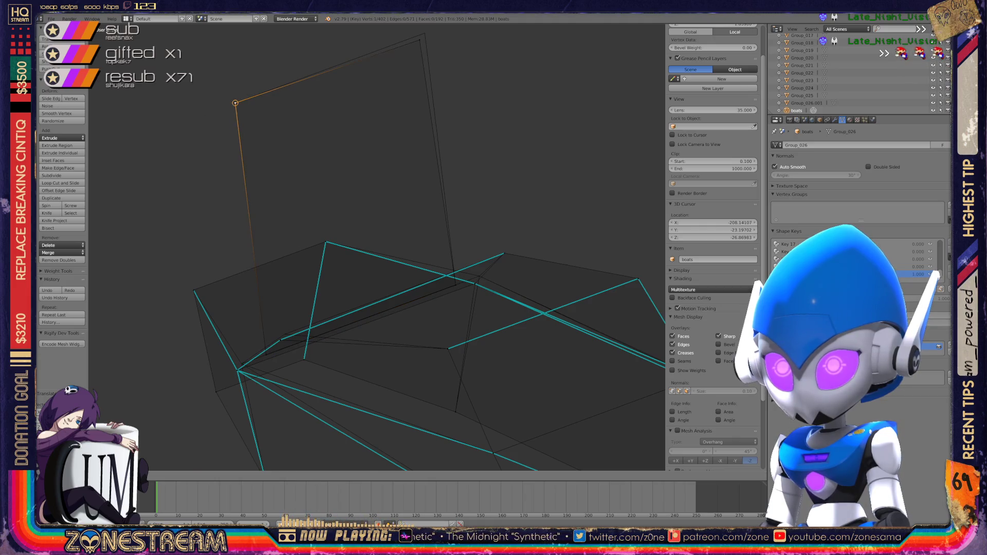
click(235, 103)
right_click(425, 33)
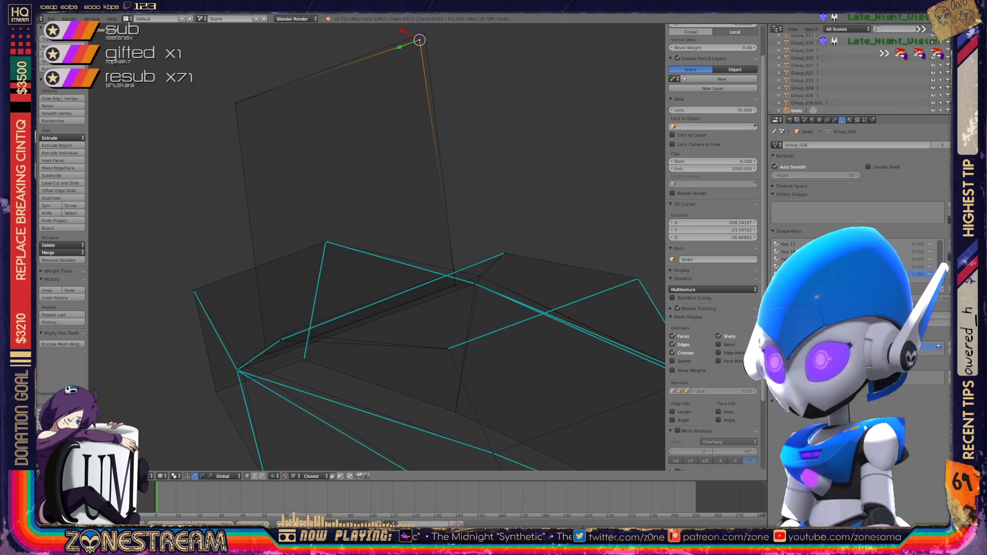
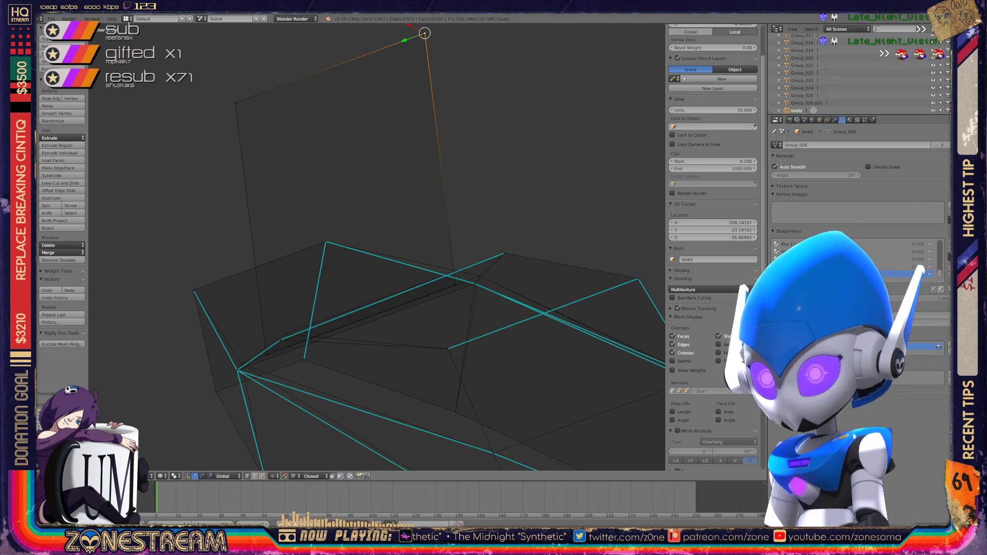
- Add another vertex to the selection, refocus on the left hull, and move the selected vertex
scroll(550, 252, up, 4)
shift+click(420, 307)
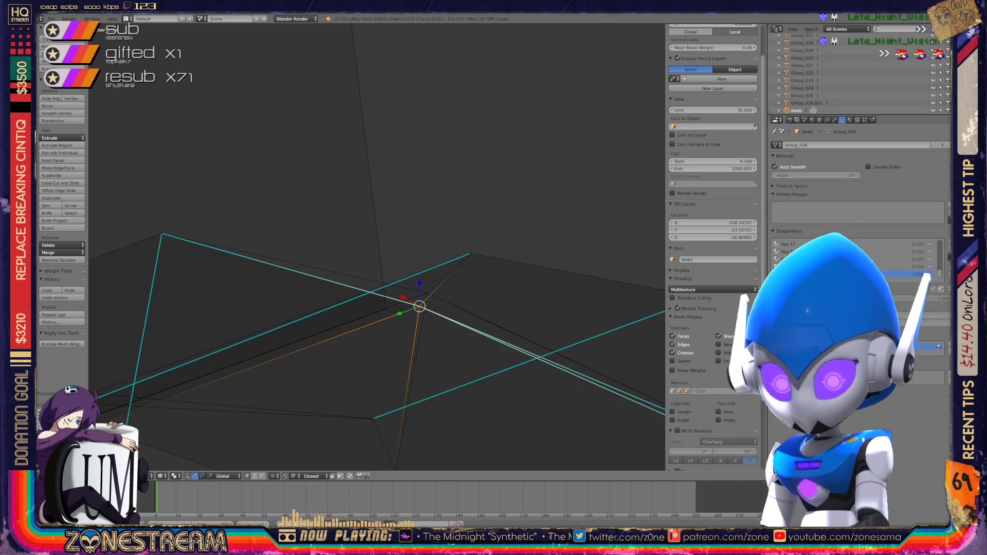
mouse_move(419, 307)
middle_down()
mouse_move(404, 337)
mouse_move(442, 335)
middle_up()
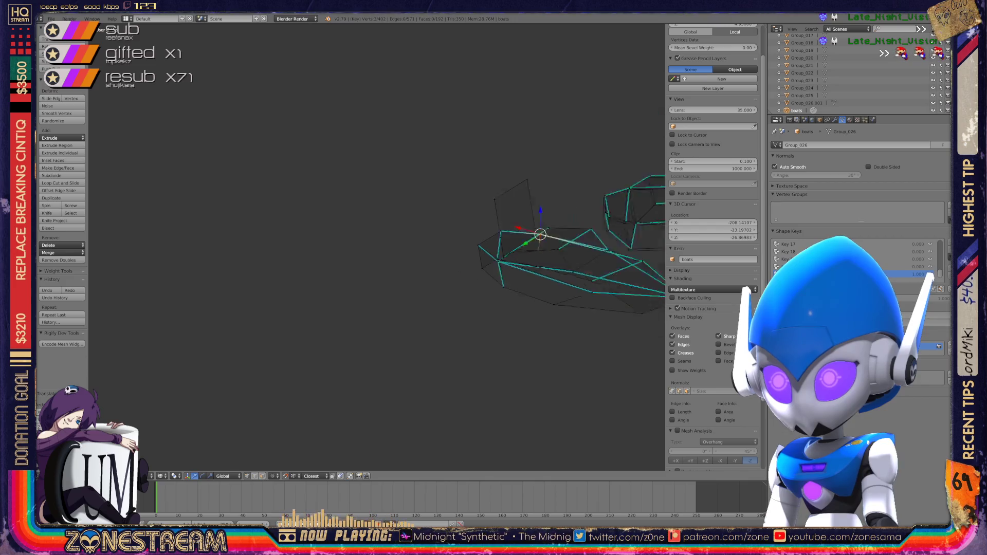
key(KP_Decimal)
scroll(377, 247, up, 5)
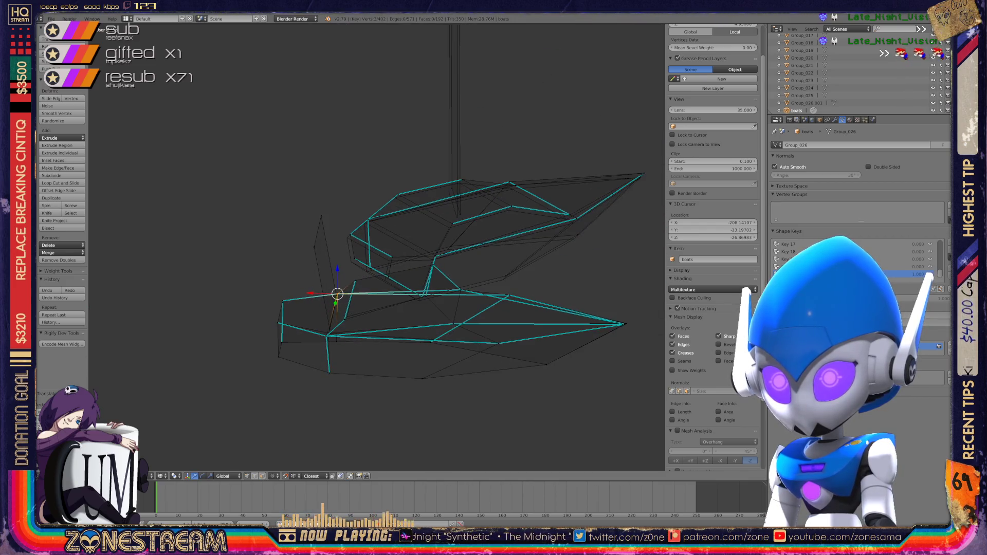
scroll(377, 247, up, 4)
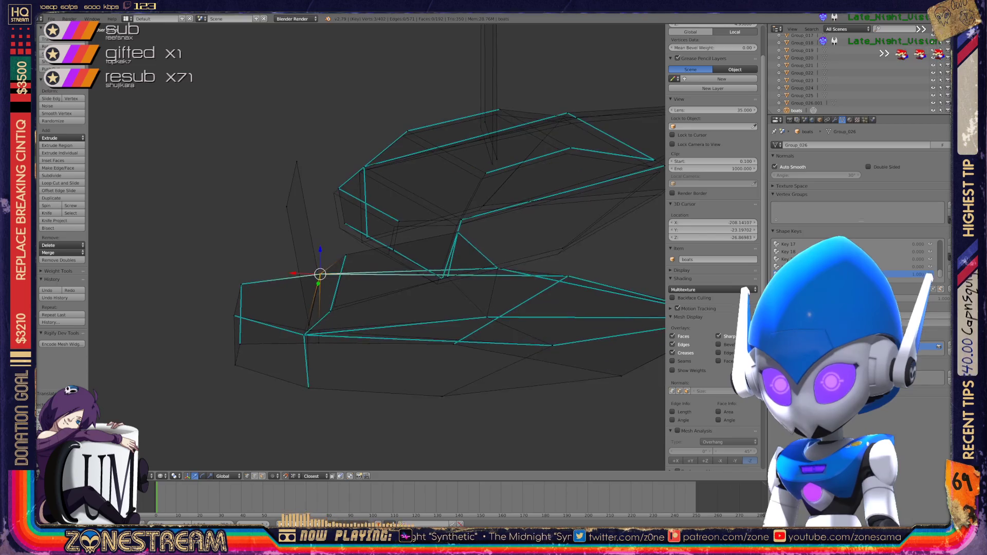
key(g)
scroll(313, 326, up, 6)
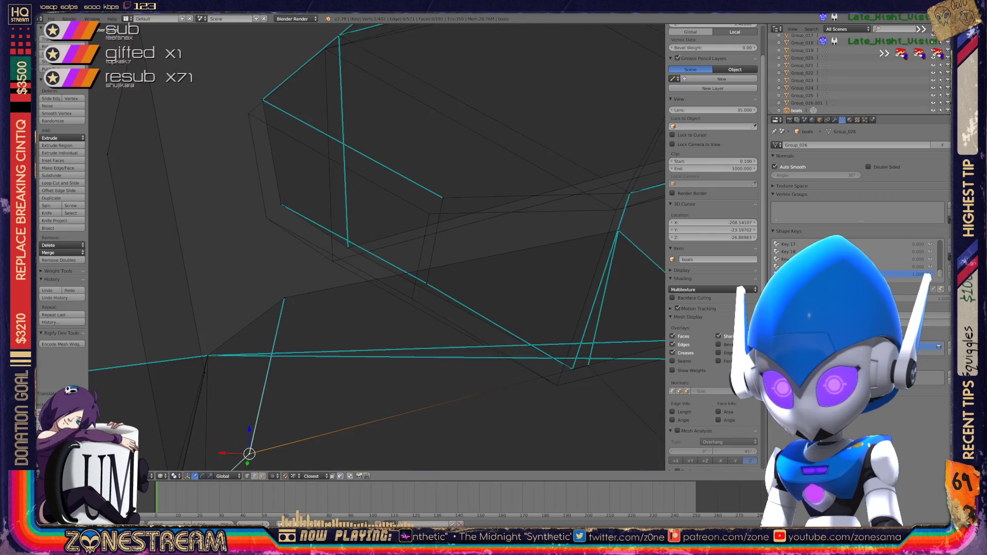
- Select the hull's lower vertex and move it into a new position
right_click(292, 371)
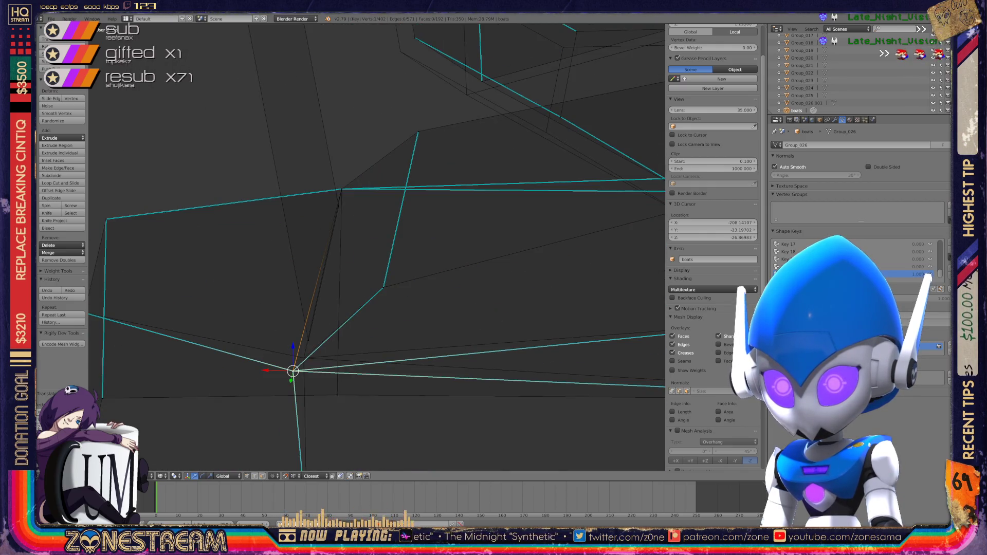
scroll(712, 154, down, 3)
scroll(713, 154, up, 3)
key(g)
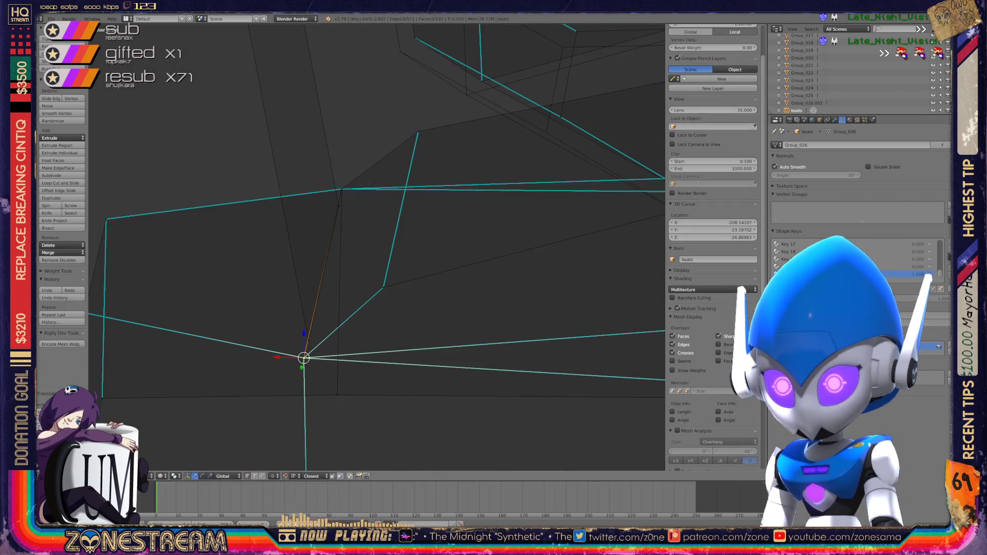
scroll(377, 247, down, 10)
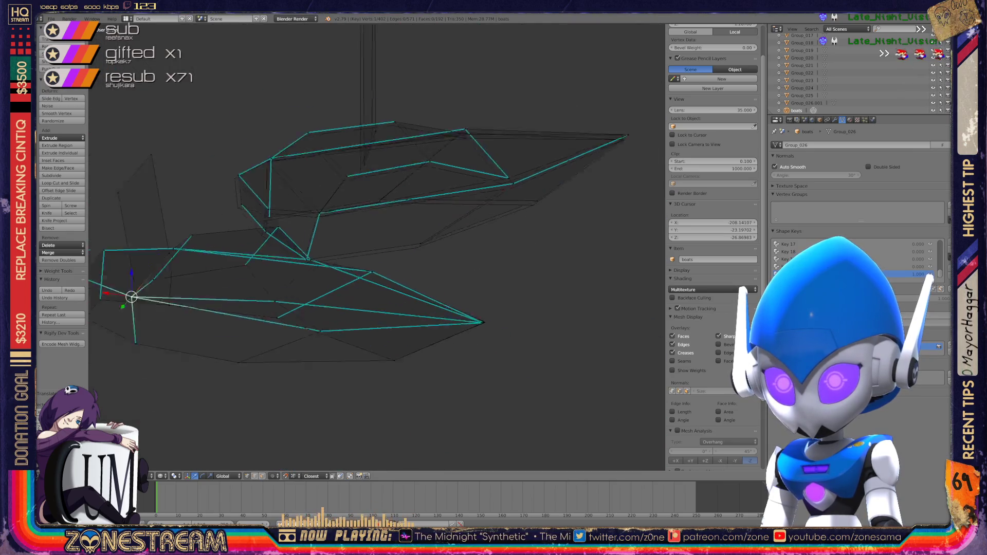
scroll(377, 247, up, 12)
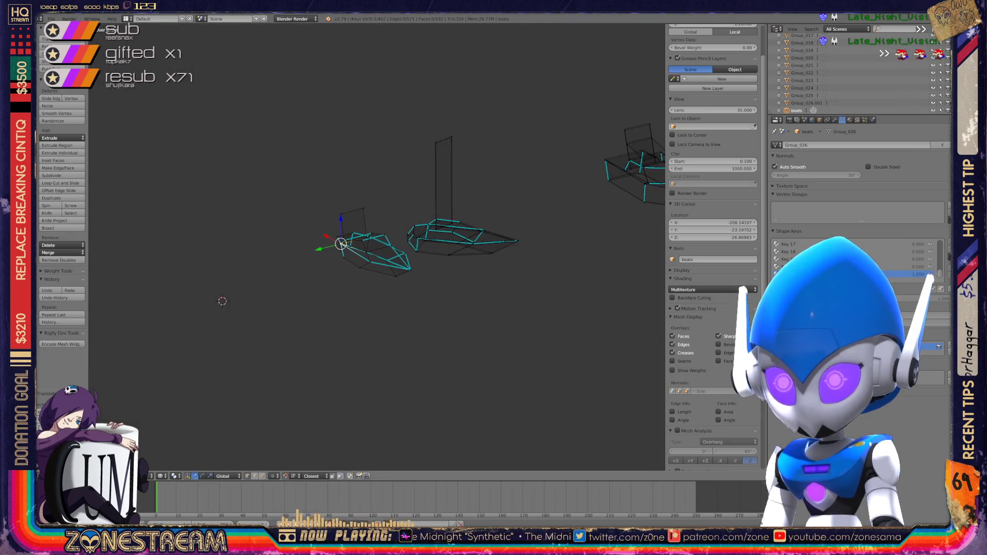
mouse_move(377, 247)
shift+middle_down()
mouse_move(251, 231)
mouse_move(170, 141)
shift+middle_up()
scroll(253, 382, down, 5)
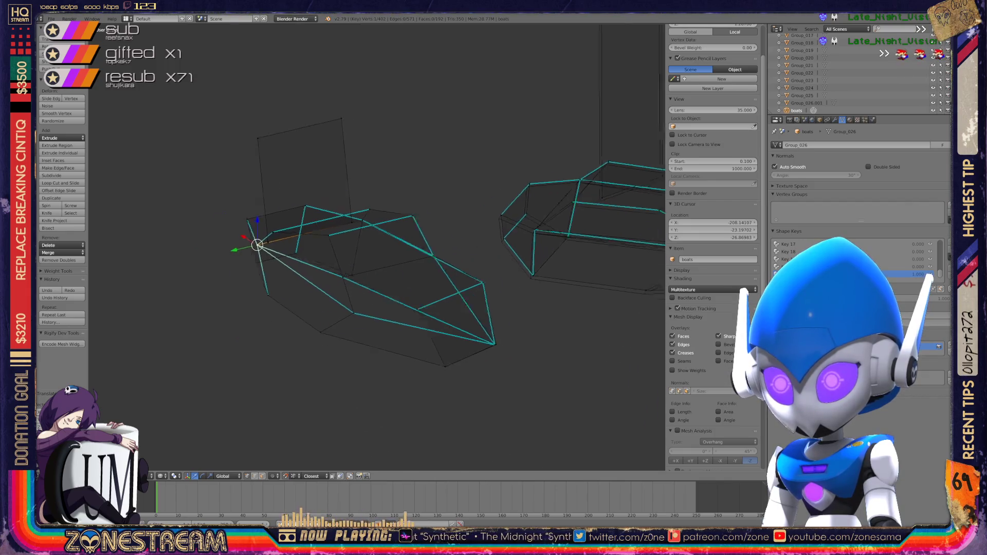
- Deselect all, reposition the hull's bottom corner vertex, and return to Object Mode
key(a)
key(a)
scroll(377, 247, up, 2)
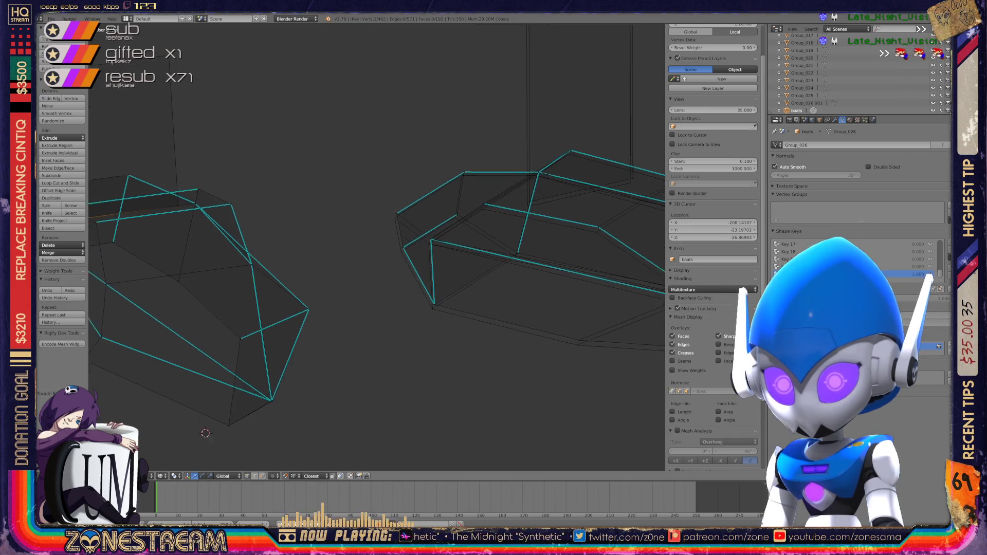
scroll(377, 247, up, 3)
scroll(331, 378, up, 5)
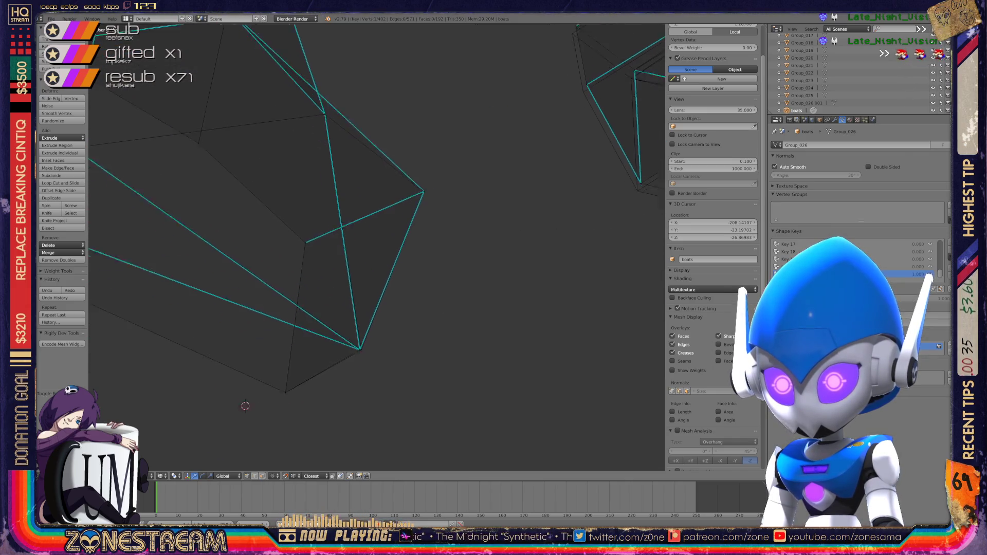
right_click(371, 365)
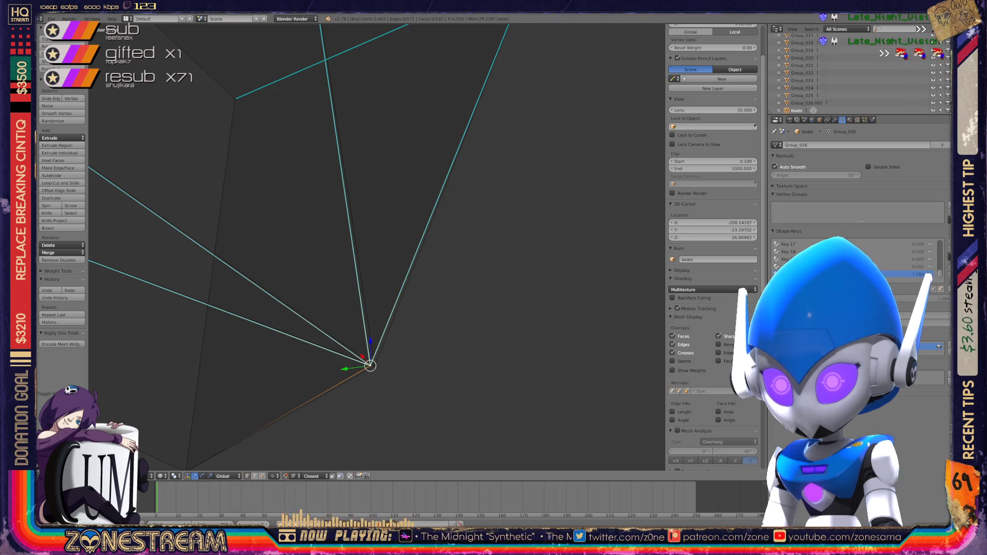
key(g)
click(372, 363)
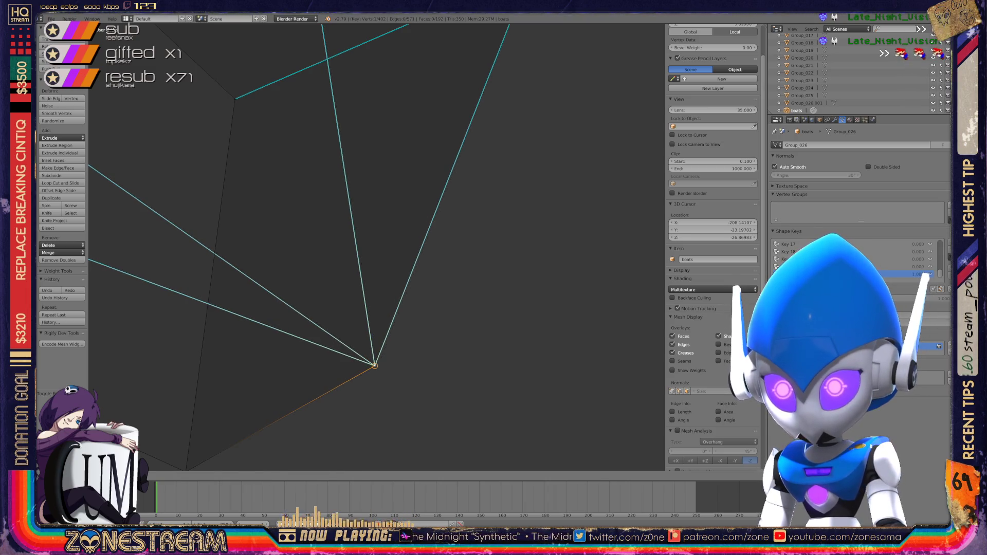
scroll(377, 247, down, 5)
key(Tab)
scroll(377, 247, down, 3)
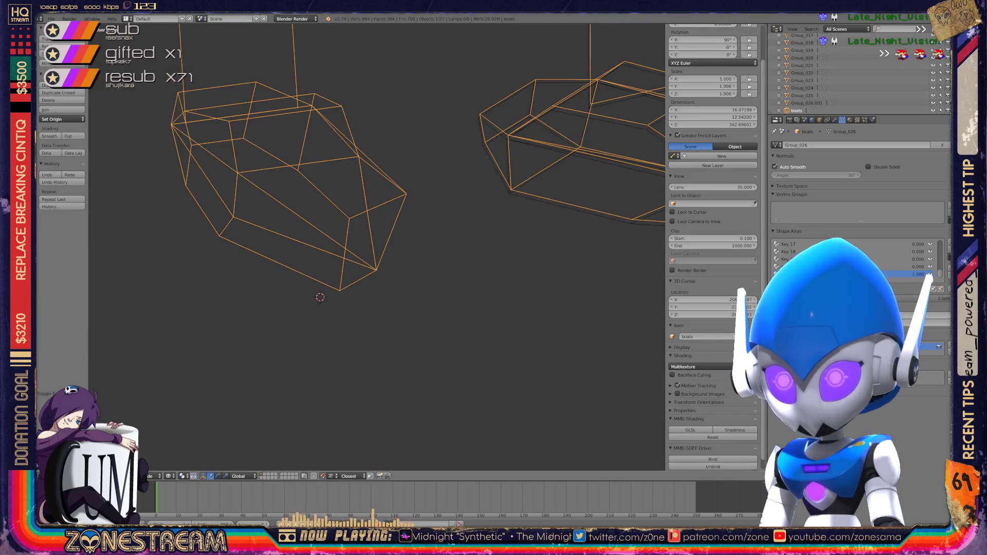
- Save the boats file, overwriting the existing copy
middle_drag(463, 247, 308, 247)
key(Tab)
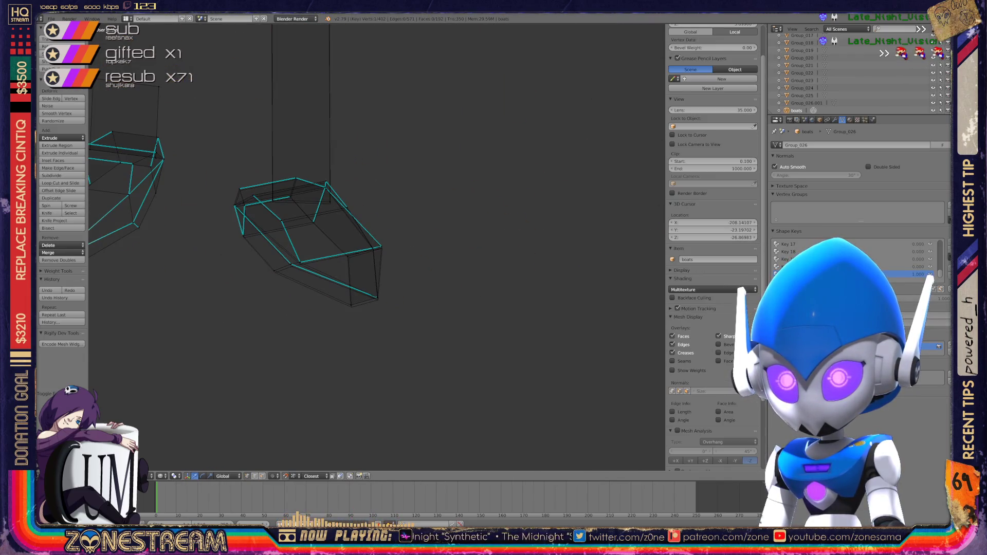
key(Tab)
middle_drag(242, 329, 322, 332)
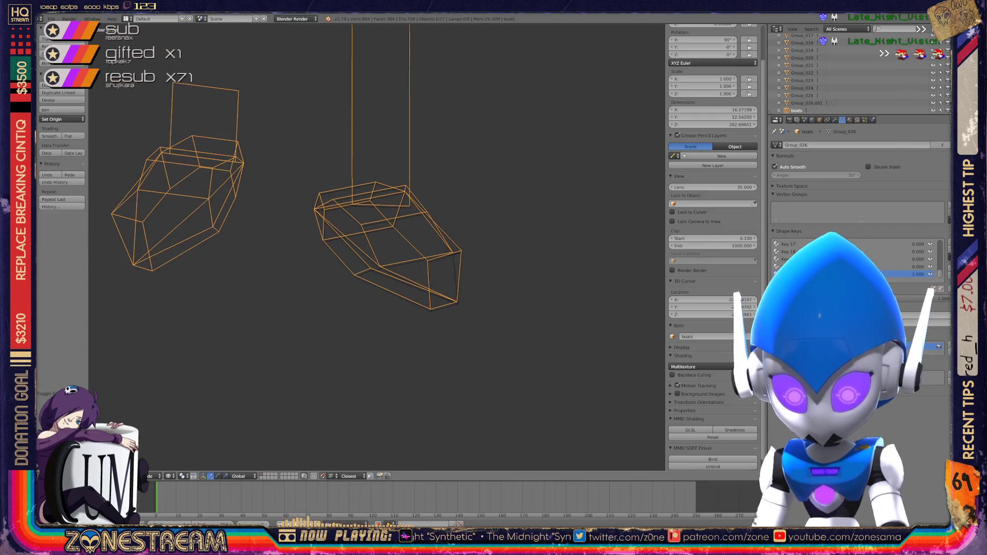
key(ctrl+s)
key(Return)
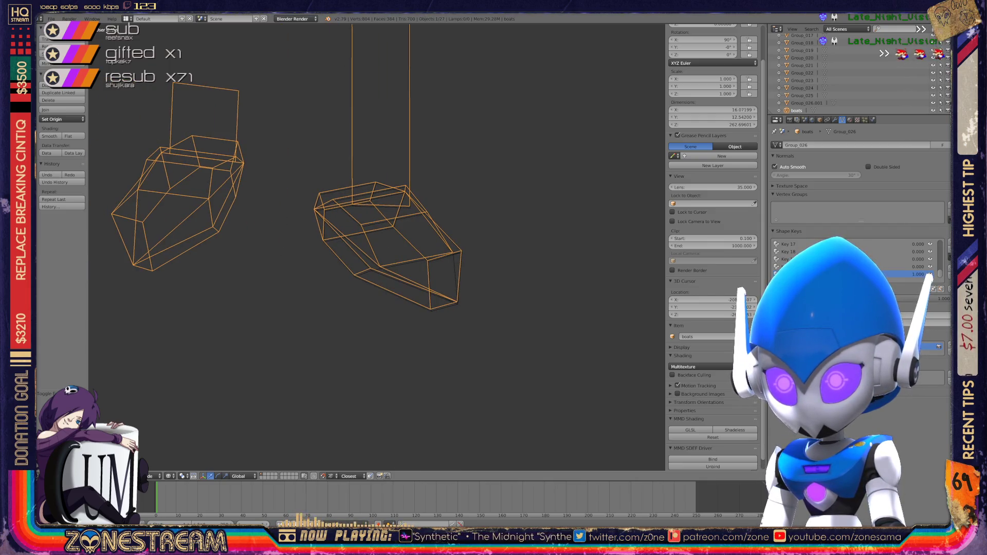
- In Edit Mode on the second boat, nudge the selected vertices and front corner vertex downward
middle_drag(386, 247, 329, 216)
key(Tab)
scroll(360, 206, up, 6)
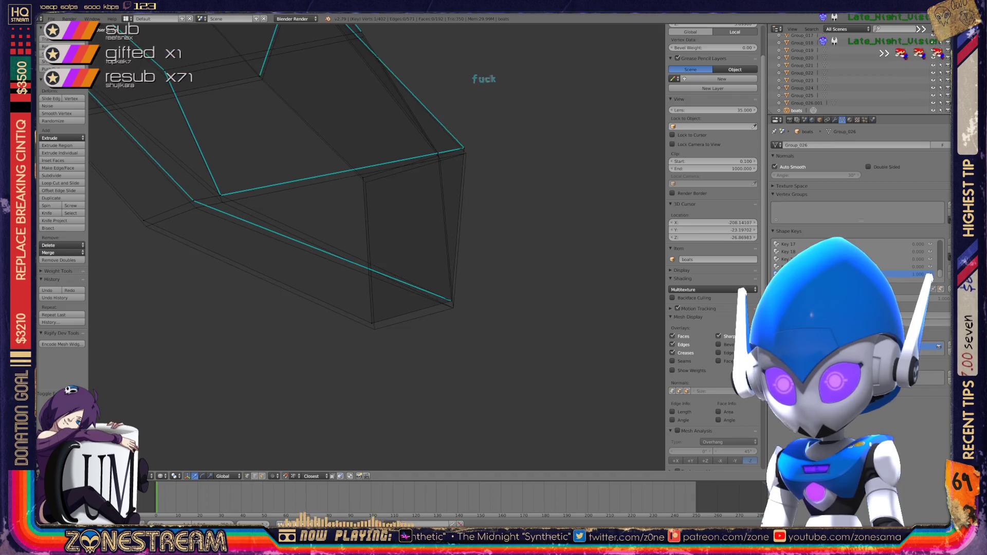
drag(372, 323, 374, 329)
shift+right_click(451, 301)
drag(451, 300, 453, 308)
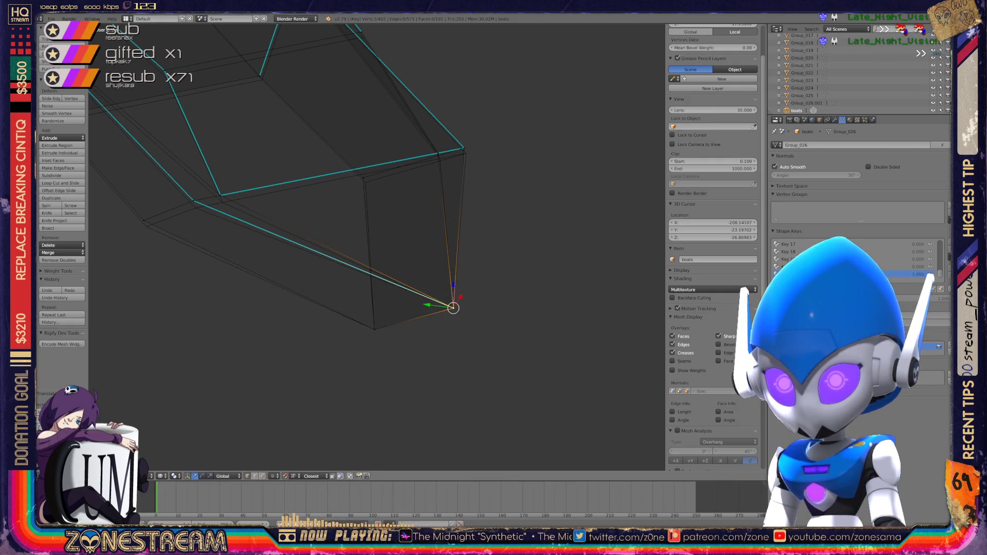
shift+middle_drag(360, 232, 431, 315)
right_click(434, 263)
drag(434, 263, 437, 267)
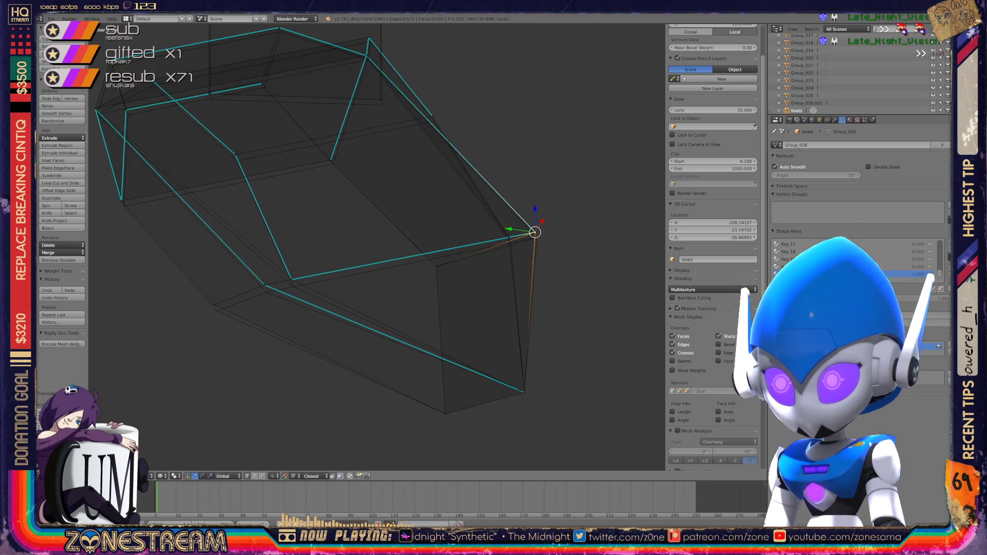
drag(535, 233, 537, 238)
- Shift the lower-left hull vertex, then move the mesh corner vertex down and right
right_click(264, 285)
drag(265, 285, 294, 286)
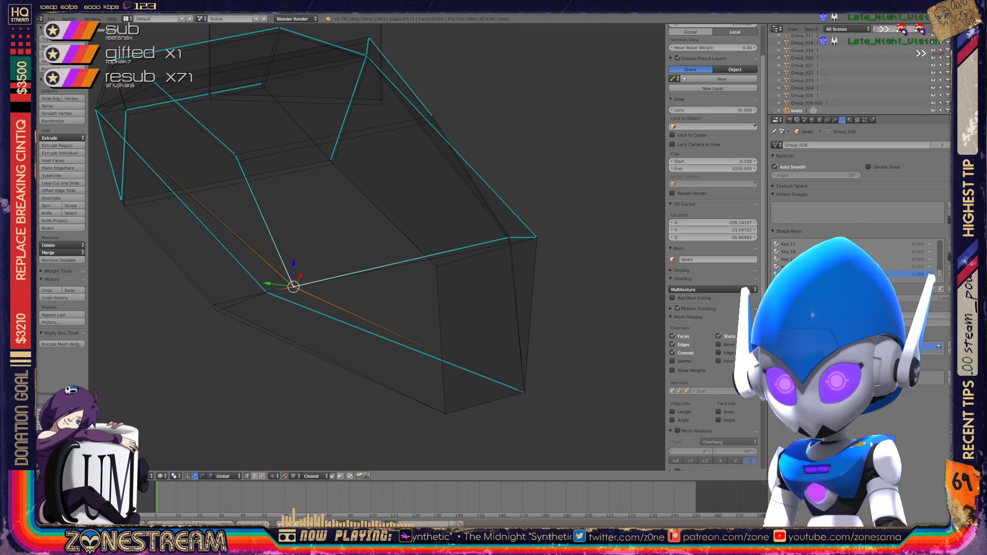
right_click(215, 305)
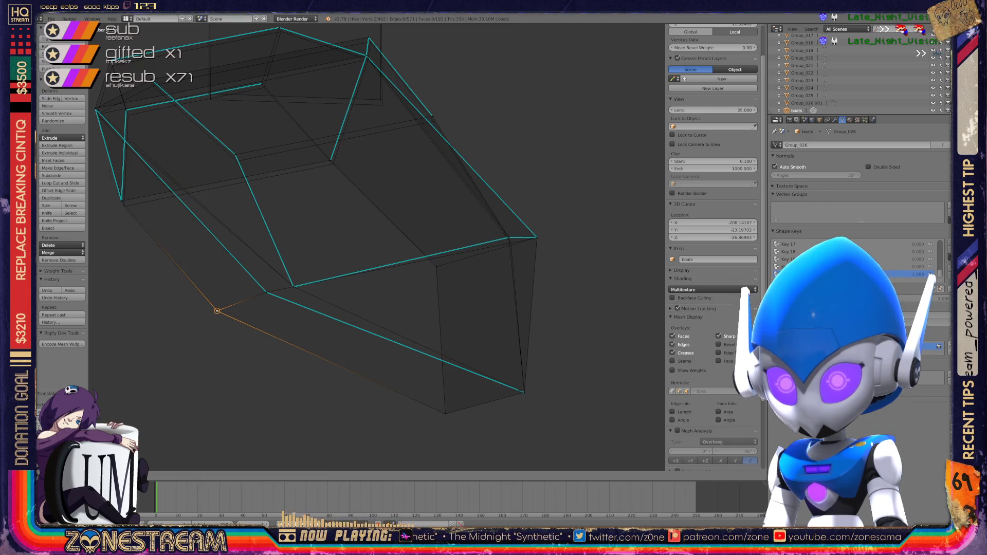
mouse_move(309, 231)
shift+middle_down()
mouse_move(345, 311)
mouse_move(288, 309)
mouse_move(309, 296)
shift+middle_up()
scroll(288, 308, up, 4)
scroll(309, 295, up, 2)
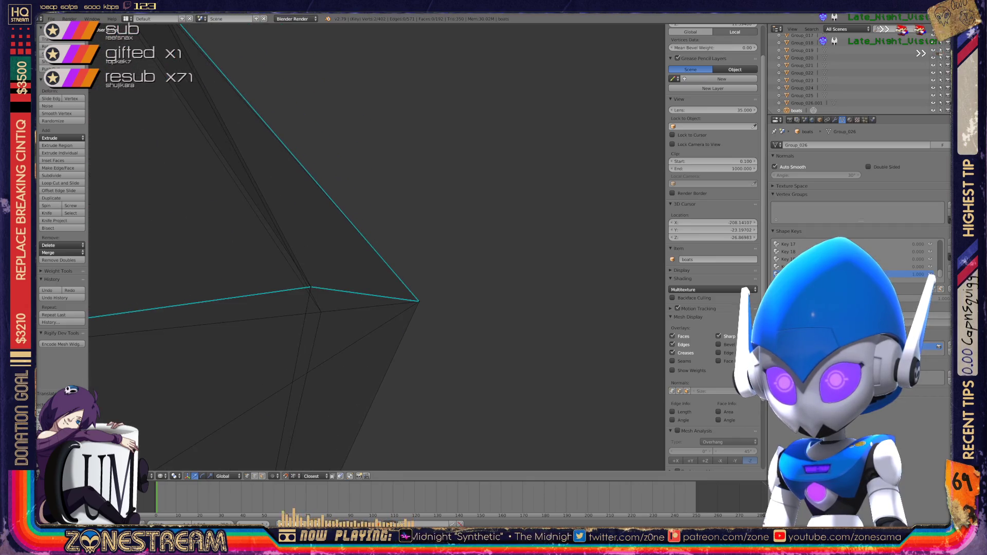
right_click(311, 287)
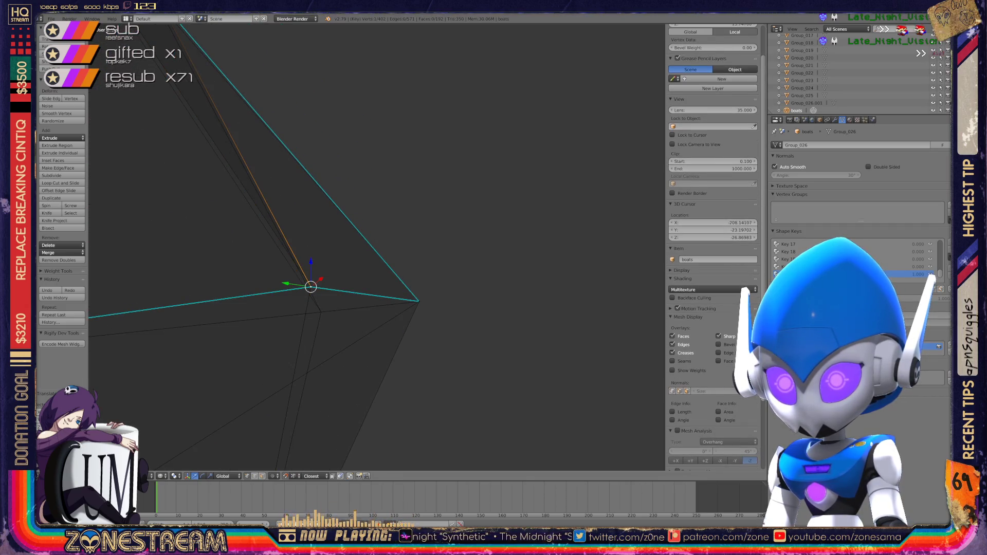
key(g)
scroll(321, 313, down, 10)
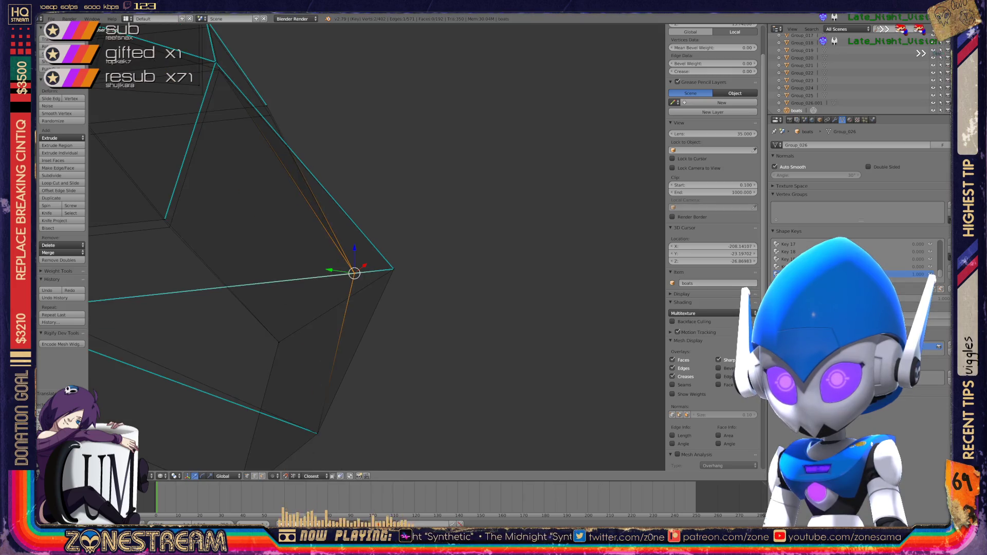
mouse_move(462, 257)
middle_down()
mouse_move(453, 268)
mouse_move(350, 257)
middle_up()
scroll(406, 268, up, 8)
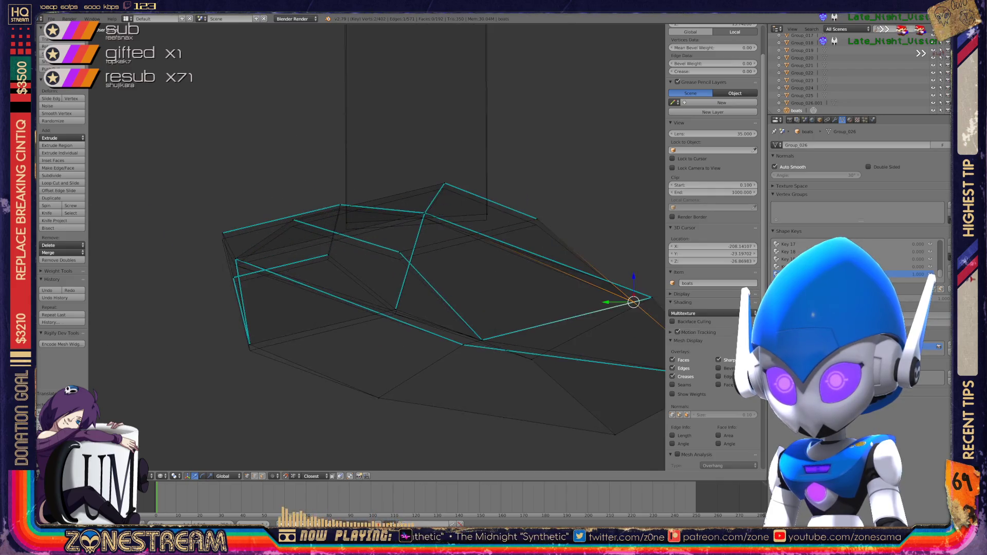
- Move the hull's bottom-left vertex and another edge vertex downward
right_click(181, 343)
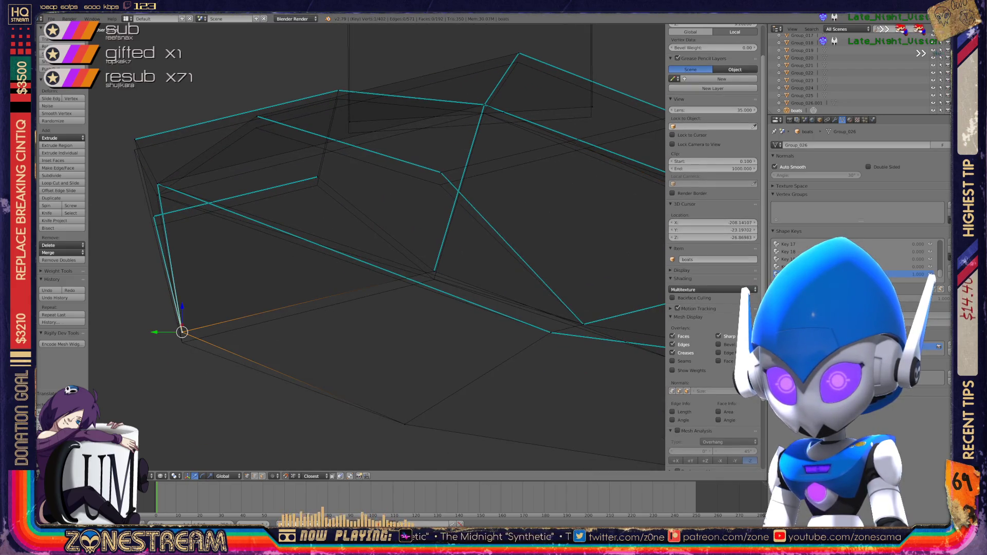
key(g)
click(434, 271)
key(g)
shift+middle_drag(434, 279, 352, 350)
- Lower a vertex near the top edge and the hull's top vertex slightly
right_click(357, 242)
key(g)
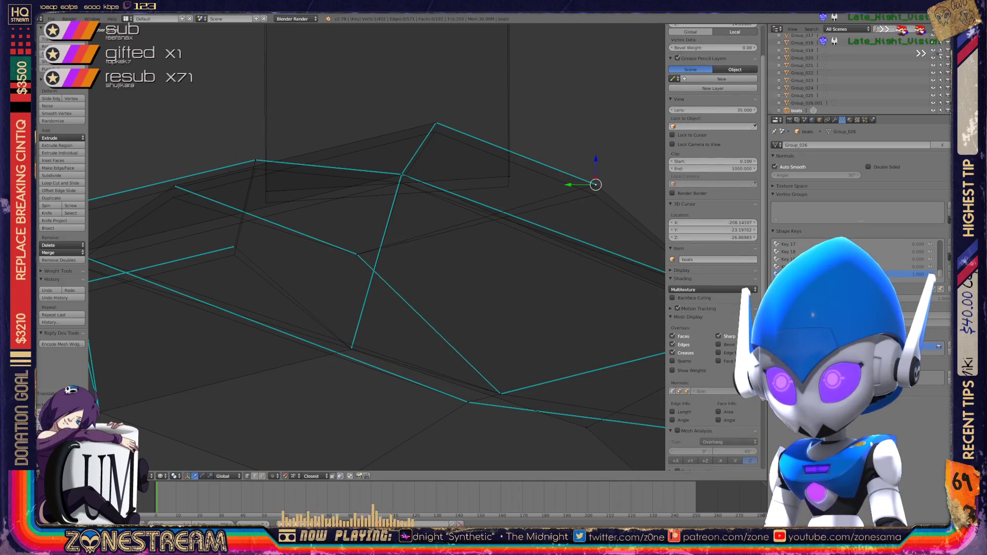
key(g)
right_click(436, 123)
key(g)
click(435, 132)
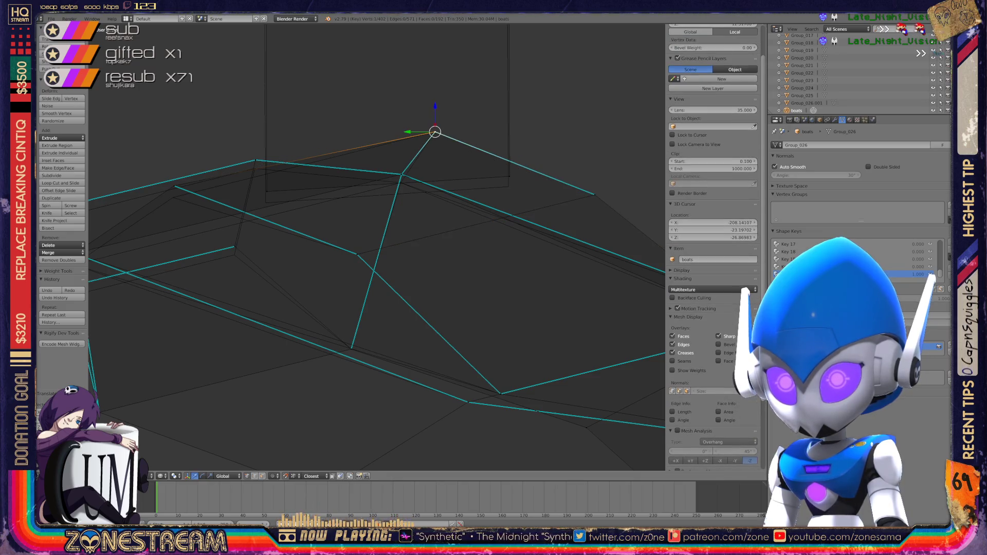
- Lower two more vertices along the hull rim
shift+middle_drag(360, 257, 484, 261)
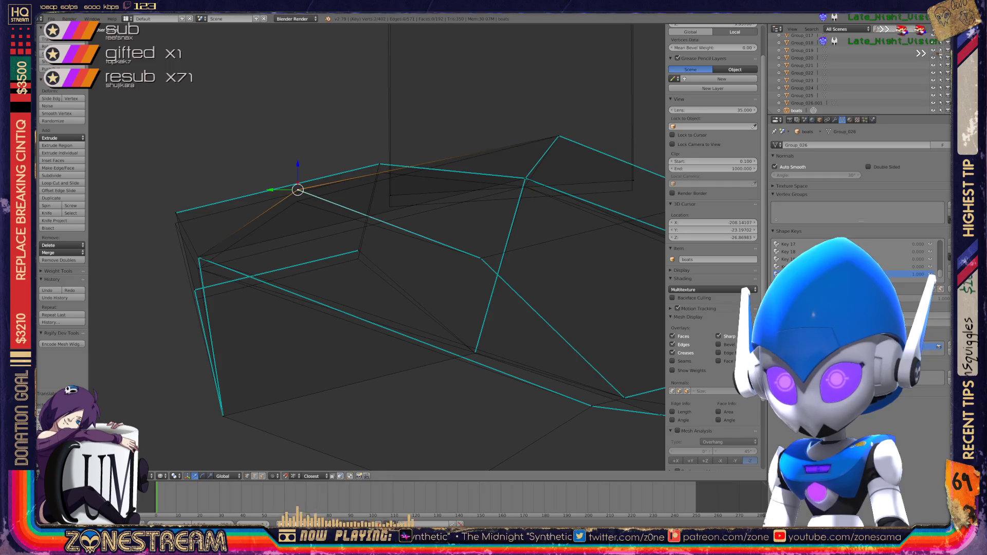
key(g)
right_click(358, 250)
key(g)
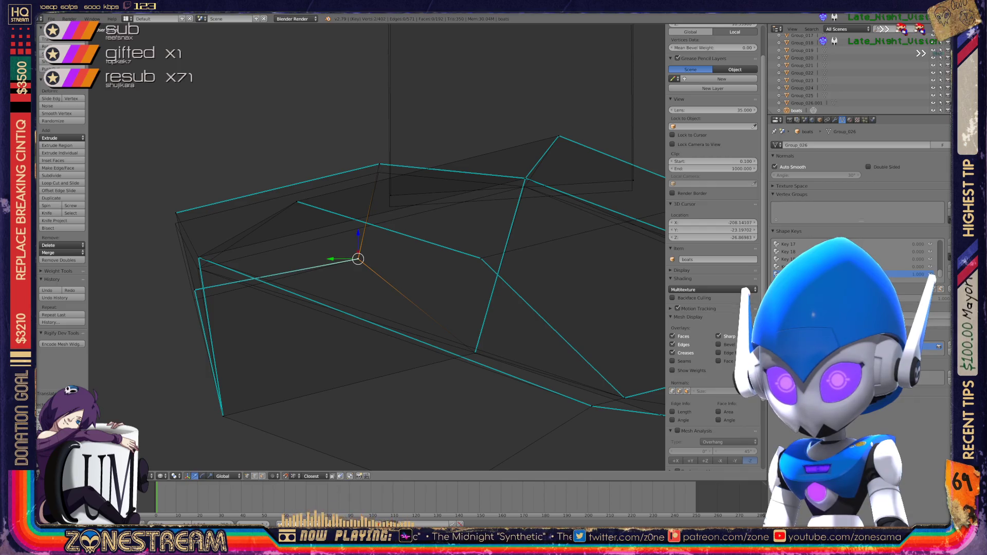
shift+middle_drag(360, 257, 410, 260)
right_click(245, 303)
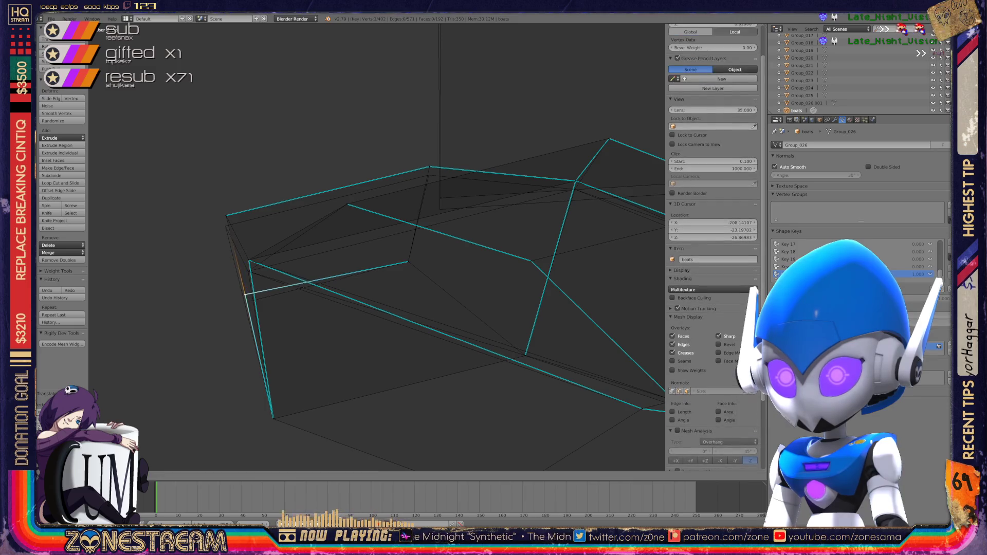
key(g)
- Push one more vertex further down and shift the tall vertical edge to the hull's far side
shift+middle_drag(360, 257, 271, 316)
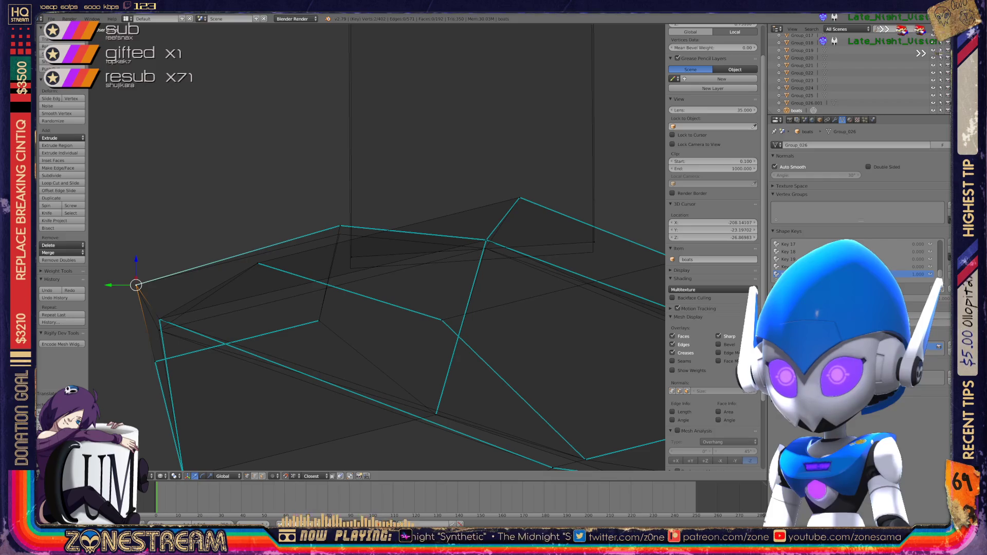
key(g)
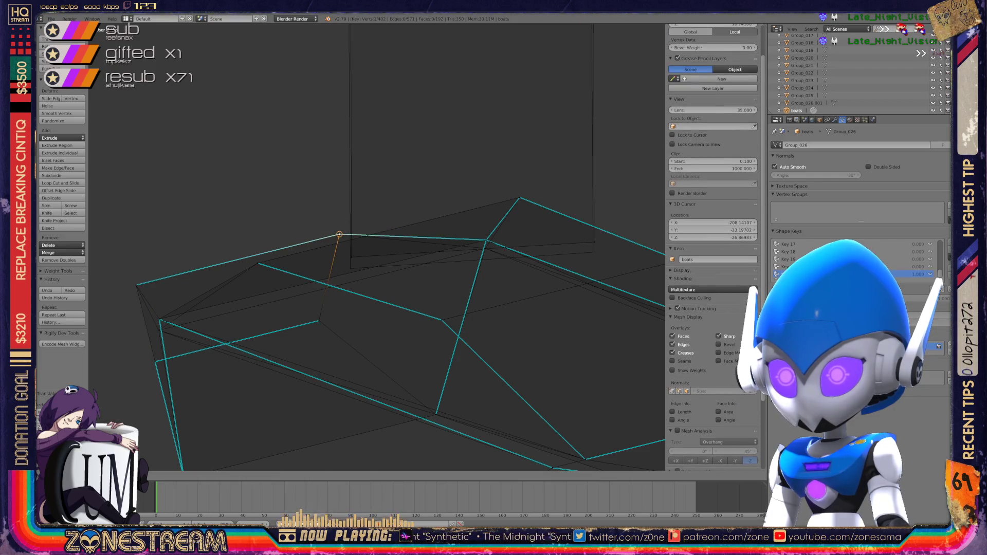
key(g)
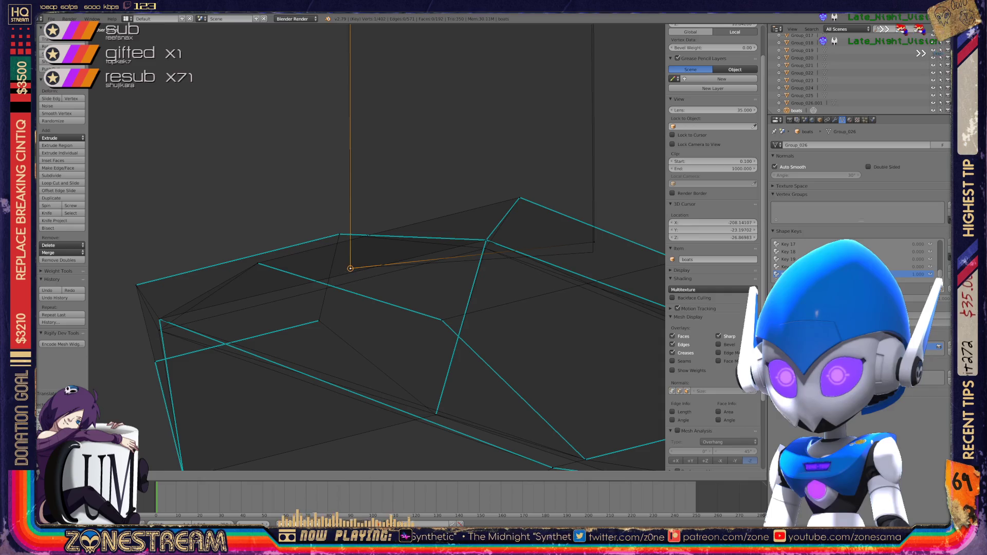
key(g)
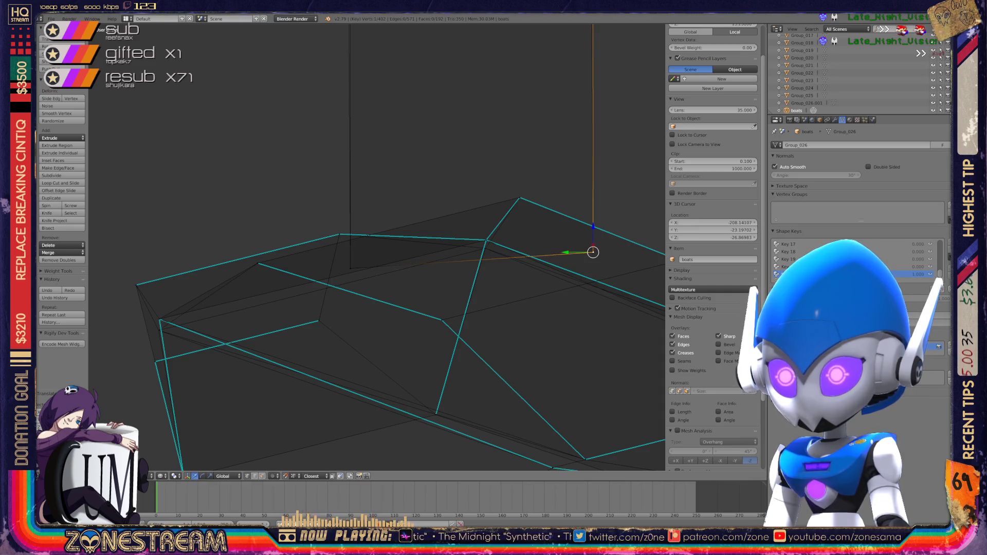
scroll(377, 247, up, 8)
shift+scroll(406, 247, up, 5)
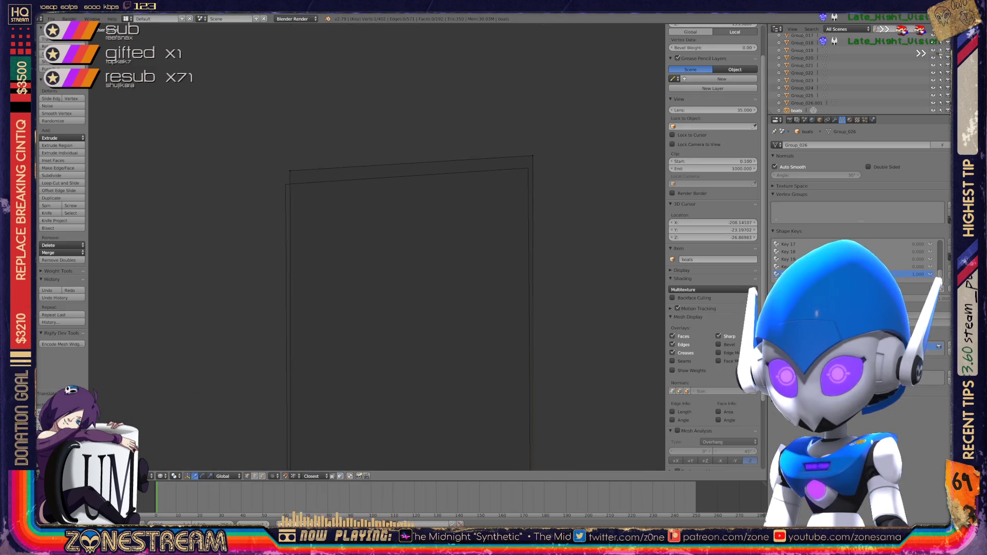
- Align the tall frame's top-left corner vertex with its edge and leave Edit Mode
drag(290, 170, 285, 185)
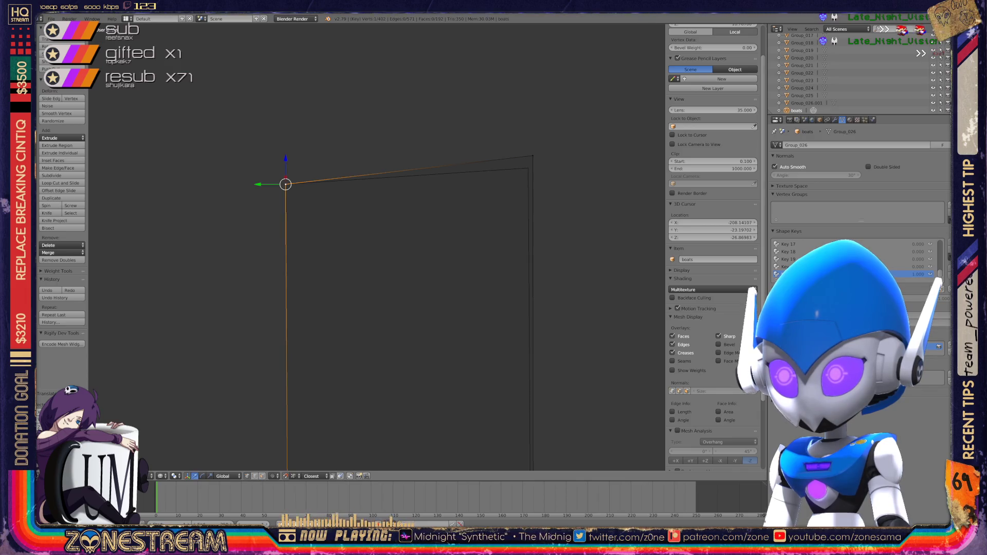
click(533, 156)
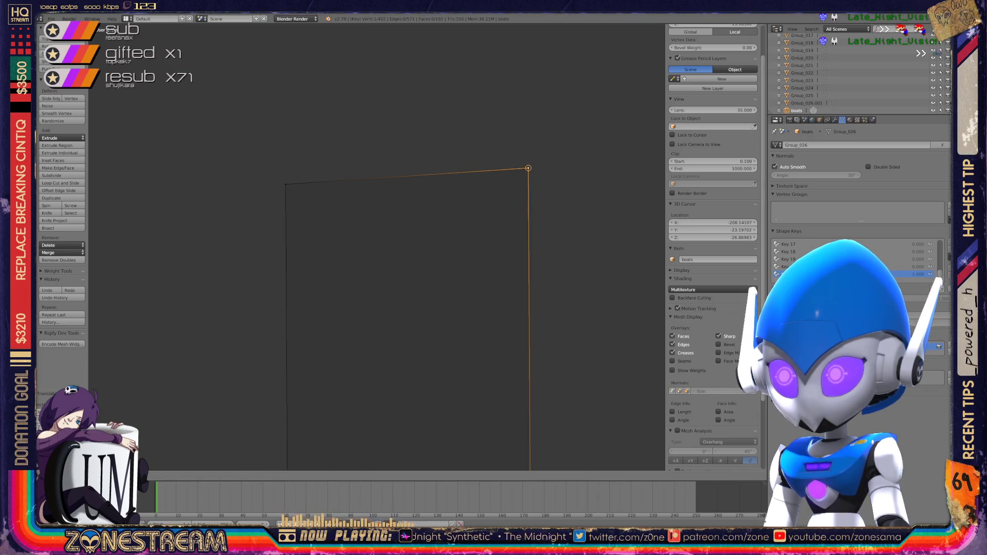
scroll(377, 247, down, 10)
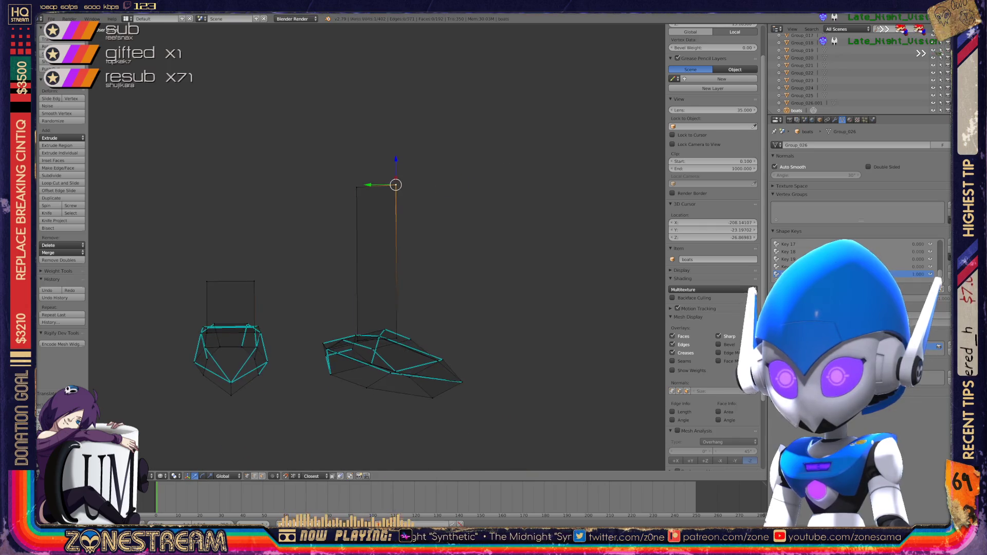
key(Tab)
- Focus on the other boat, enter Edit Mode, and move a vertex down and right
key(KP_Decimal)
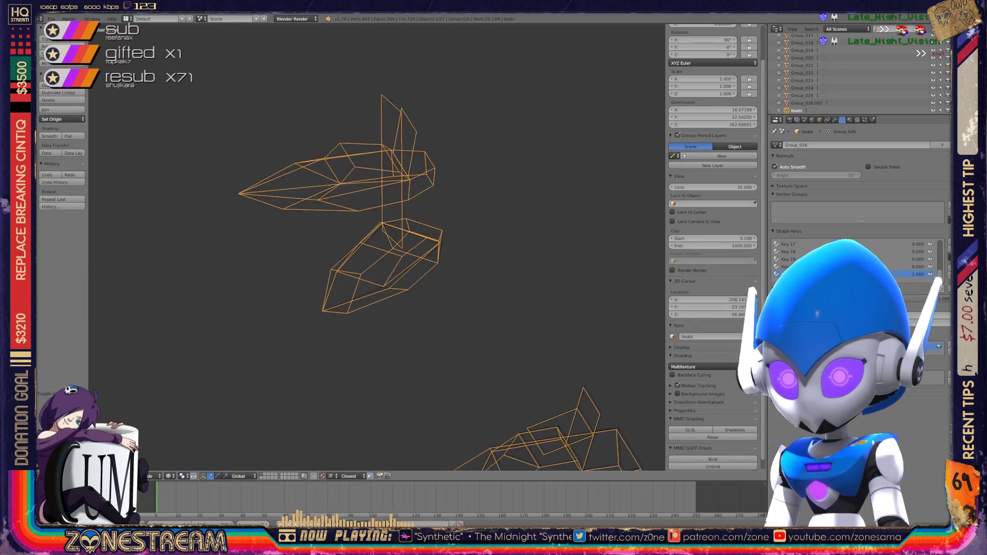
scroll(377, 247, up, 8)
middle_drag(377, 247, 345, 236)
key(Tab)
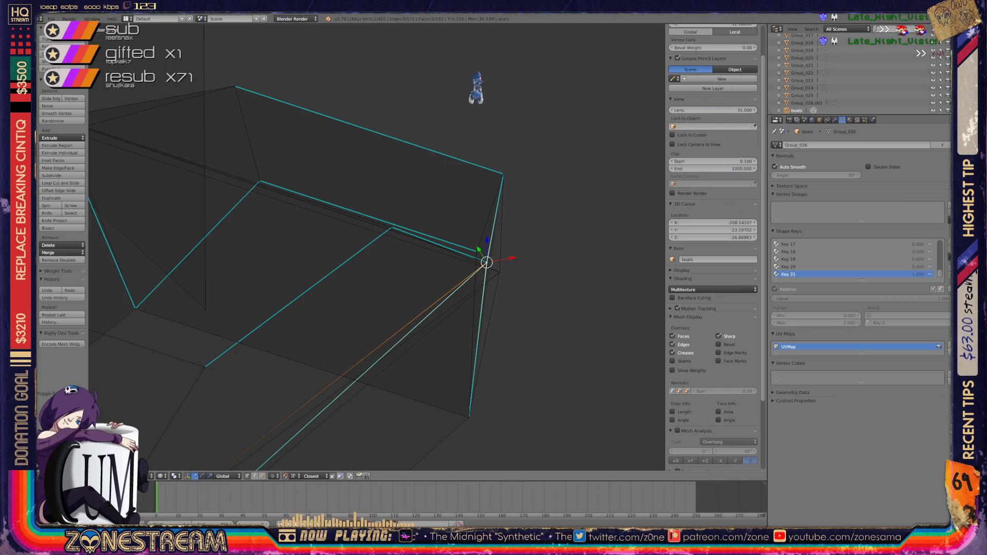
mouse_move(377, 247)
middle_down()
mouse_move(344, 237)
mouse_move(347, 251)
mouse_move(318, 235)
mouse_move(356, 247)
middle_up()
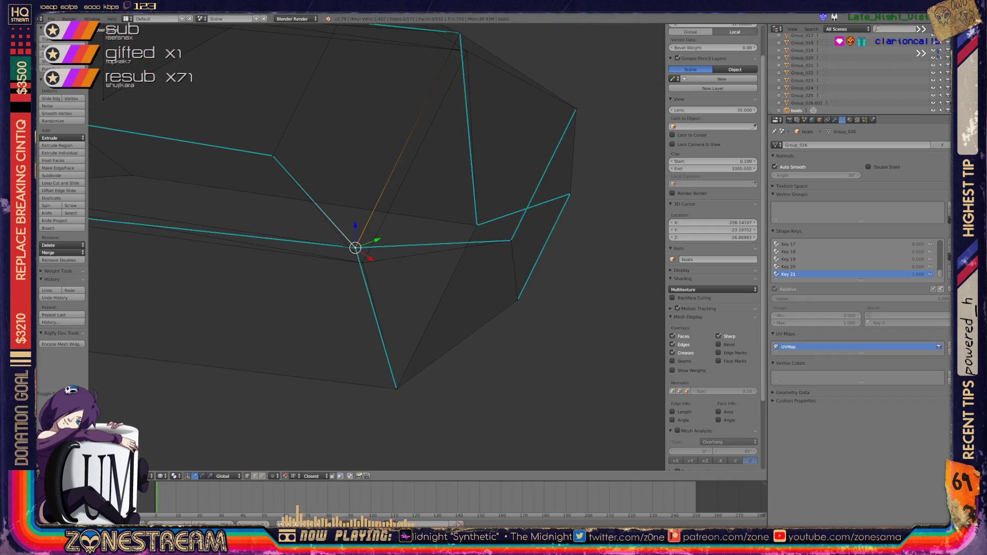
shift+click(355, 248)
key(g)
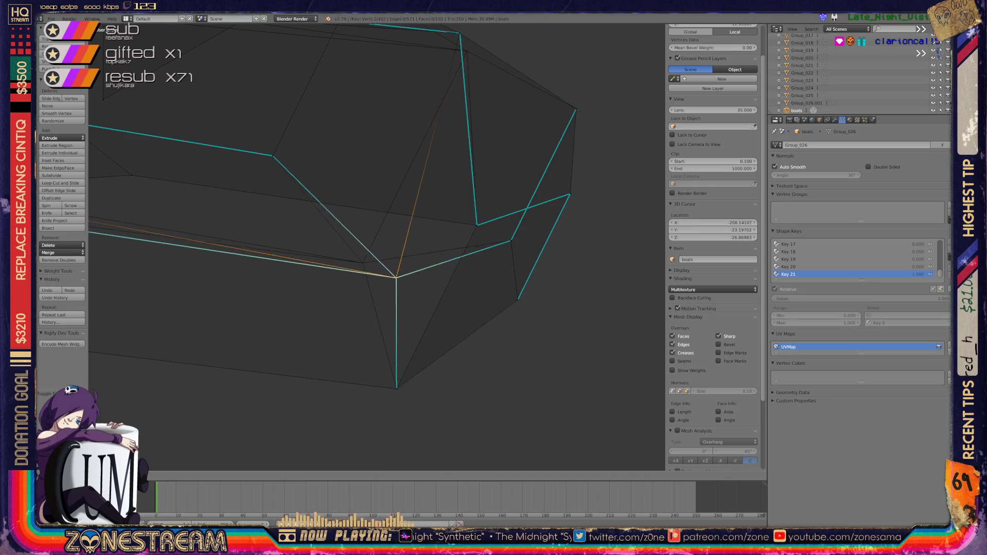
key(Return)
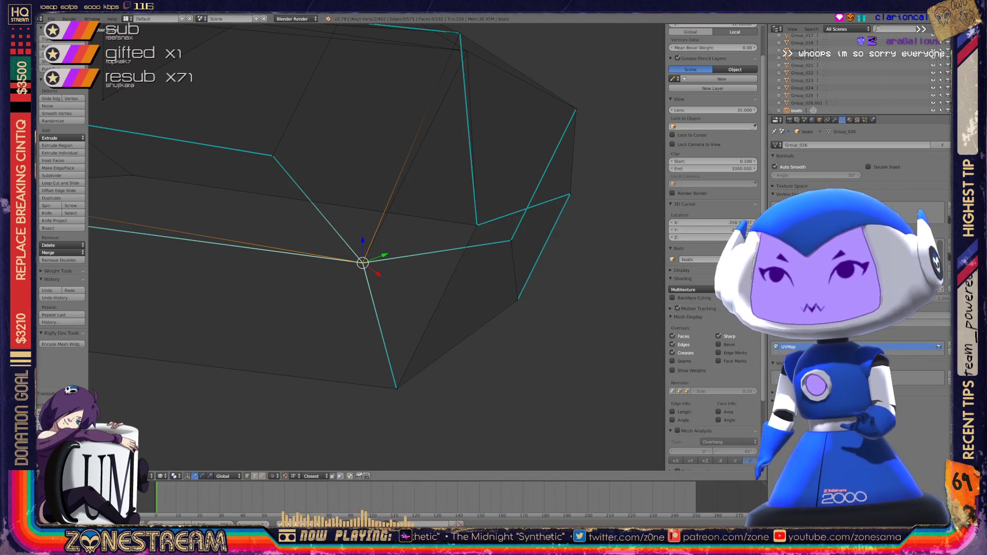
- Select the vertices at the hull's upper corner, then return to Object Mode
shift+middle_drag(370, 205, 360, 266)
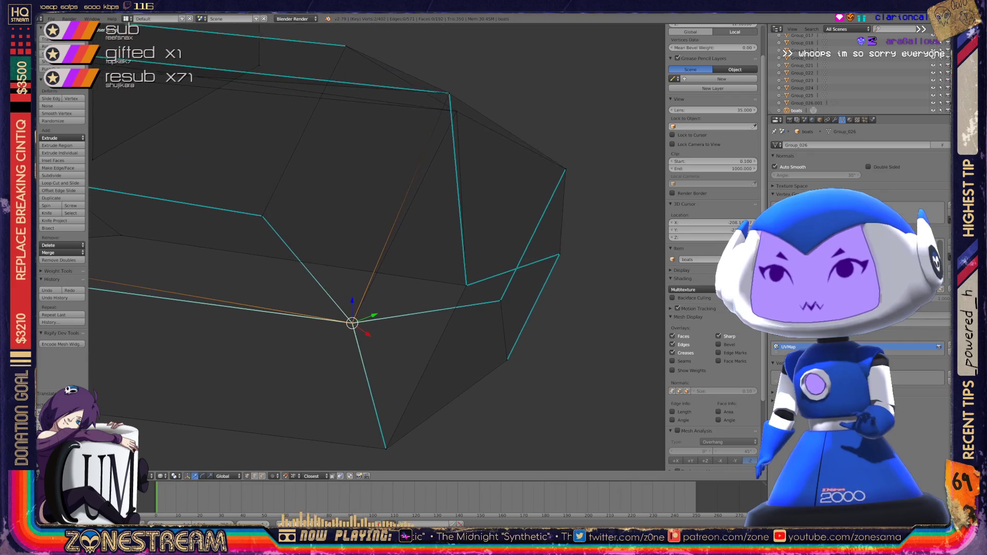
right_click(449, 94)
shift+right_click(449, 94)
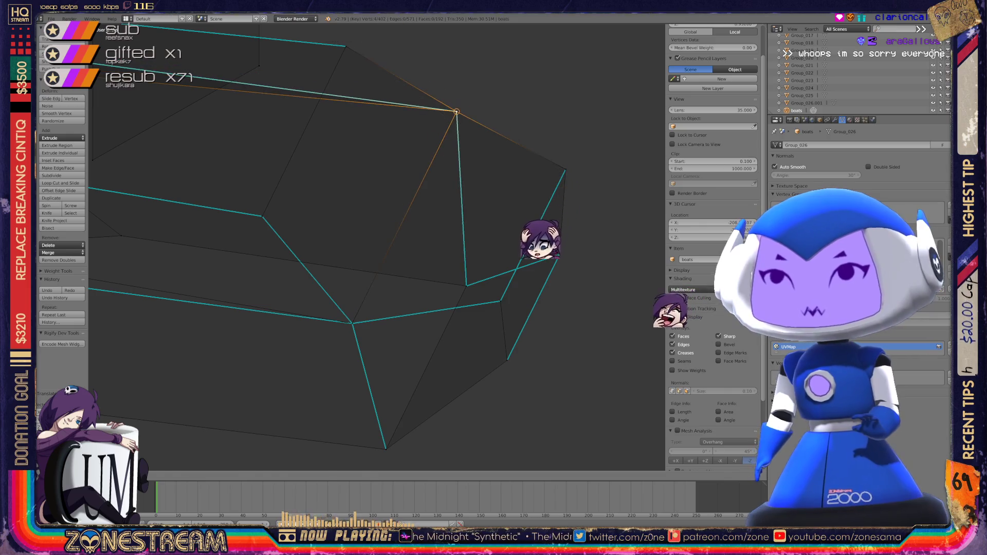
key(Tab)
middle_drag(375, 247, 319, 226)
scroll(375, 247, down, 5)
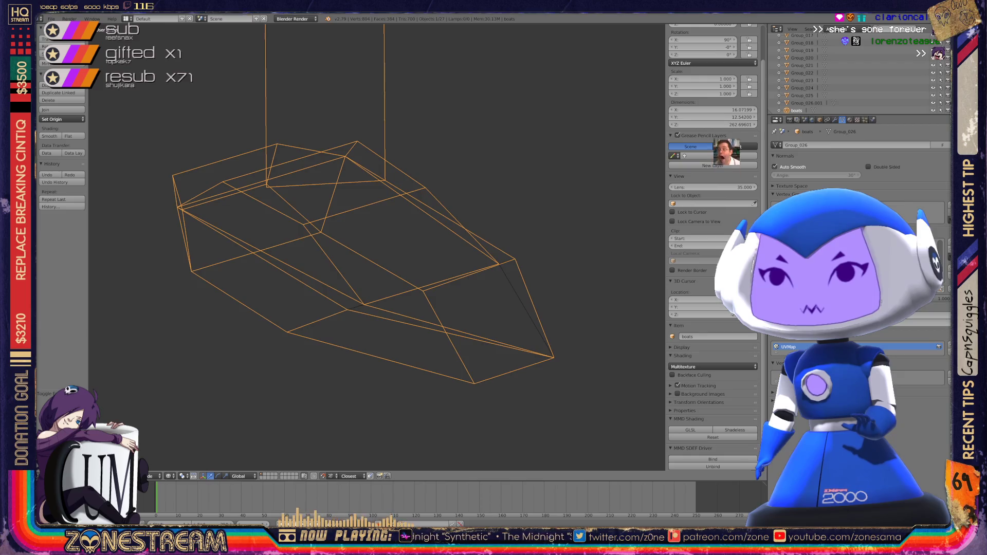
- Save boats.blend, confirming the overwrite
middle_drag(375, 247, 355, 240)
key(Tab)
key(Tab)
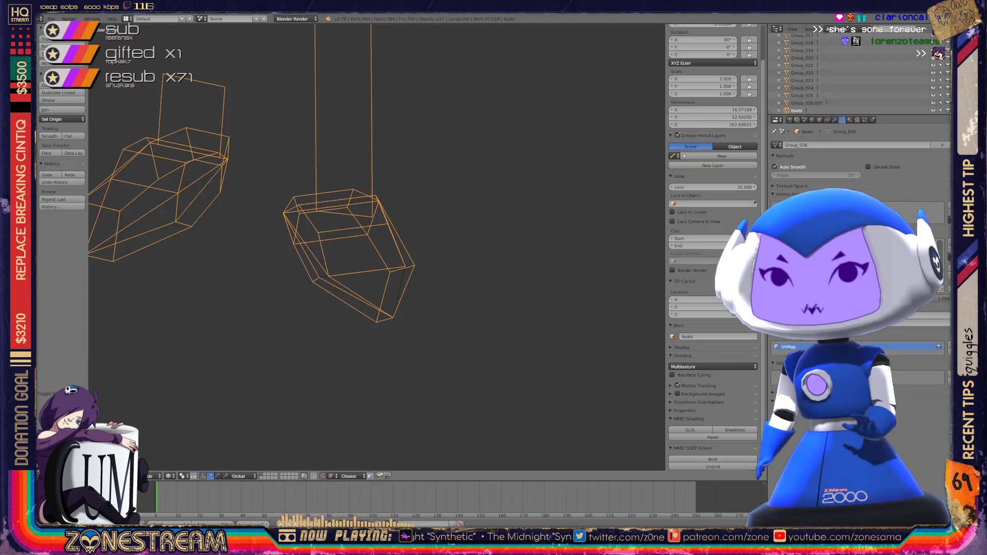
scroll(396, 223, down, 3)
key(ctrl+s)
key(Return)
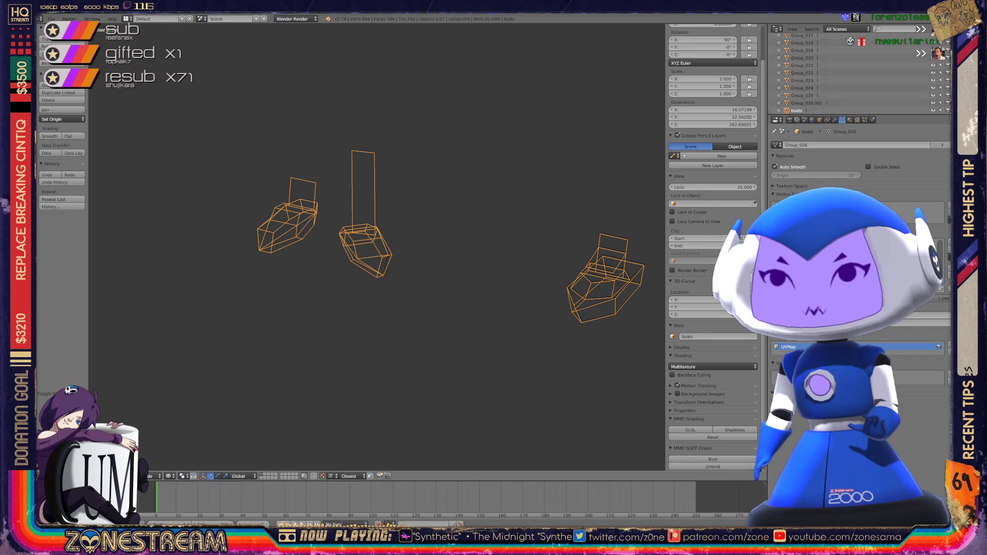
- Zoom onto another boat hull, enter Edit Mode, and select its bottom corner vertex
middle_drag(375, 247, 308, 236)
scroll(375, 241, down, 3)
scroll(377, 246, up, 5)
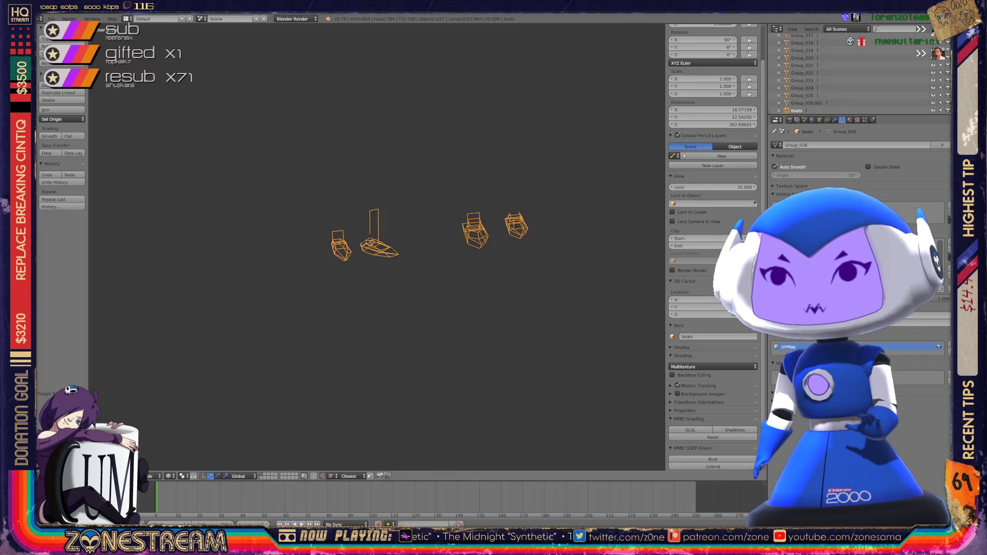
middle_drag(377, 247, 339, 239)
scroll(377, 246, up, 6)
key(Tab)
mouse_move(545, 340)
middle_down()
mouse_move(577, 320)
mouse_move(494, 360)
middle_up()
scroll(578, 320, up, 4)
right_click(488, 374)
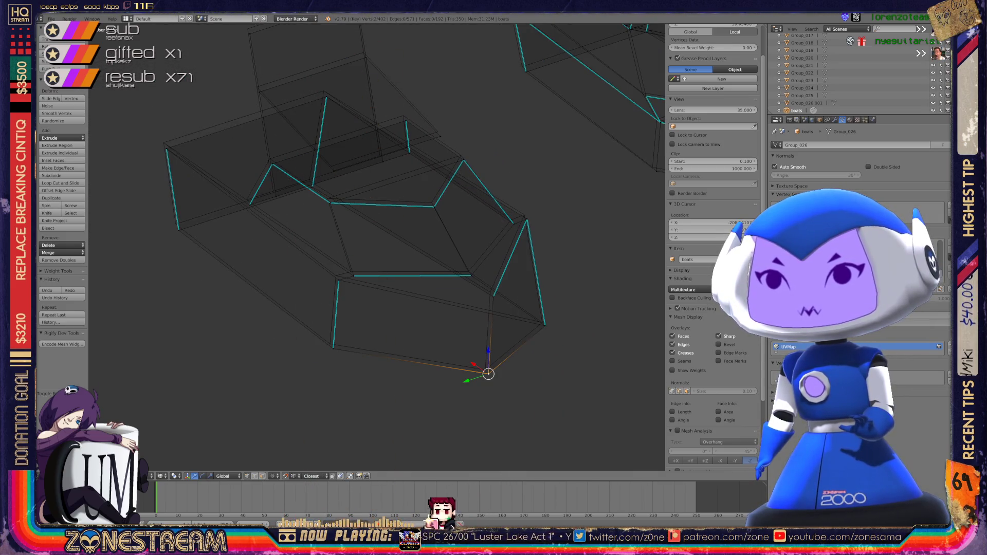
key(g)
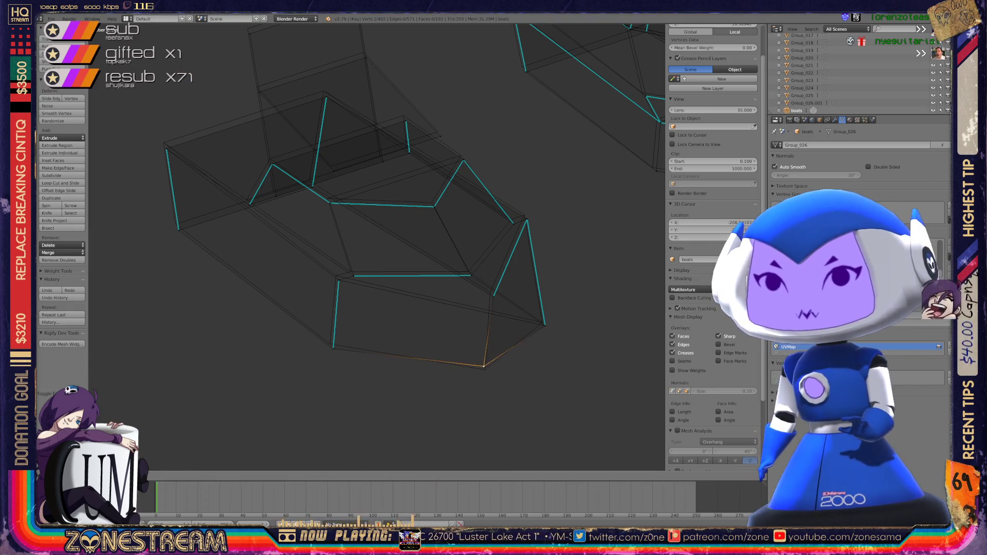
key(Return)
scroll(514, 386, up, 2)
right_click(617, 357)
key(shift+g)
key(Escape)
key(g)
key(Escape)
key(g)
key(Escape)
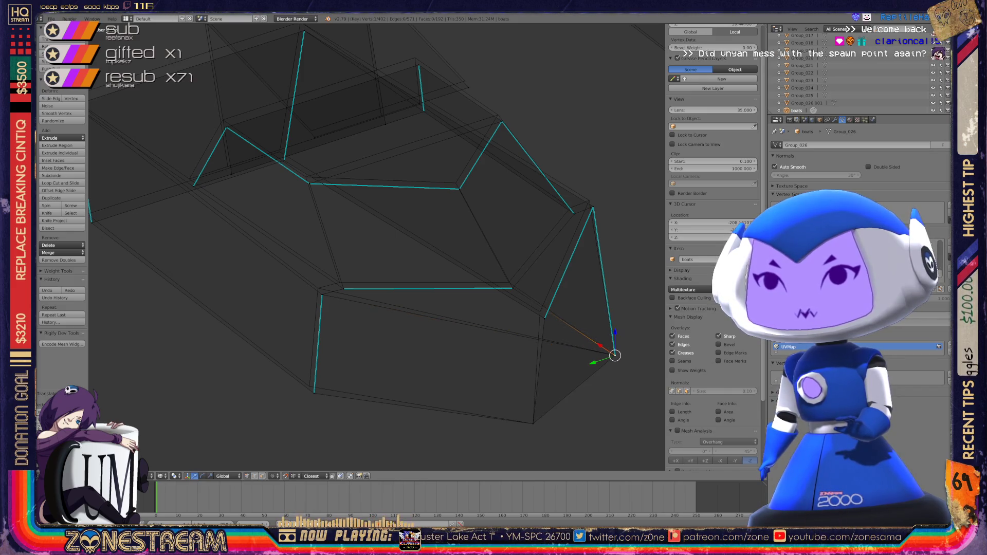
key(g)
key(Return)
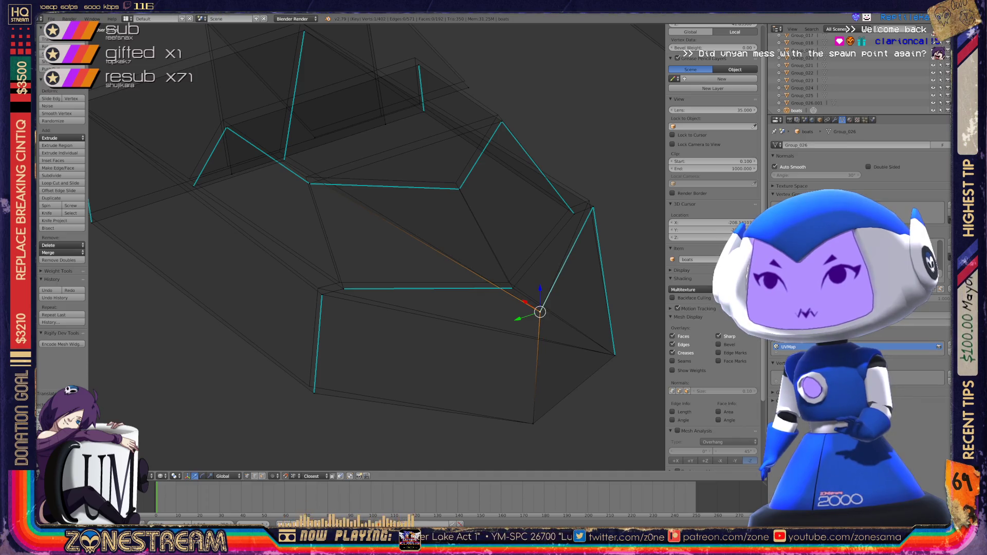
click(322, 295)
key(g)
key(Return)
scroll(713, 206, down, 2)
scroll(713, 205, up, 2)
click(314, 392)
key(g)
key(Return)
click(344, 289)
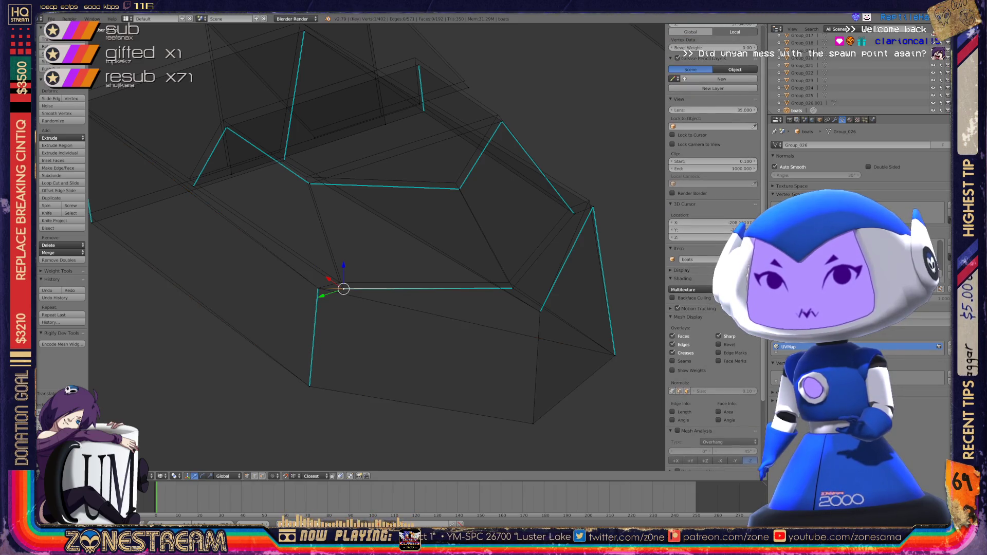
key(g)
key(Return)
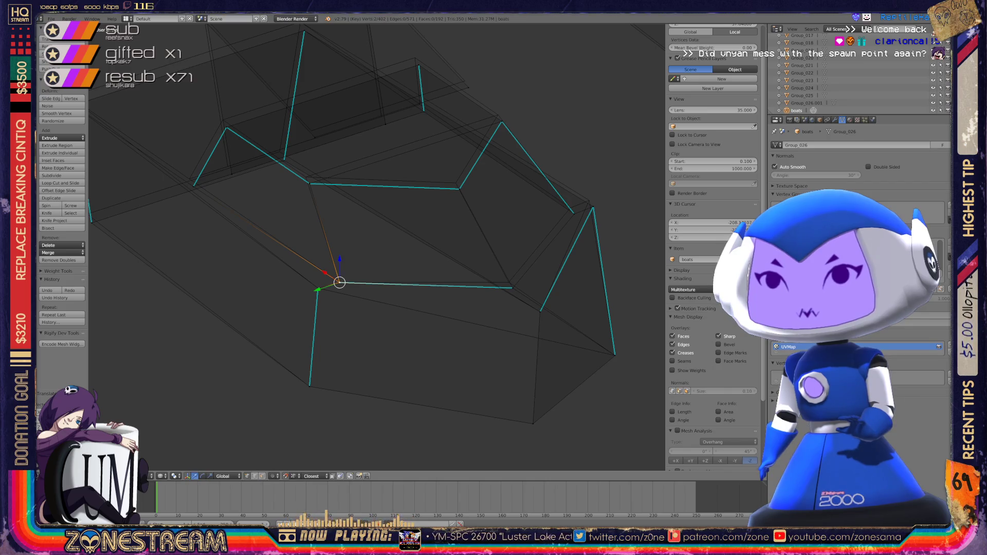
key(g)
key(Return)
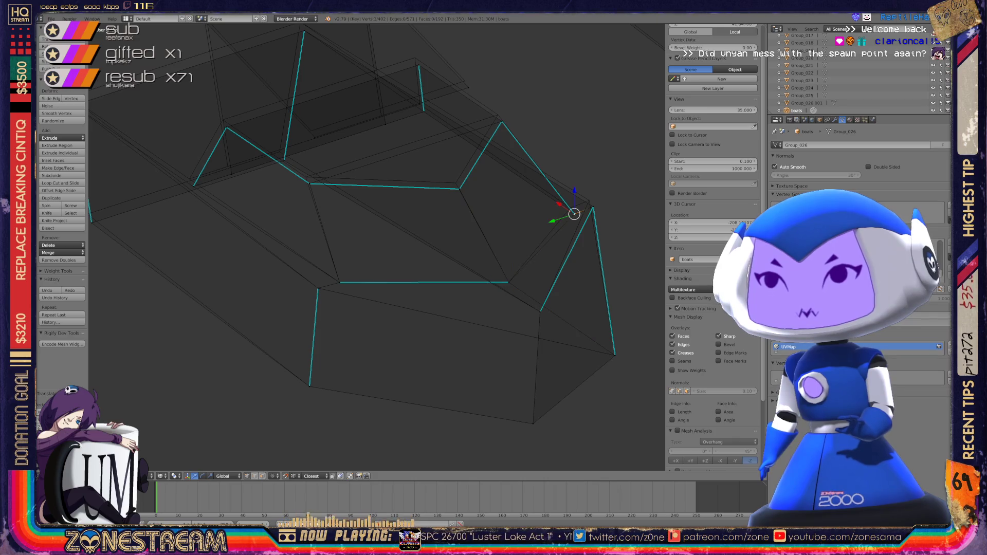
key(g)
key(Return)
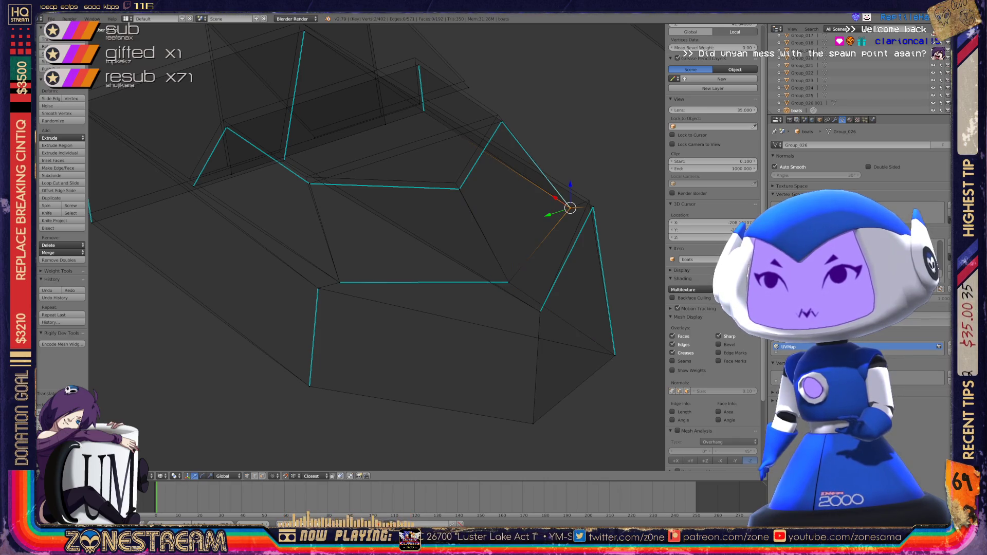
scroll(713, 247, down, 2)
scroll(713, 154, up, 2)
right_click(593, 207)
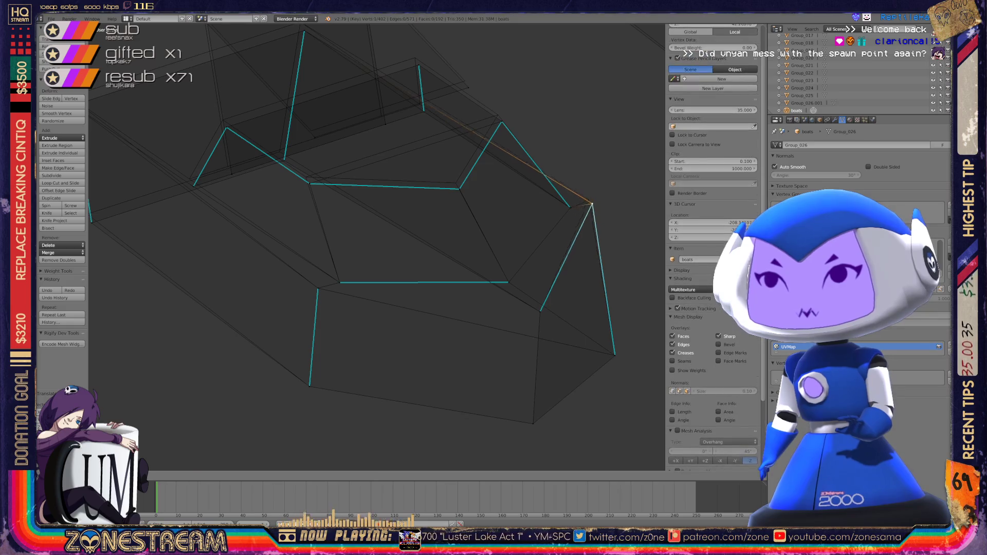
shift+middle_drag(588, 201, 691, 281)
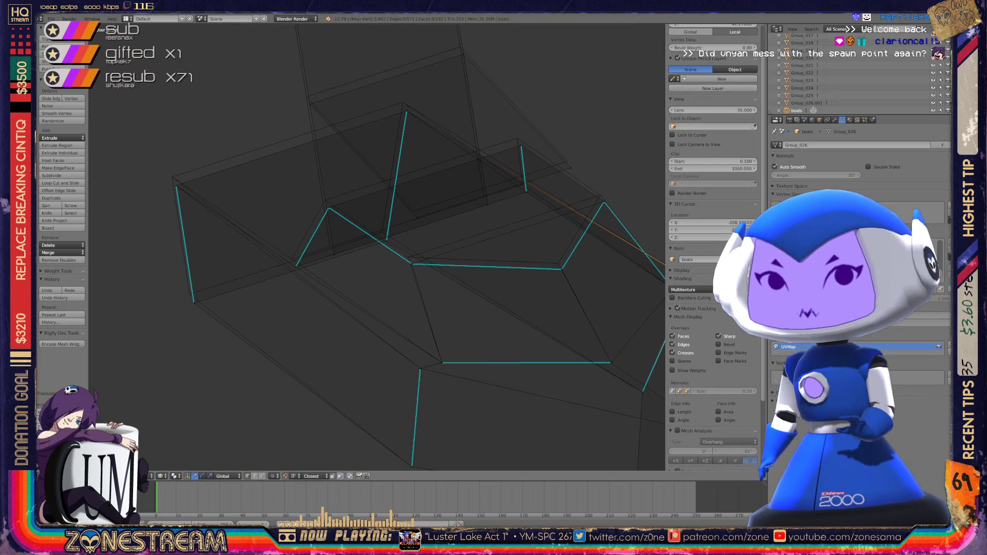
right_click(189, 291)
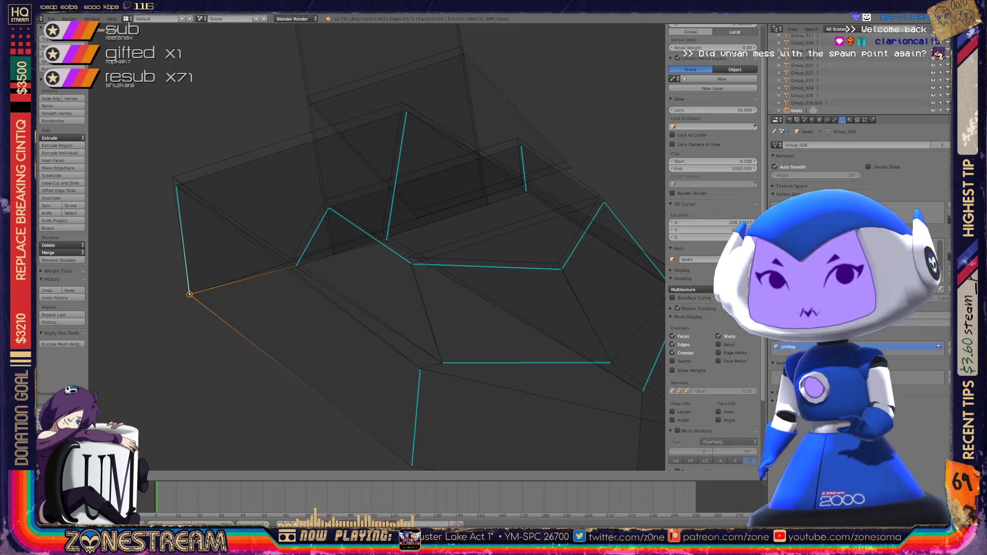
right_click(176, 185)
drag(176, 185, 173, 177)
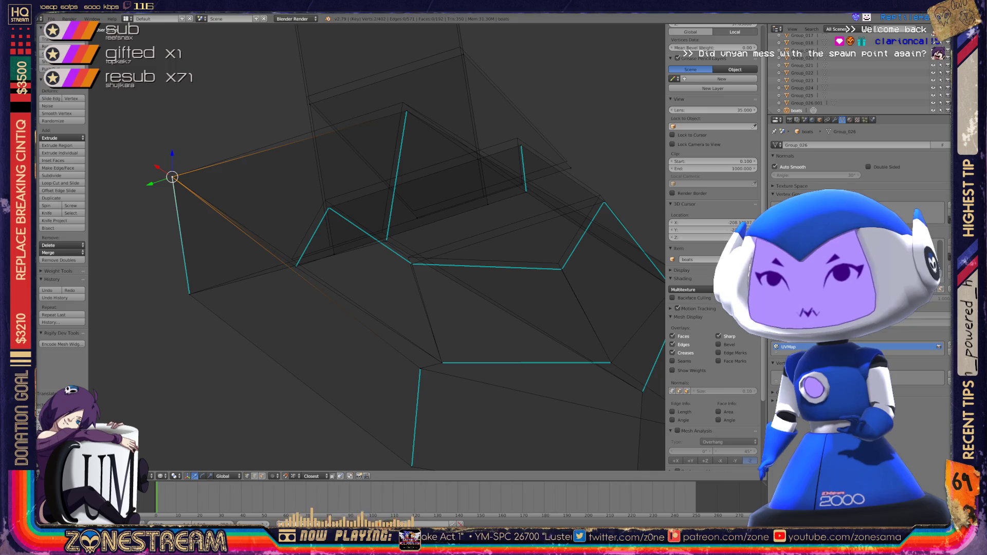
right_click(306, 97)
right_click(460, 47)
right_click(567, 161)
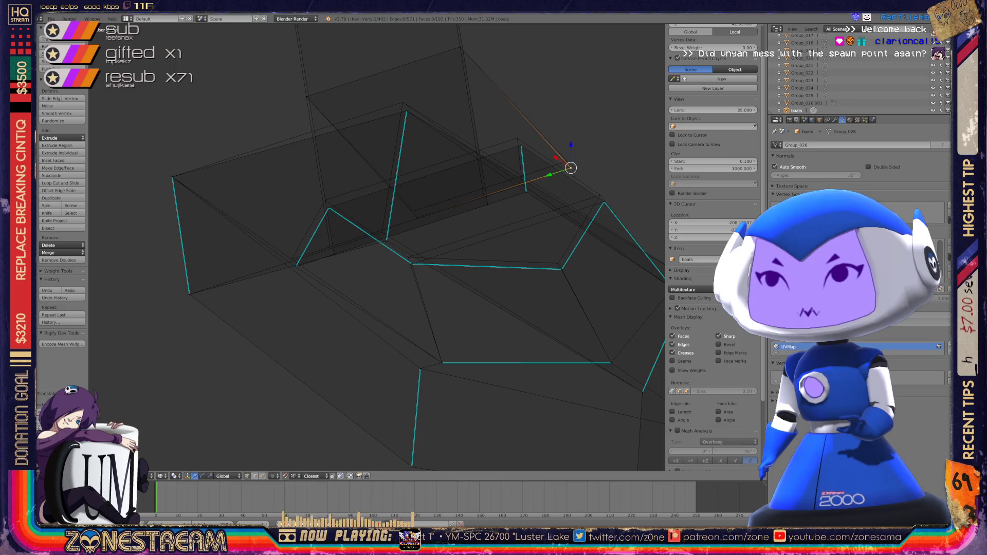
right_click(414, 211)
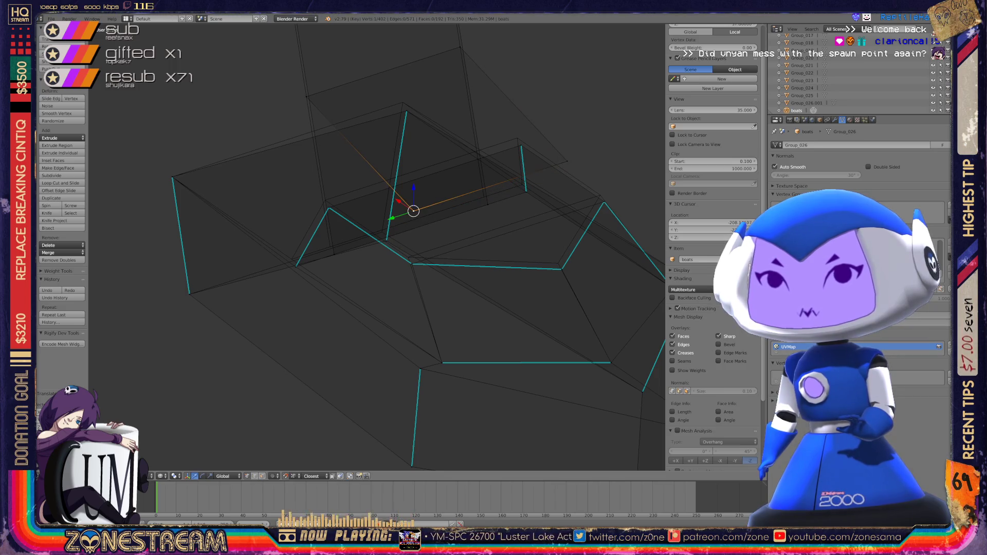
- Raise the inner rim vertex and the right rim vertex of the hull slightly
right_click(331, 247)
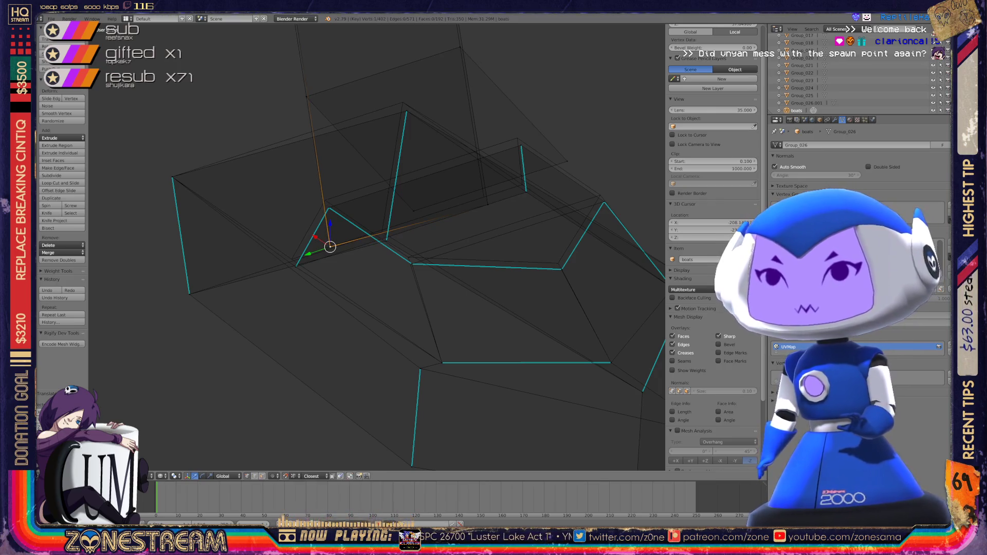
right_click(483, 197)
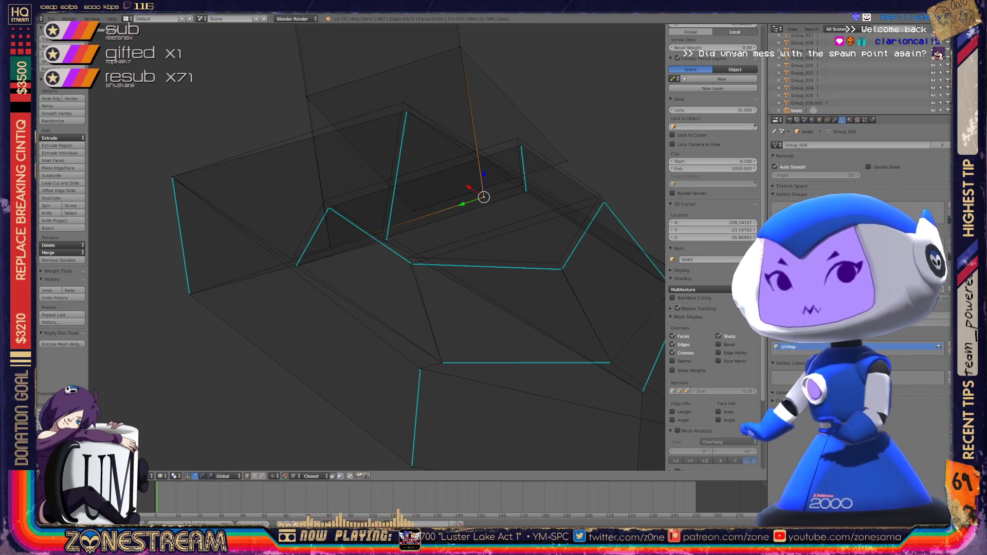
right_click(330, 208)
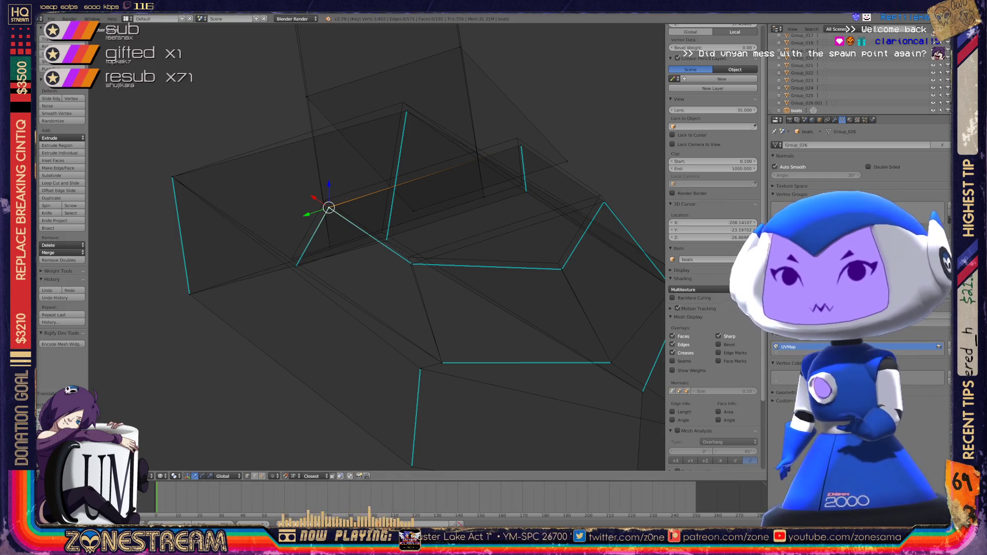
key(g)
key(Return)
right_click(522, 147)
key(g)
key(Return)
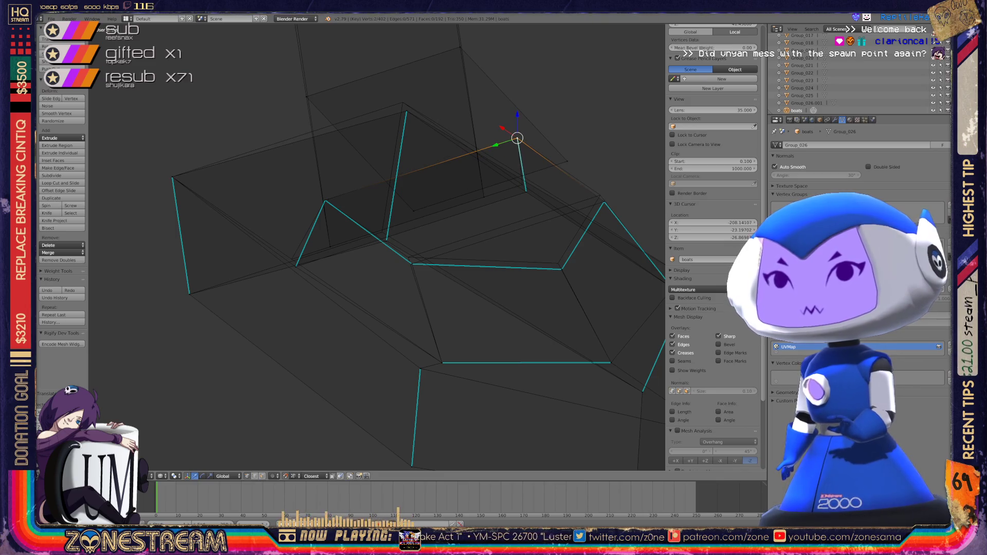
- Raise the lower right hull vertex and shift the left-edge vertex along the X axis
right_click(525, 190)
key(g)
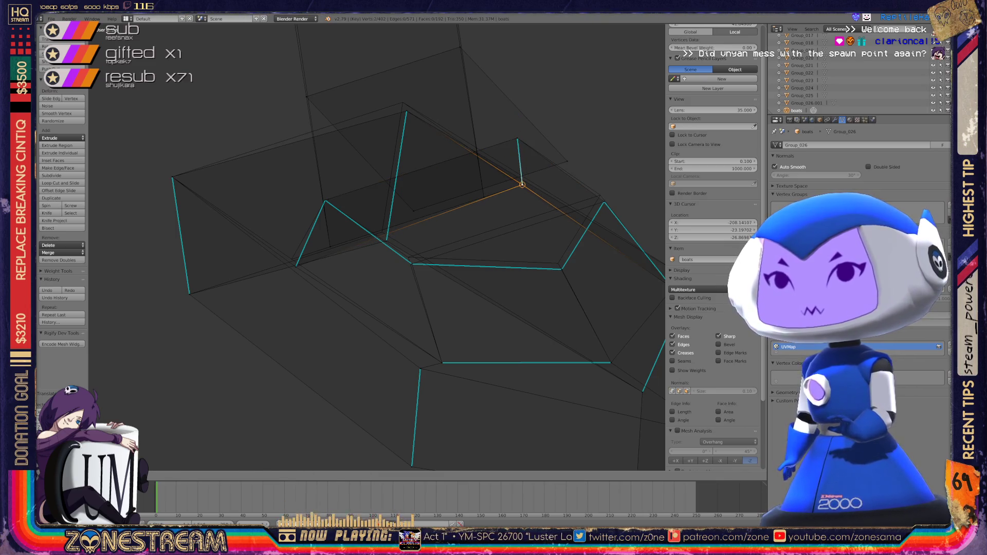
key(Return)
right_click(296, 266)
key(g)
key(x)
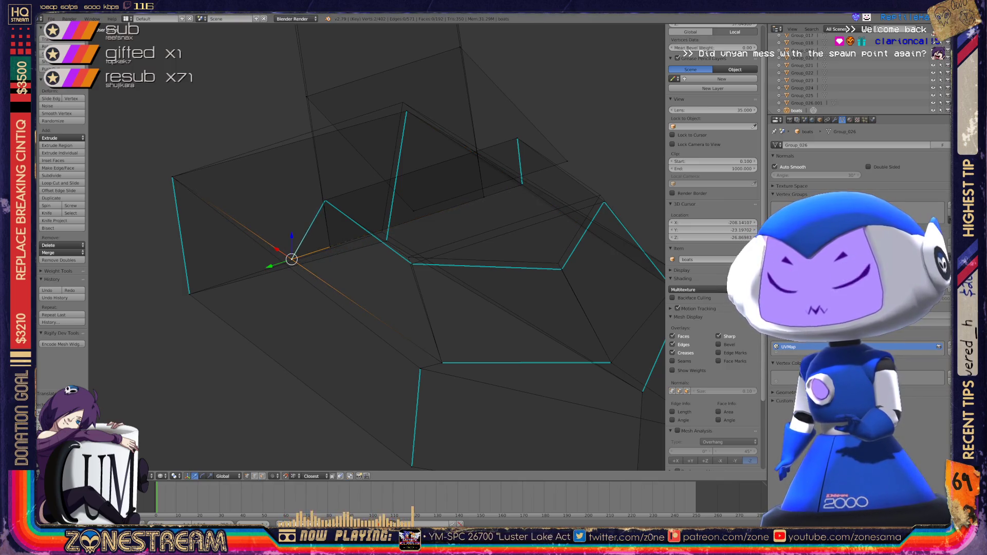
key(Return)
right_click(412, 256)
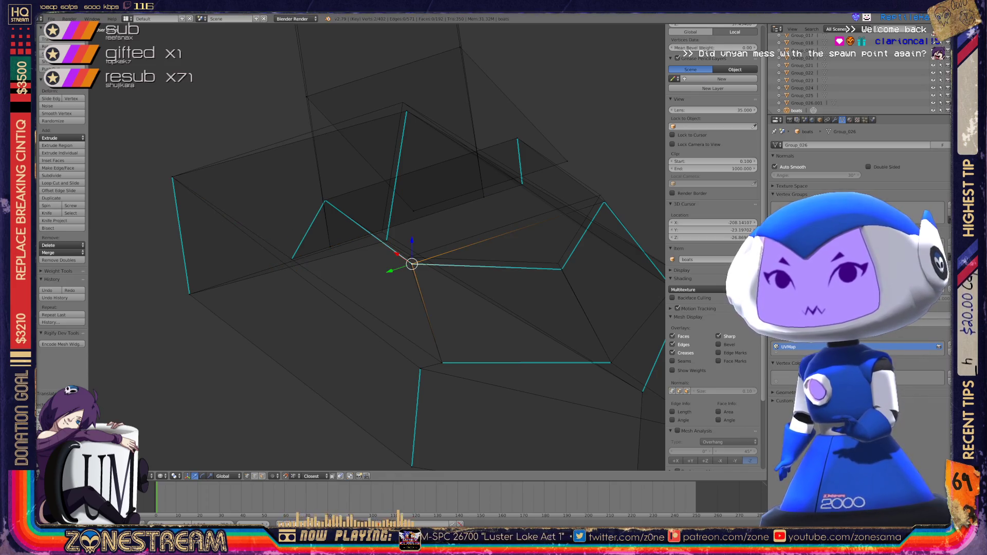
key(Return)
- Nudge the lower right vertex and the next rim vertex slightly up-left
right_click(562, 269)
key(g)
key(Return)
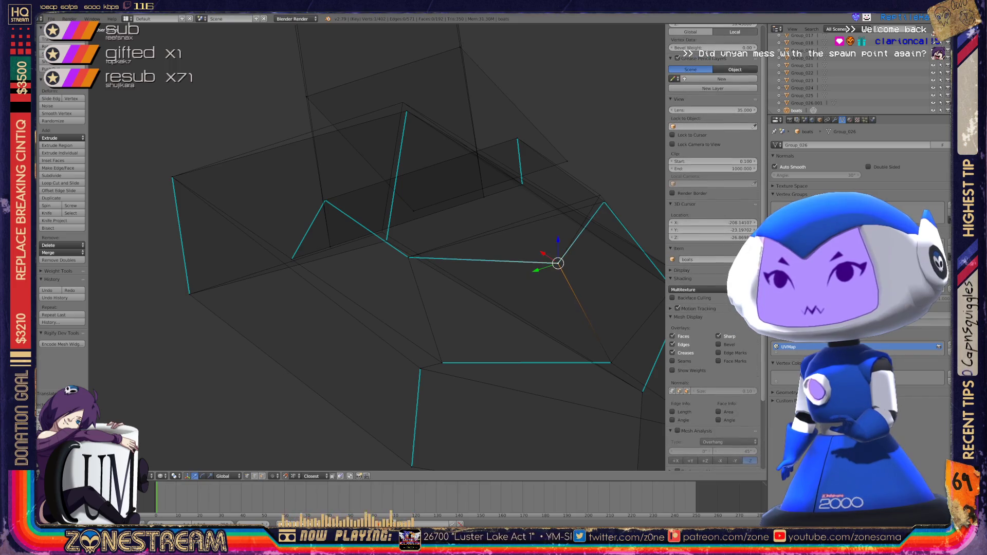
right_click(605, 203)
key(g)
key(Return)
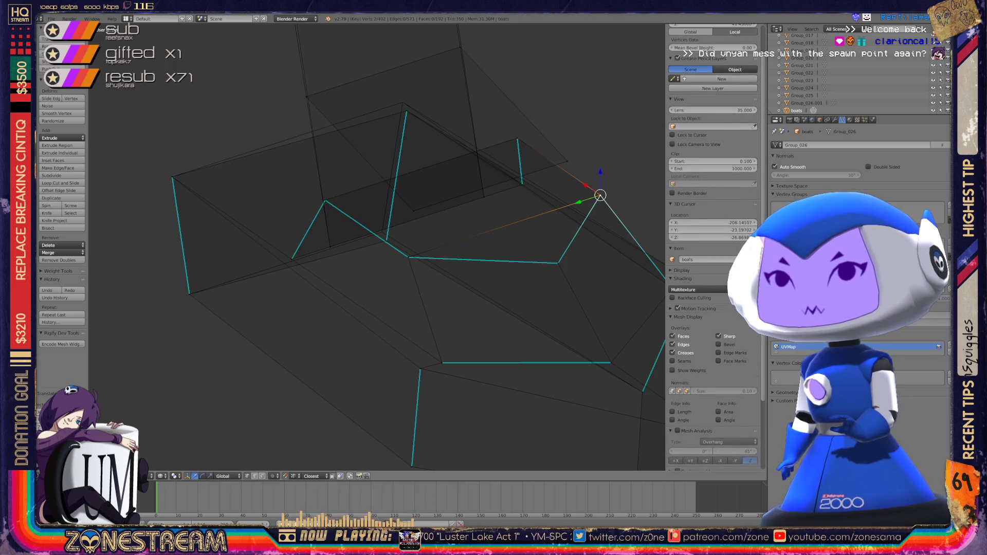
- Orbit to another angle and nudge the hull's bottom vertex up-right
scroll(377, 247, down, 3)
middle_drag(360, 257, 463, 242)
scroll(377, 247, up, 4)
right_click(524, 352)
key(g)
key(Return)
- Select the upper vertices and the top-left corner vertex, then return to Object Mode
right_click(536, 245)
shift+right_click(546, 234)
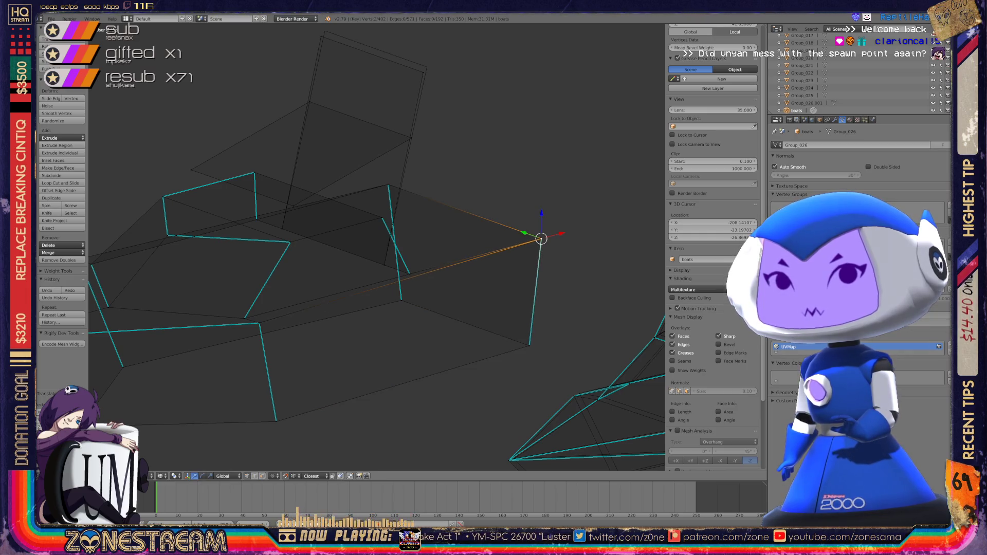
scroll(200, 231, down, 1)
scroll(377, 246, up, 3)
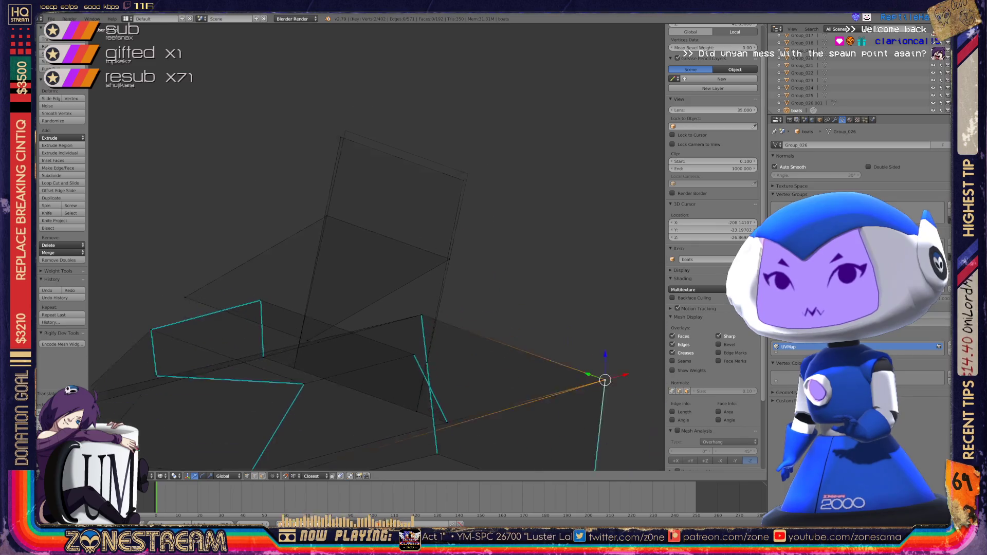
right_click(486, 160)
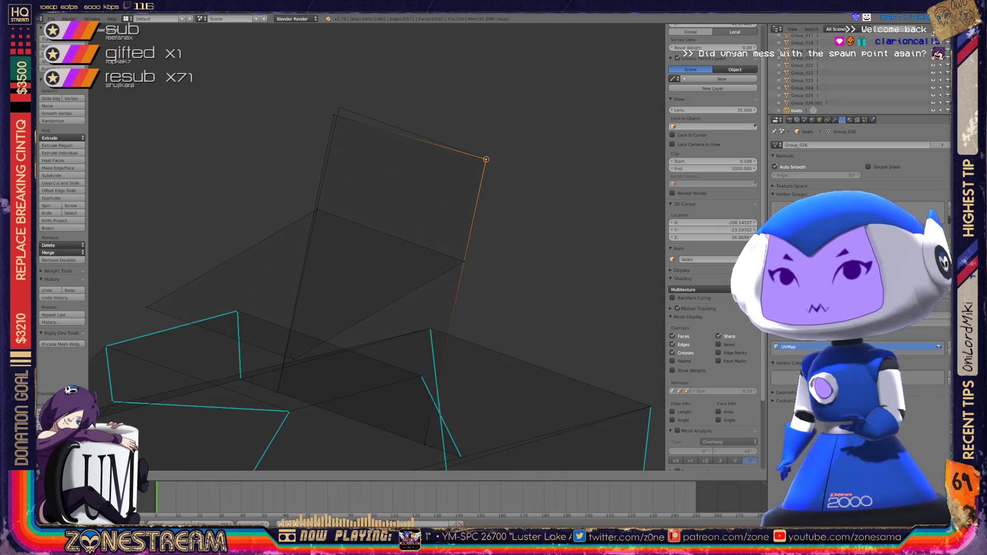
right_click(339, 107)
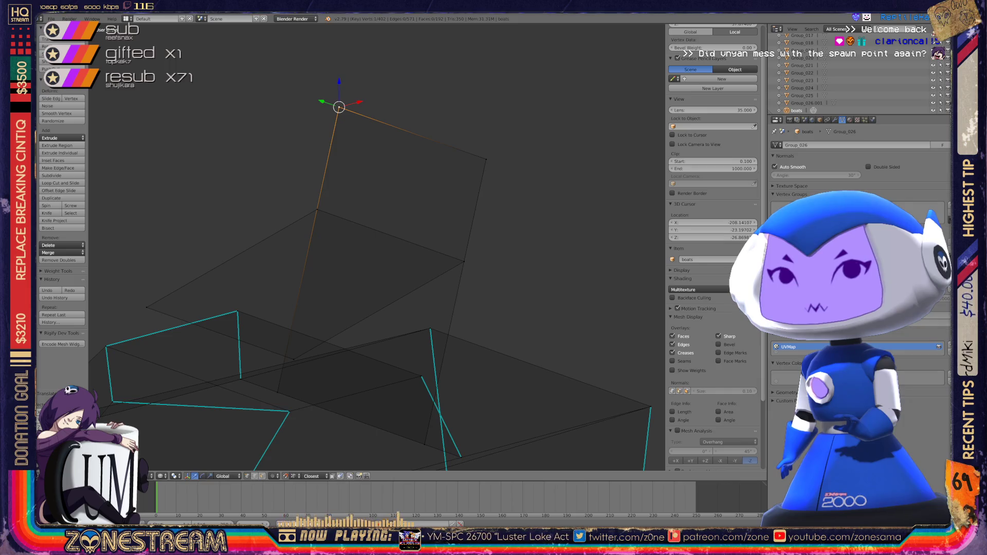
key(Tab)
- Orbit and zoom around the reshaped boat hulls to inspect them as whole objects
scroll(373, 288, down, 5)
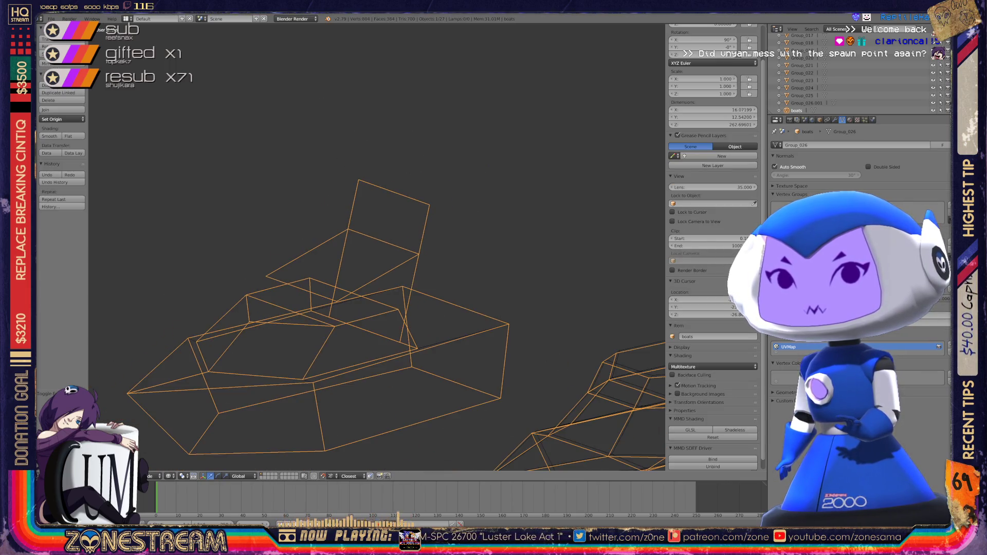
mouse_move(373, 288)
middle_down()
mouse_move(350, 247)
mouse_move(370, 288)
mouse_move(360, 278)
middle_up()
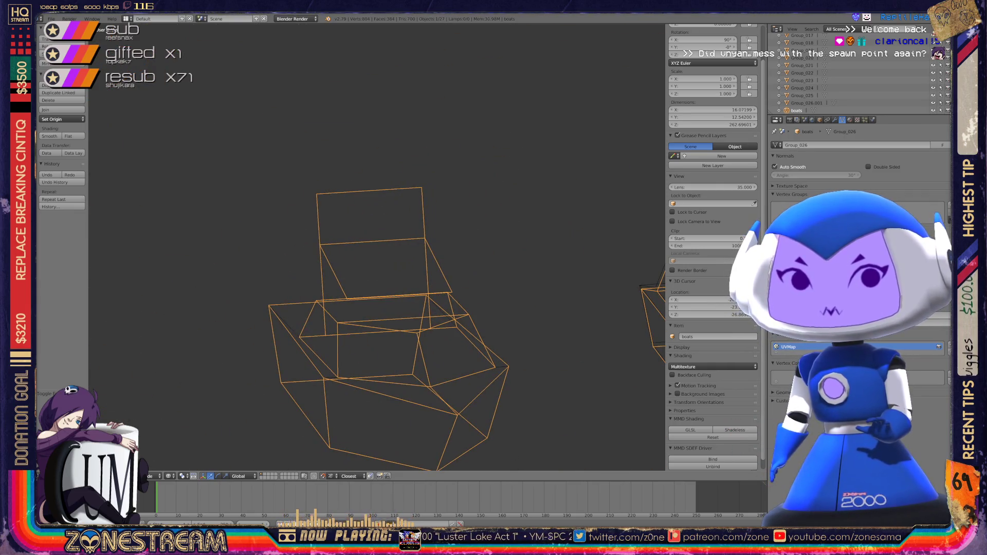
middle_drag(370, 288, 298, 277)
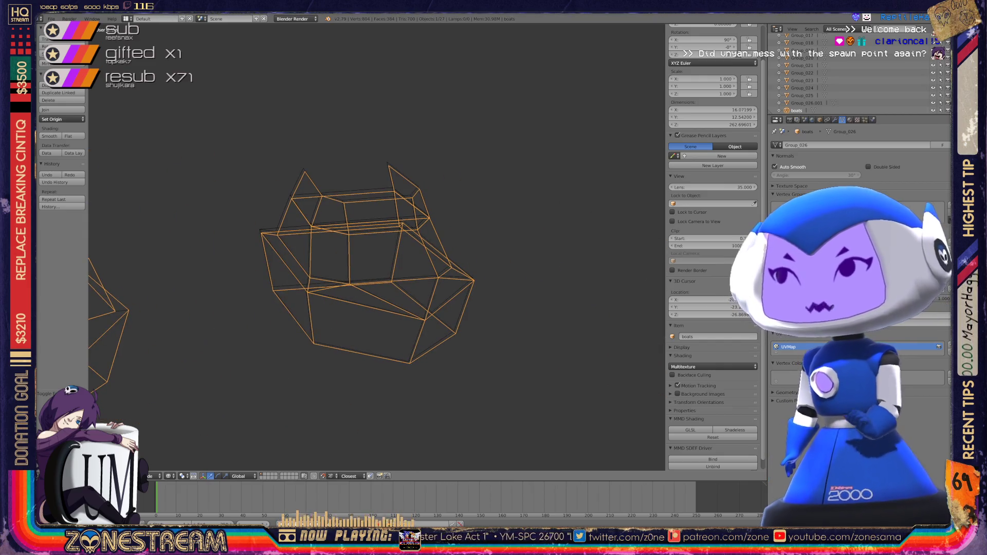
scroll(360, 278, up, 3)
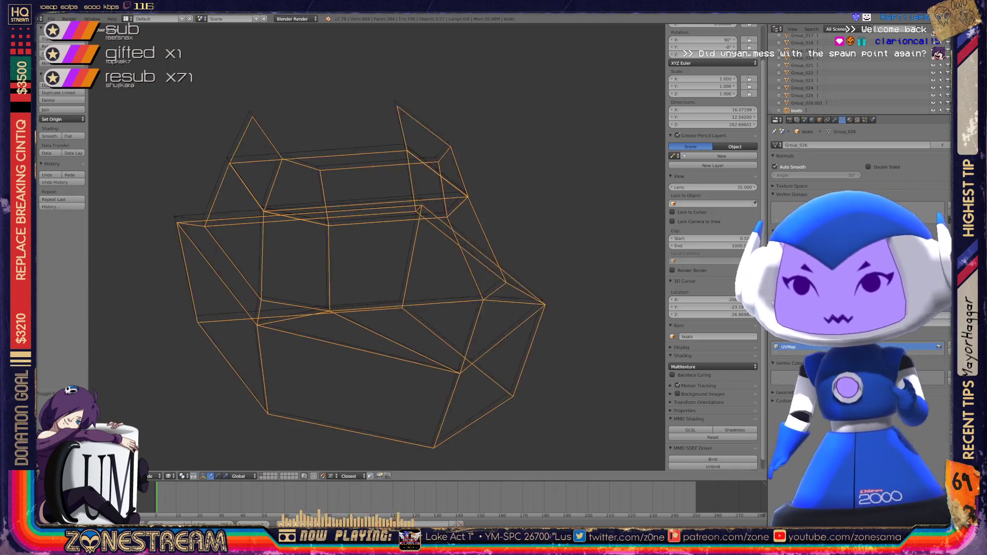
scroll(360, 278, up, 1)
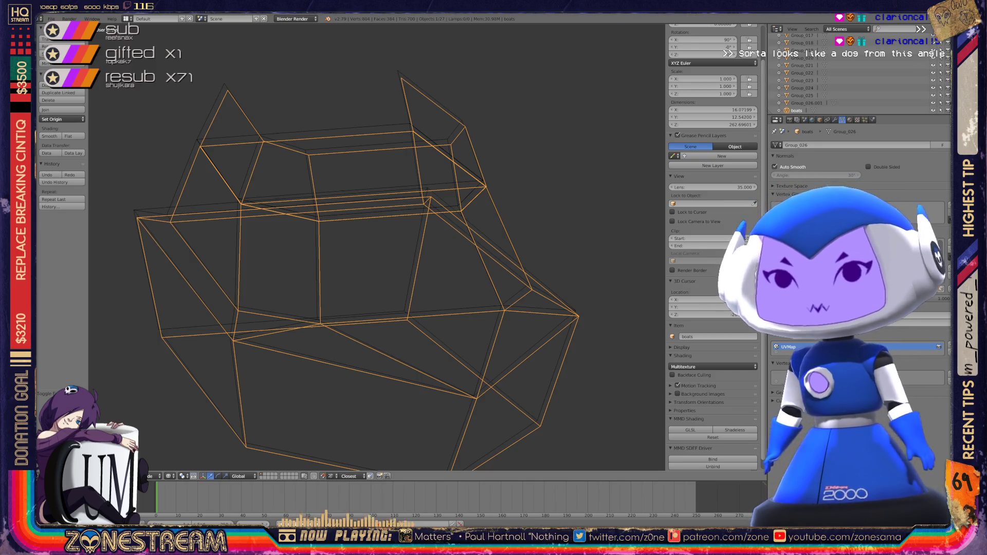
- Enter Edit Mode on the eared boat and nudge two lower vertices slightly up-left
key(Tab)
mouse_move(360, 257)
middle_down()
mouse_move(350, 252)
mouse_move(357, 237)
middle_up()
shift+right_click(430, 427)
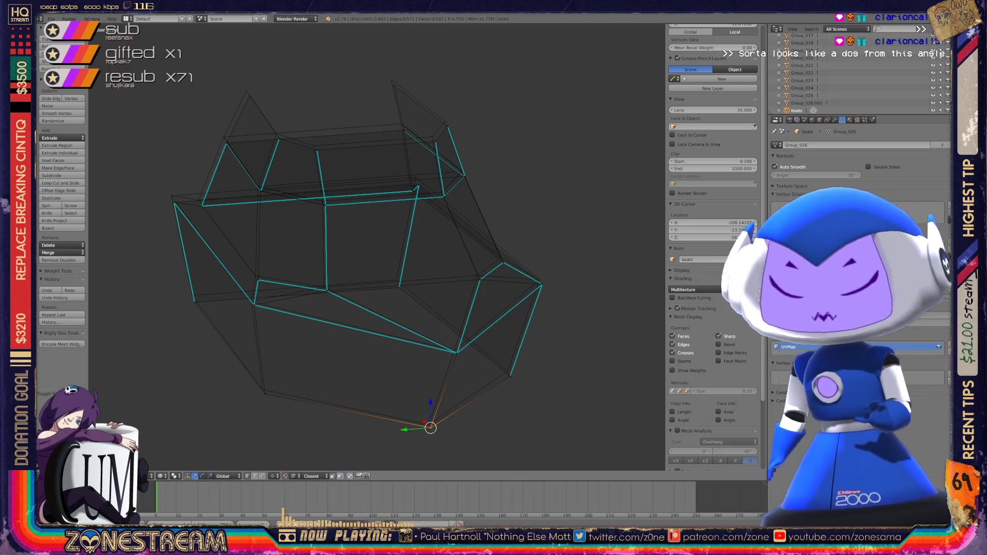
drag(430, 427, 428, 424)
right_click(263, 391)
key(a)
- Shift the upper-left hull vertex and pull the left ear tip up and left
scroll(713, 257, down, 3)
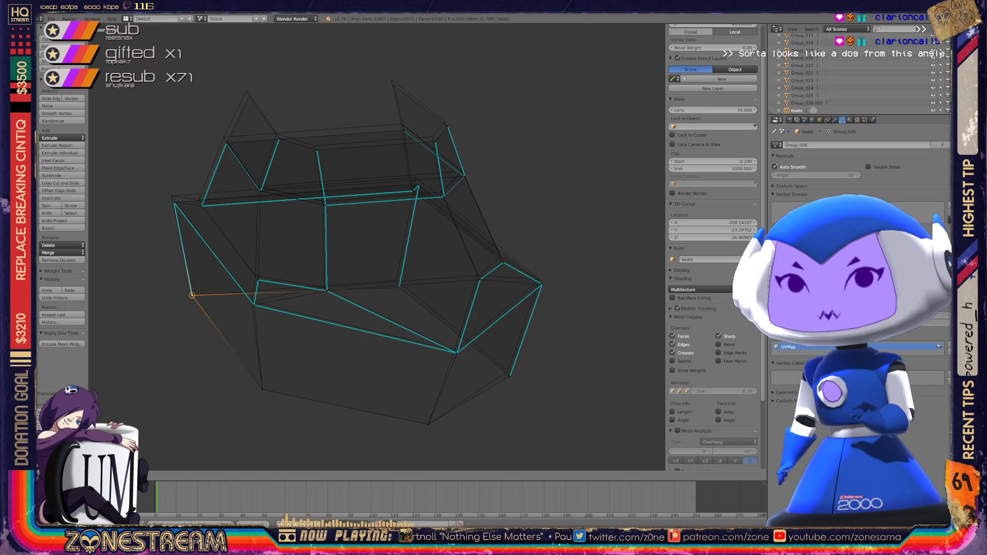
right_click(174, 203)
drag(174, 203, 200, 199)
right_click(201, 205)
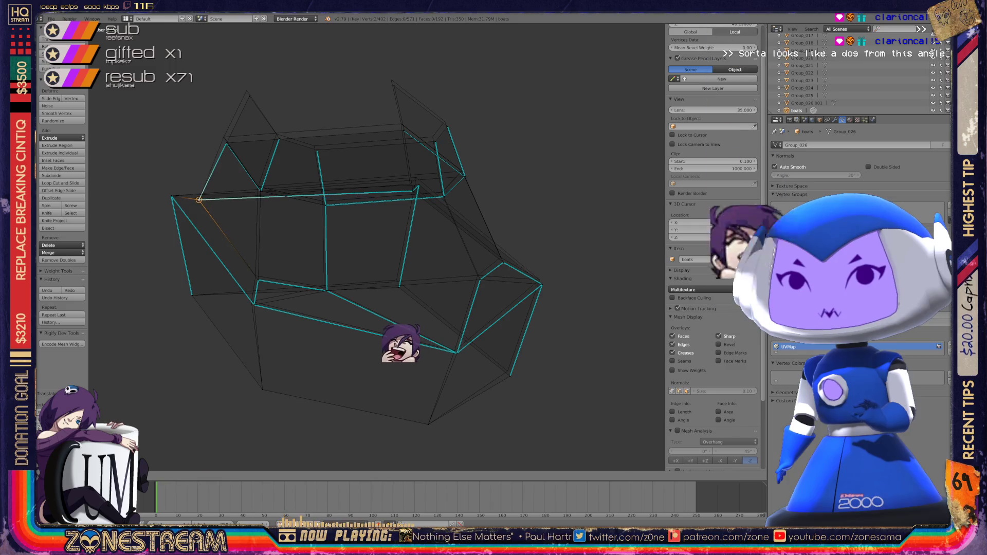
right_click(227, 143)
drag(227, 143, 223, 136)
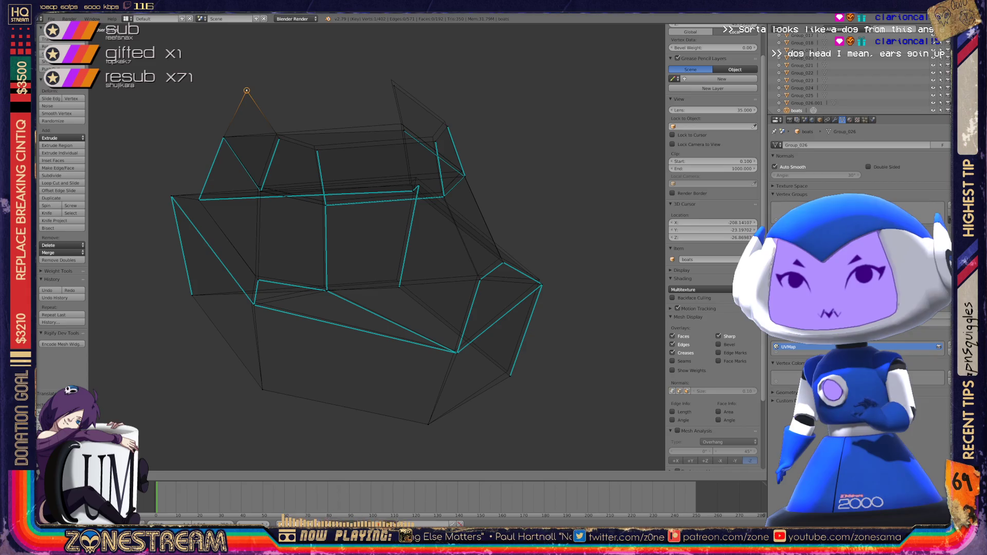
scroll(249, 97, up, 3)
scroll(250, 97, down, 2)
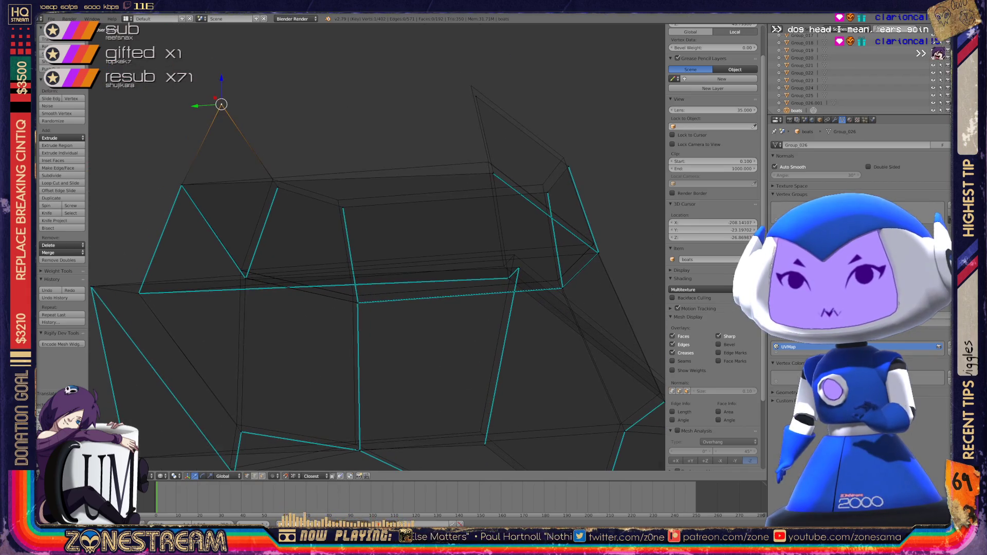
drag(278, 187, 273, 180)
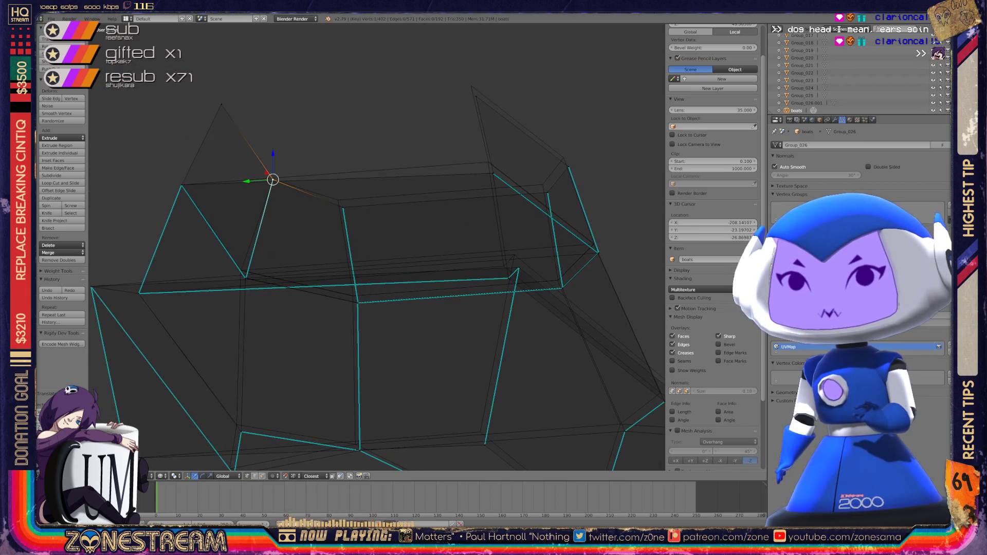
drag(246, 278, 241, 270)
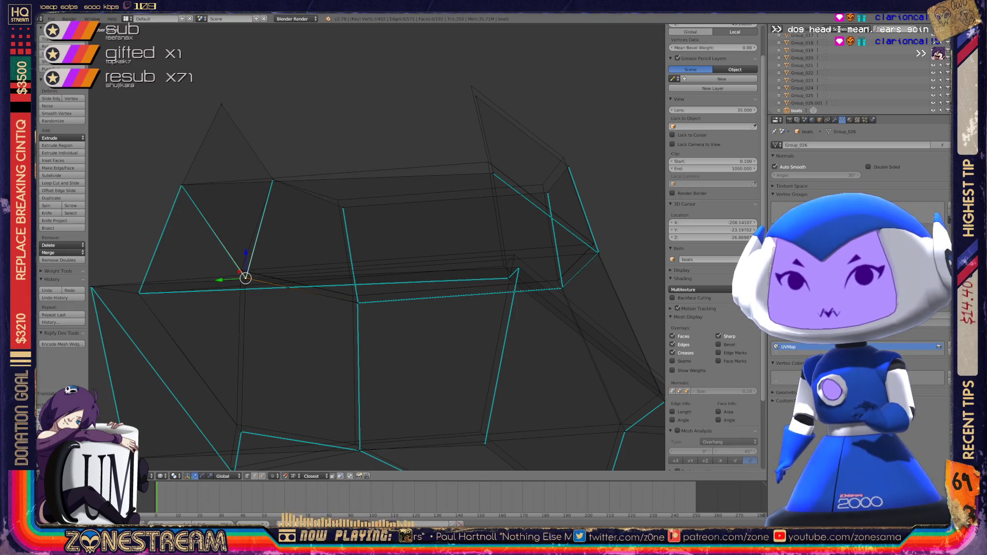
- Snap the stray vertex onto the point where the hull edges converge
scroll(227, 281, up, 5)
shift+middle_drag(488, 179, 606, 165)
drag(606, 165, 287, 238)
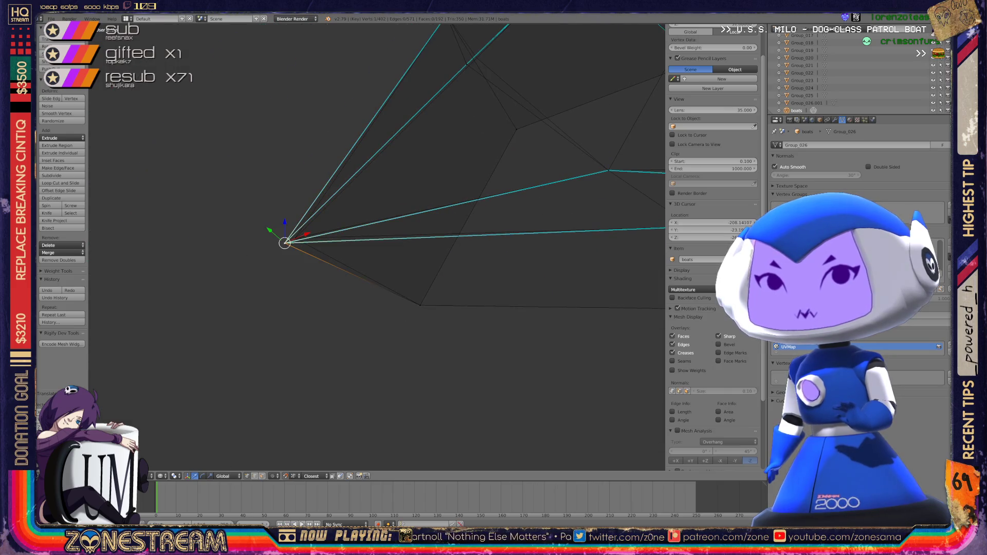
scroll(377, 247, down, 3)
scroll(377, 247, up, 4)
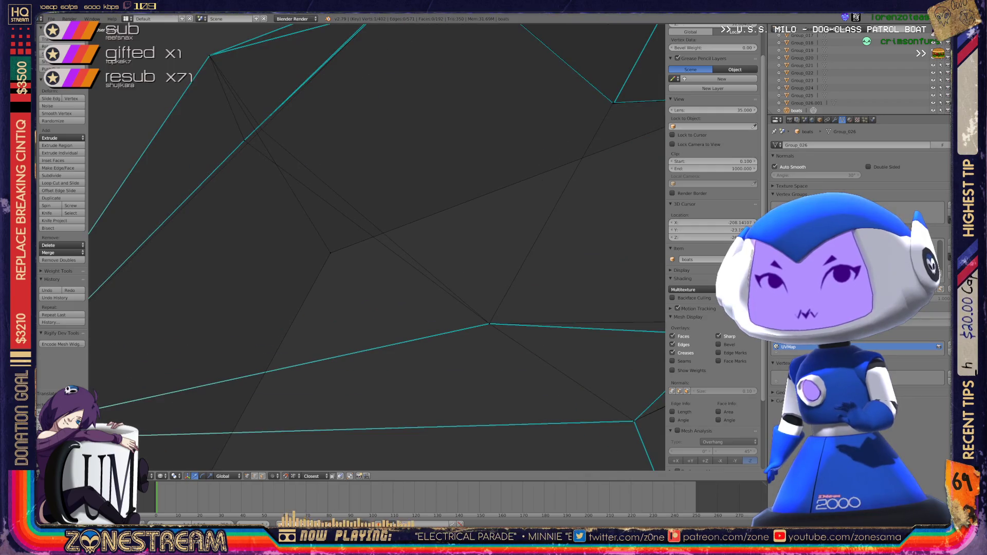
scroll(377, 247, down, 3)
scroll(377, 247, up, 4)
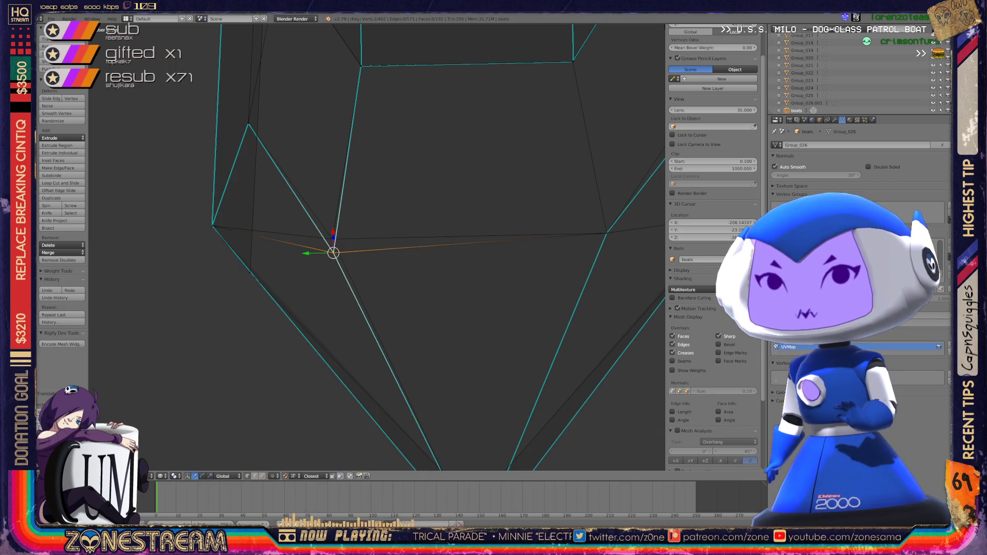
scroll(377, 247, down, 4)
mouse_move(377, 247)
middle_down()
mouse_move(350, 211)
mouse_move(330, 226)
middle_up()
scroll(381, 250, up, 6)
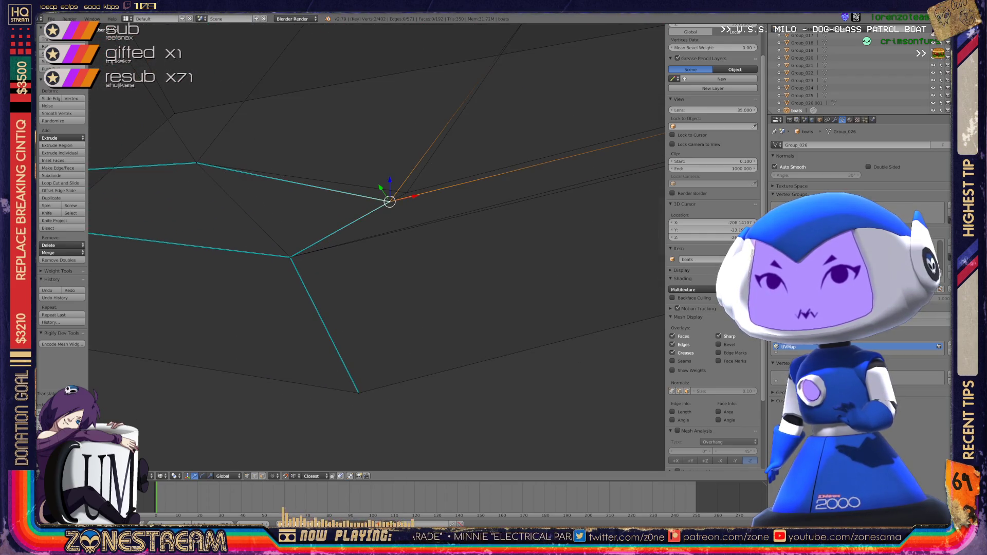